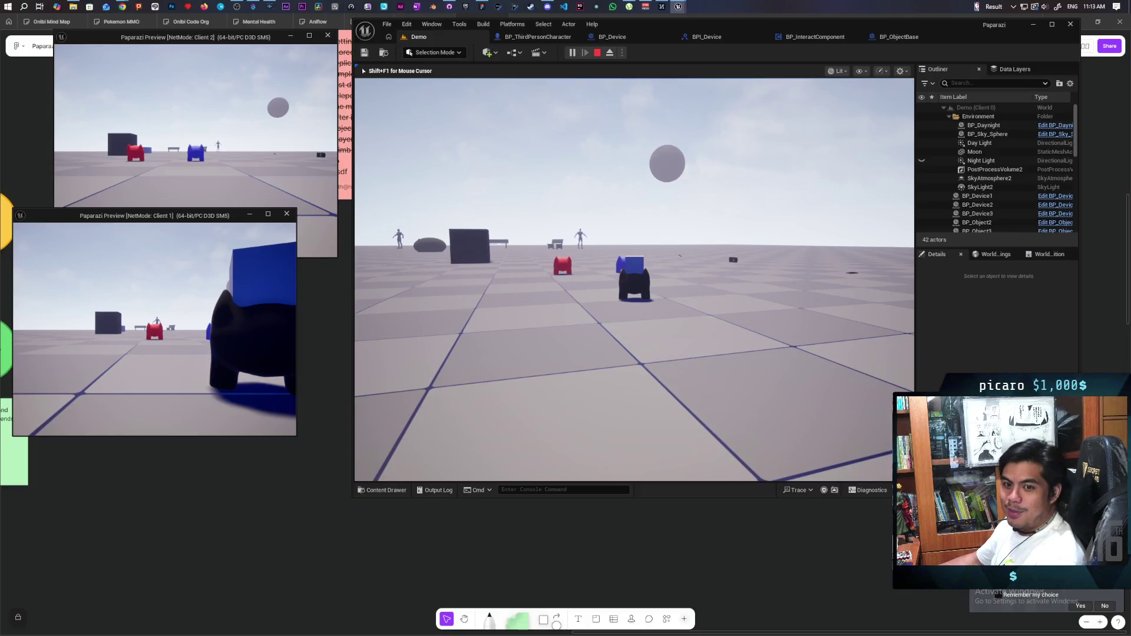
Run the black cat carrying the blue cube forward among the objects, away from the camera.
key("w")
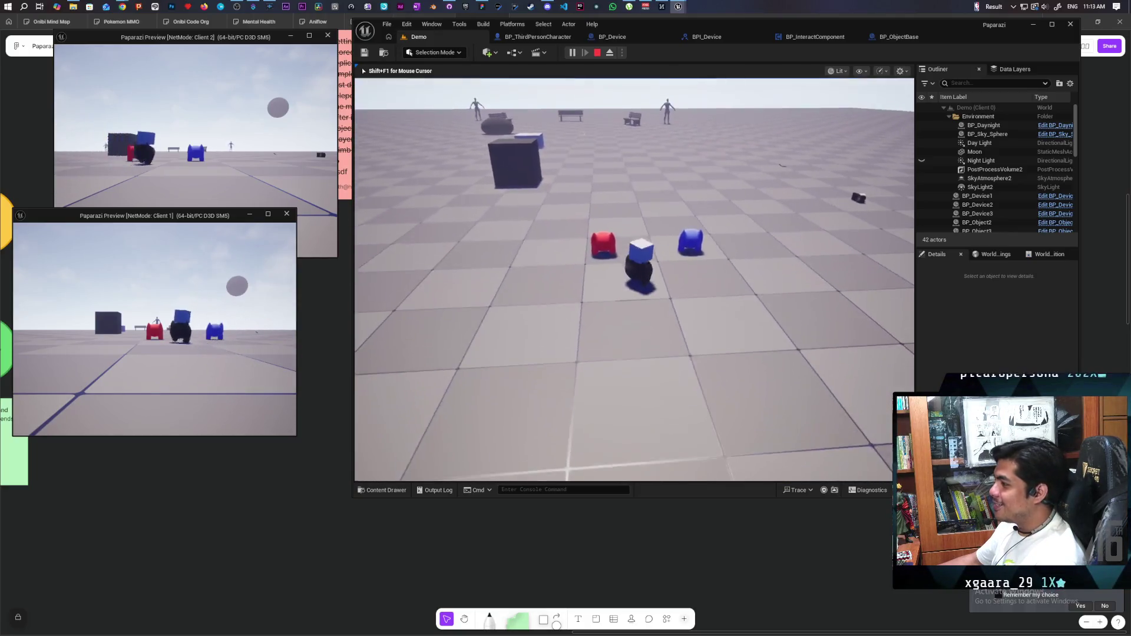
key("w")
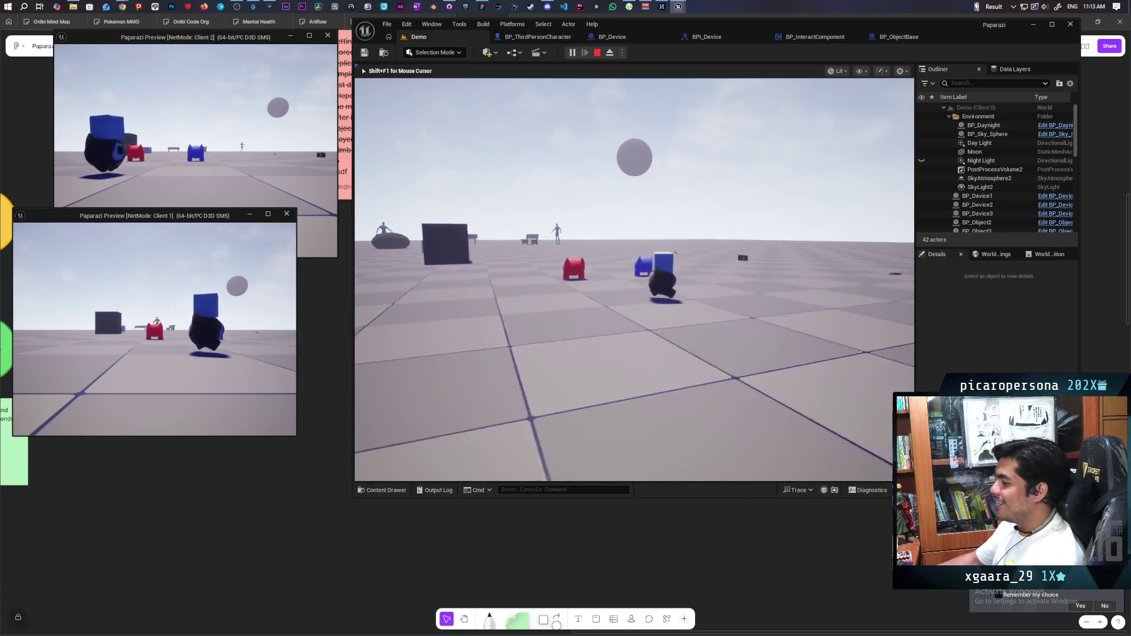
key("w")
key("w")
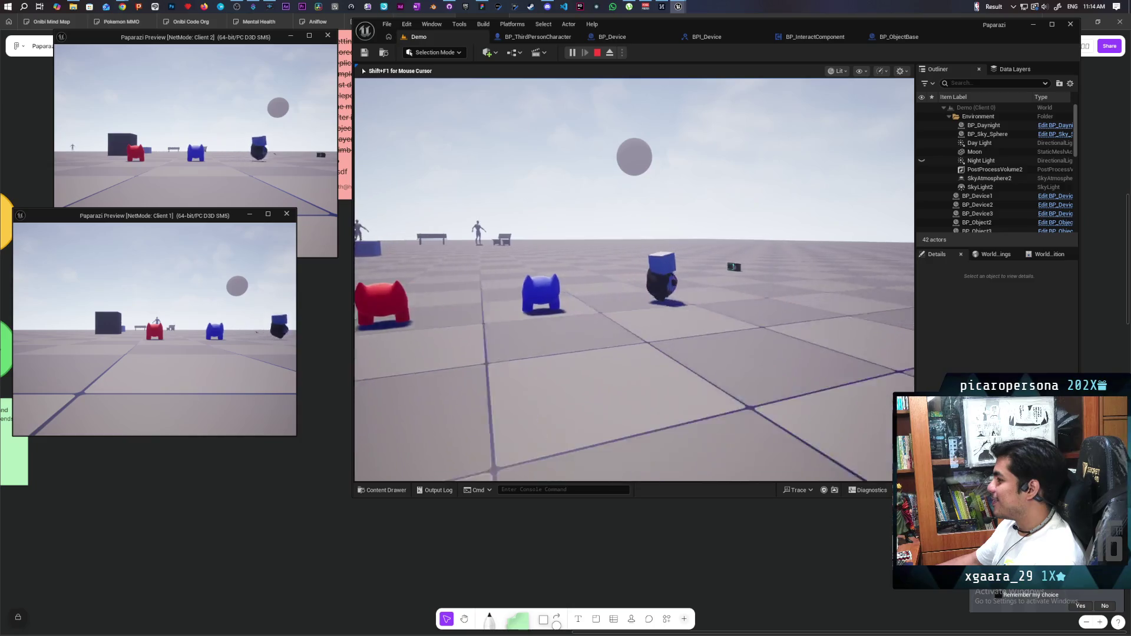
key("w")
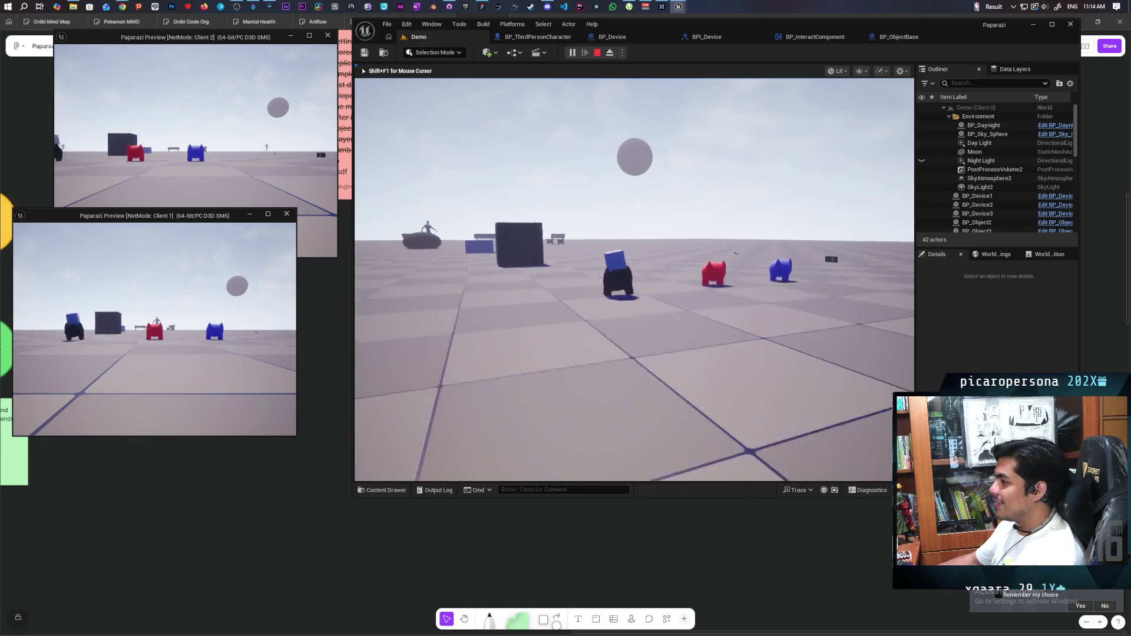
key("w")
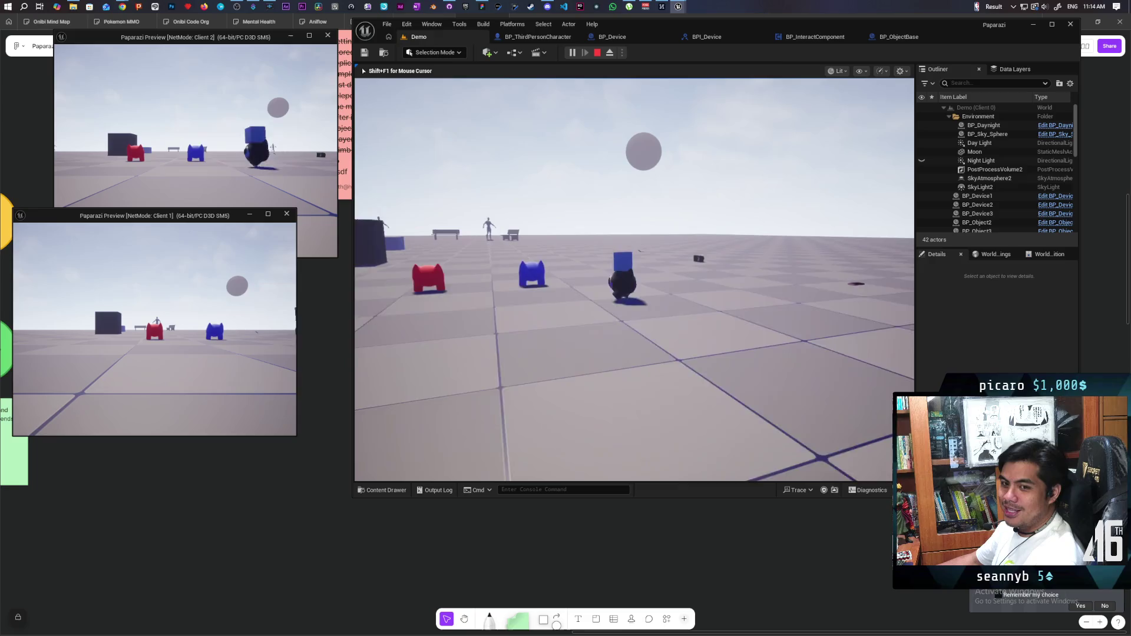
key("w")
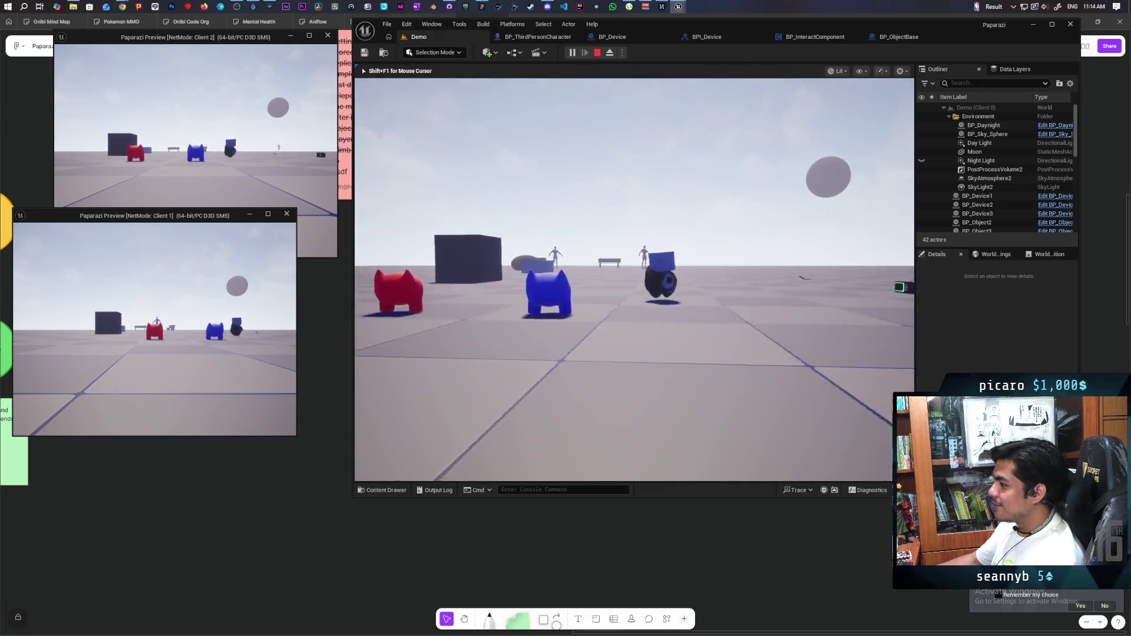
key("w")
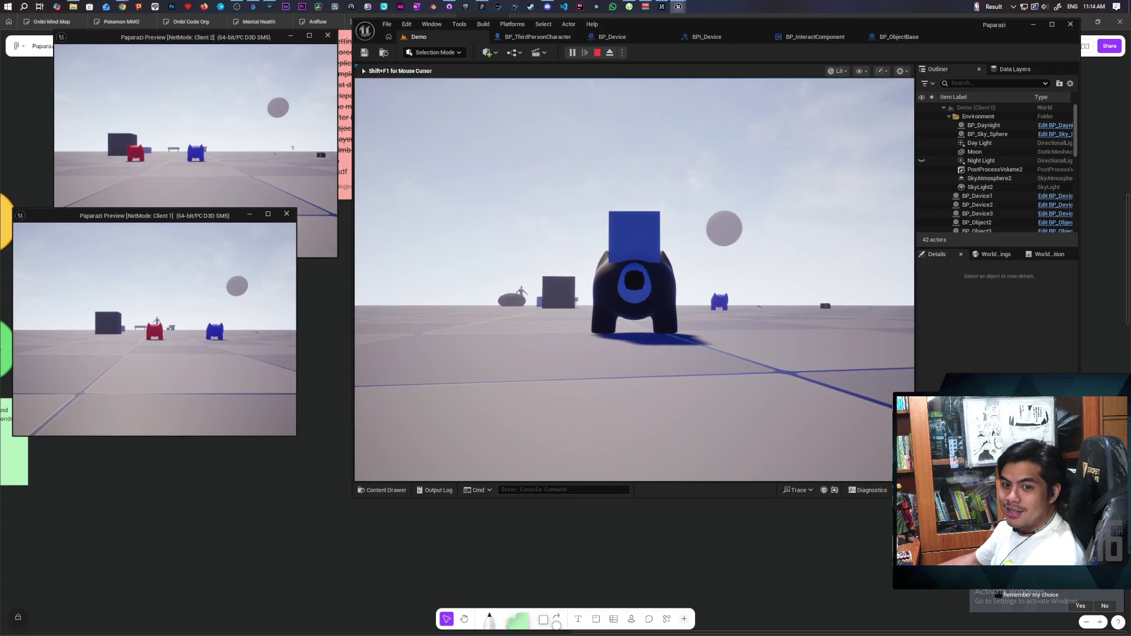
key("w")
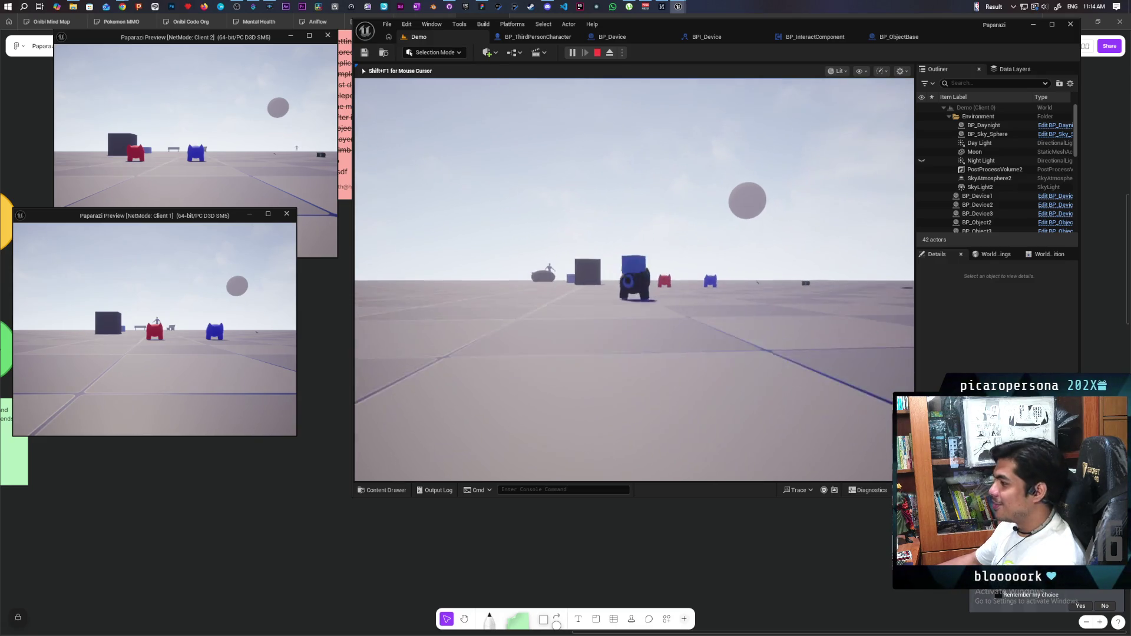
Jump back toward the camera, then run toward the benches and the red character.
key("s")
key("space")
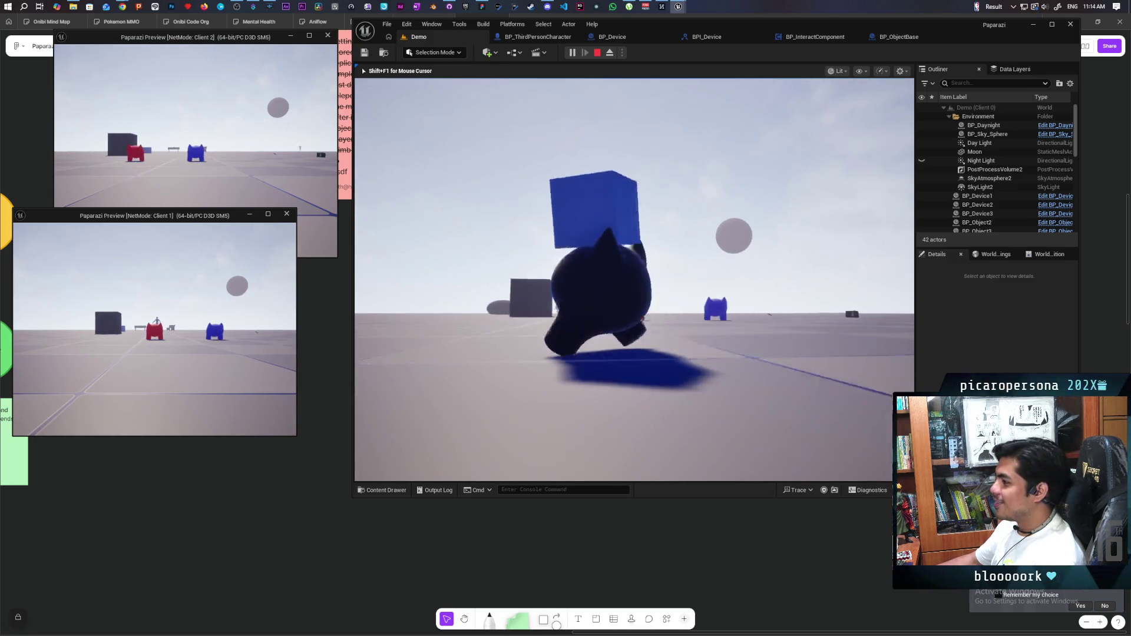
key("w")
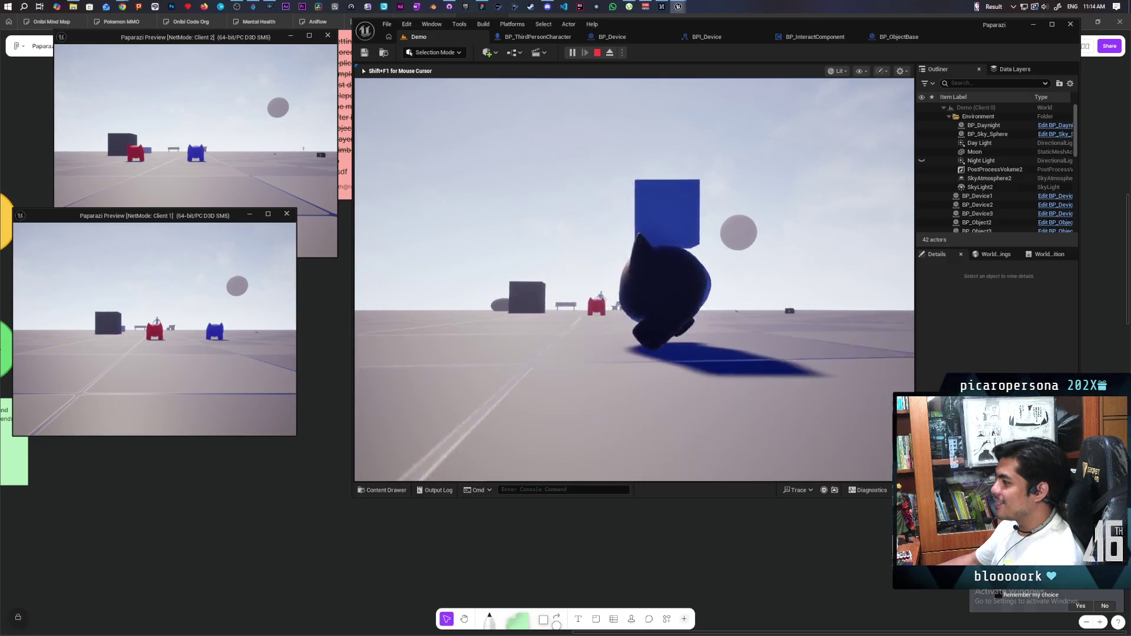
key("w")
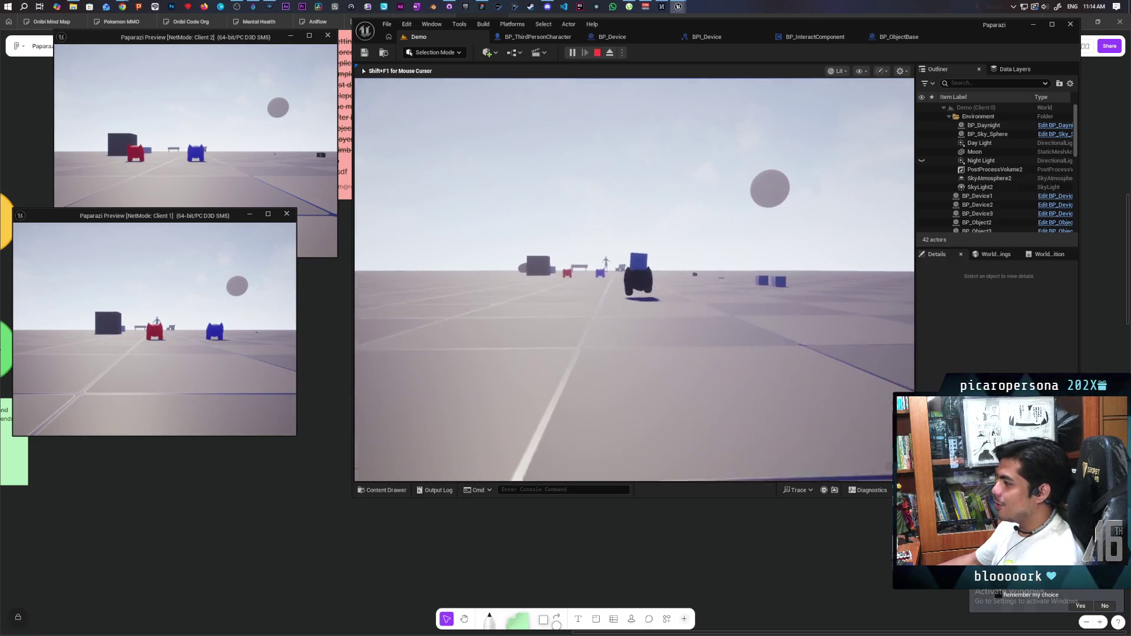
key("w")
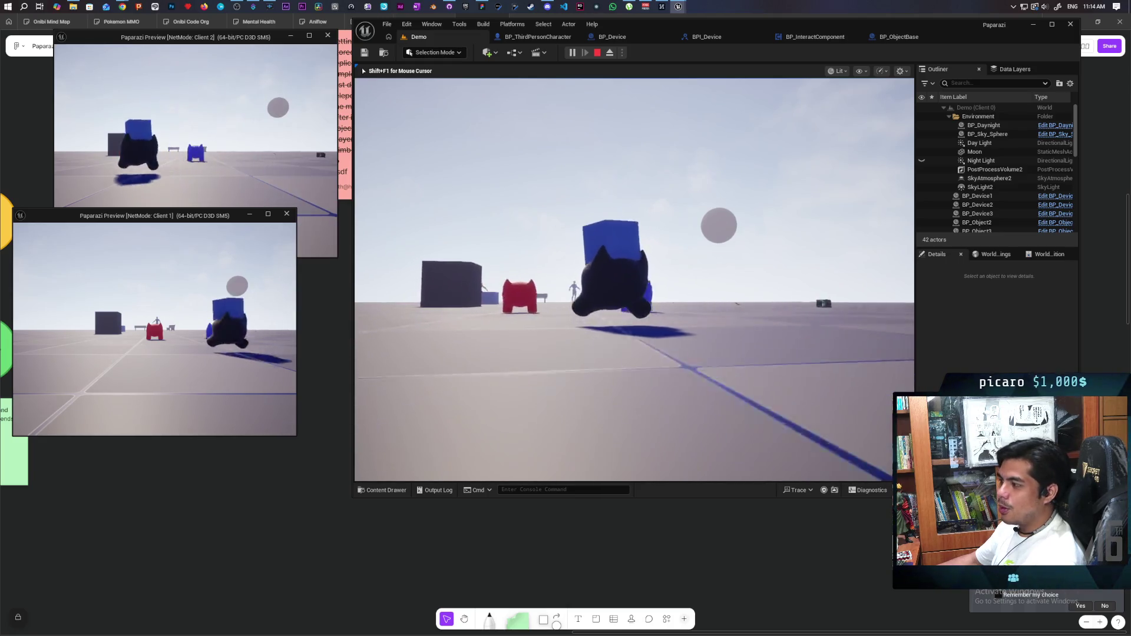
Jump again, run toward the red and blue figures, and trigger the dive.
key("s")
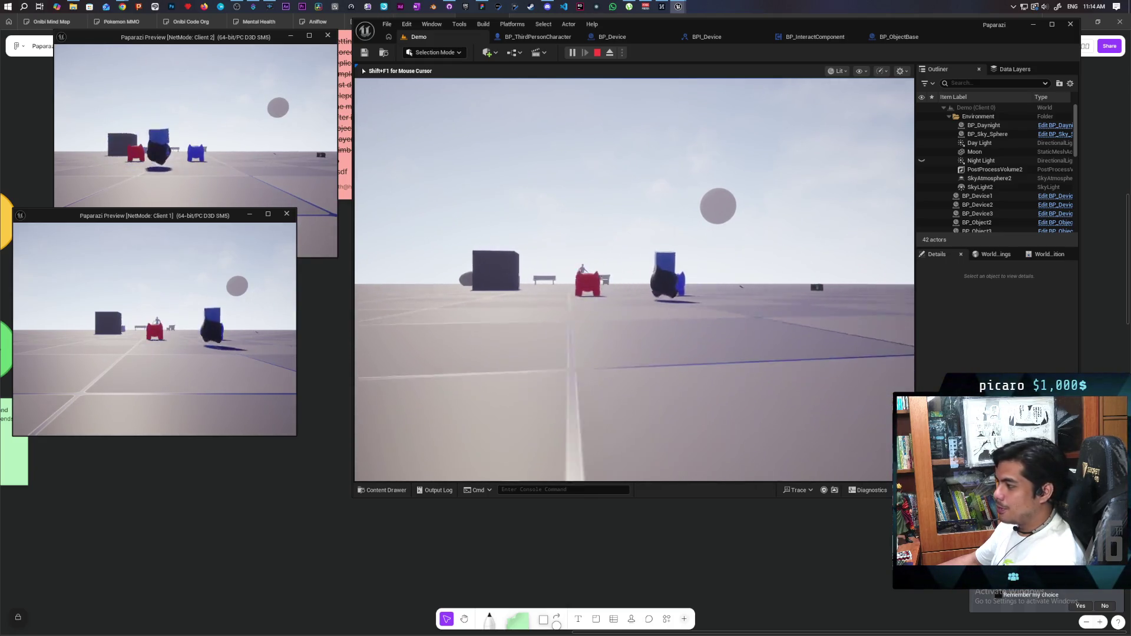
key("s")
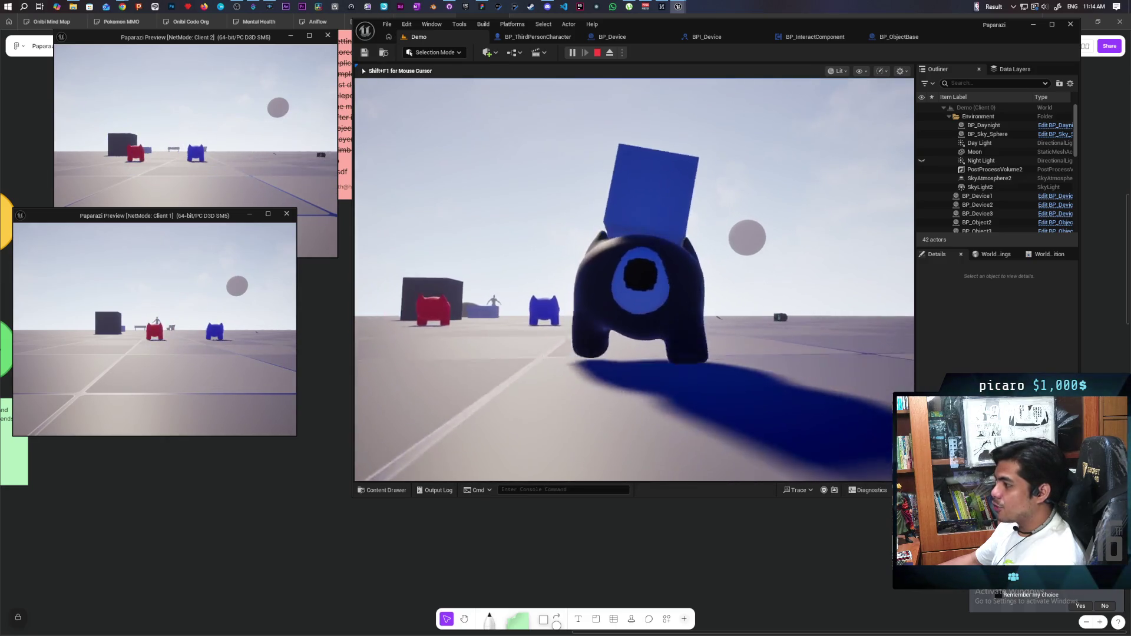
key("w")
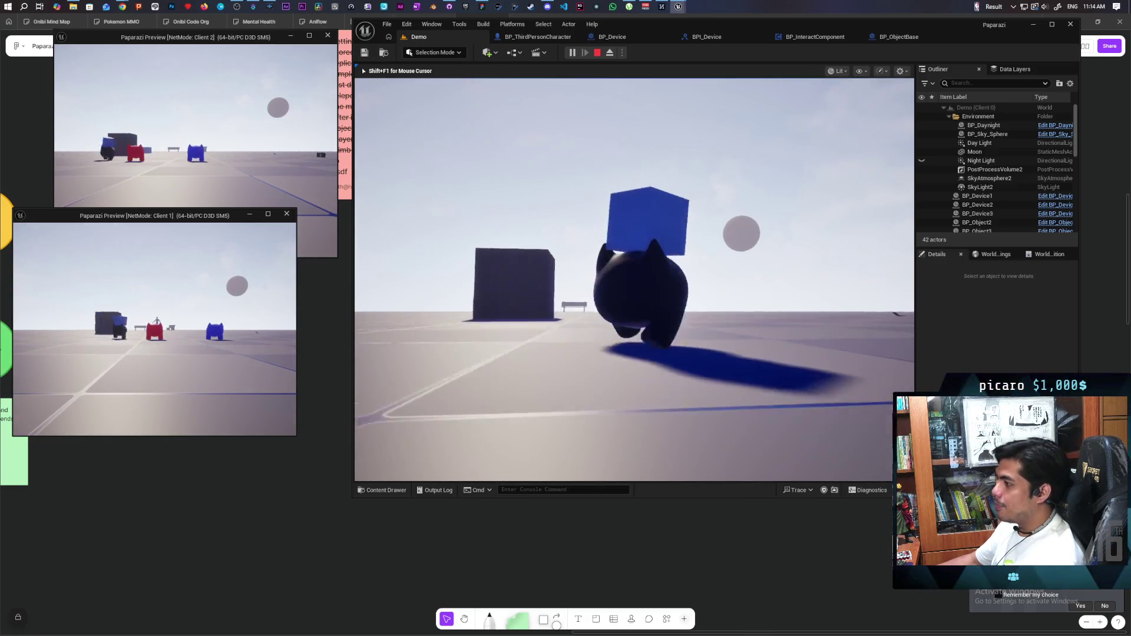
key("w")
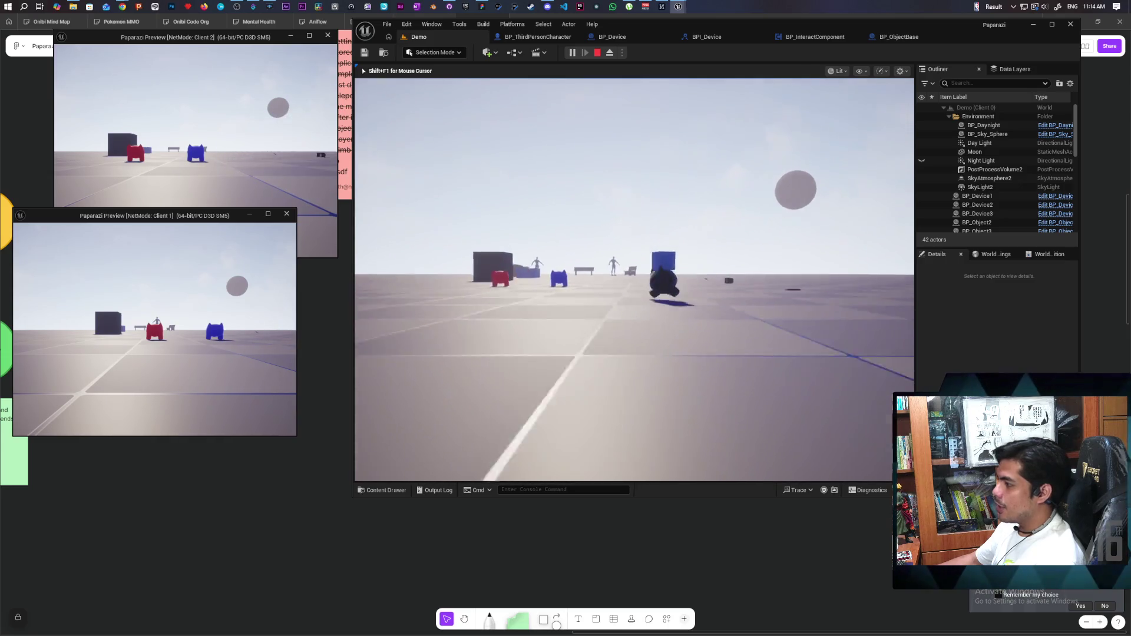
key("space")
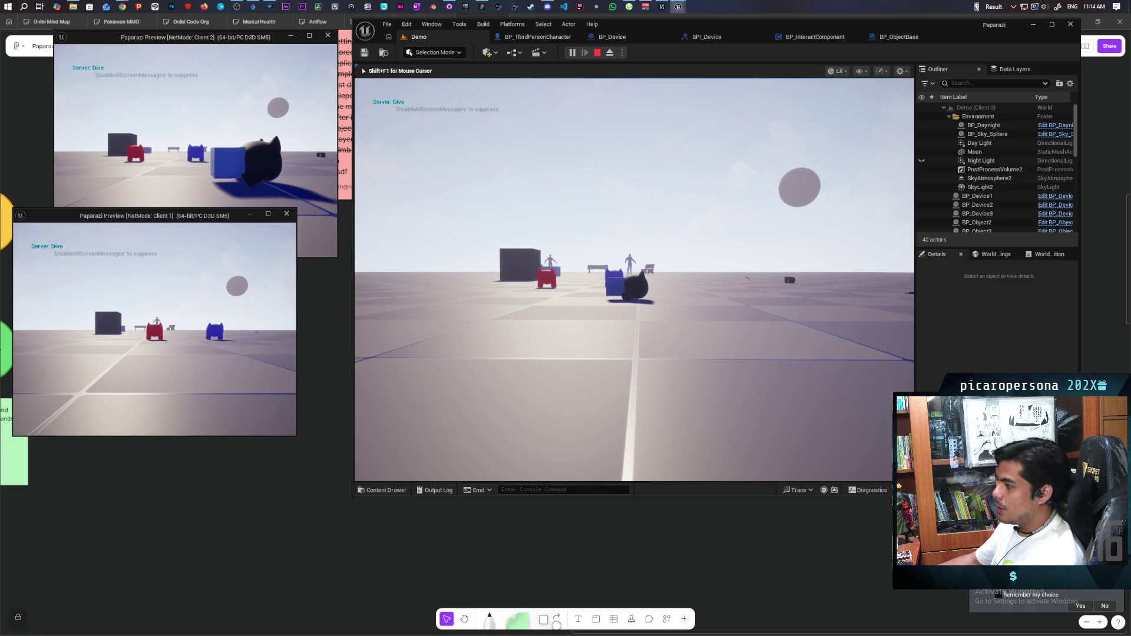
Run the red-and-black stack forward past the cube toward the benches.
key("w")
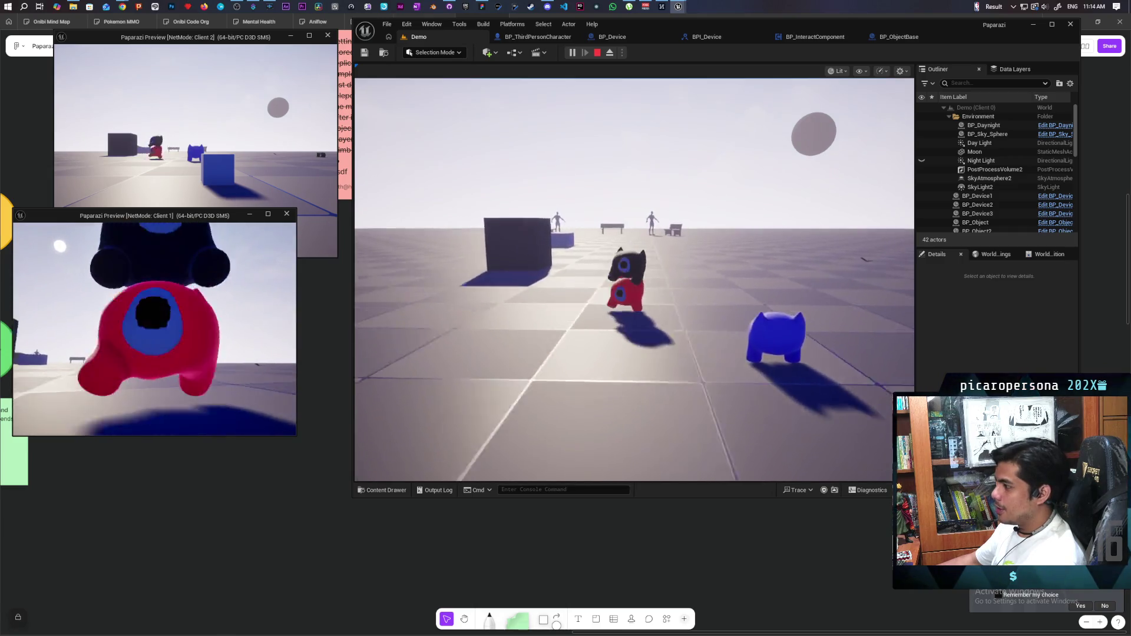
key("w")
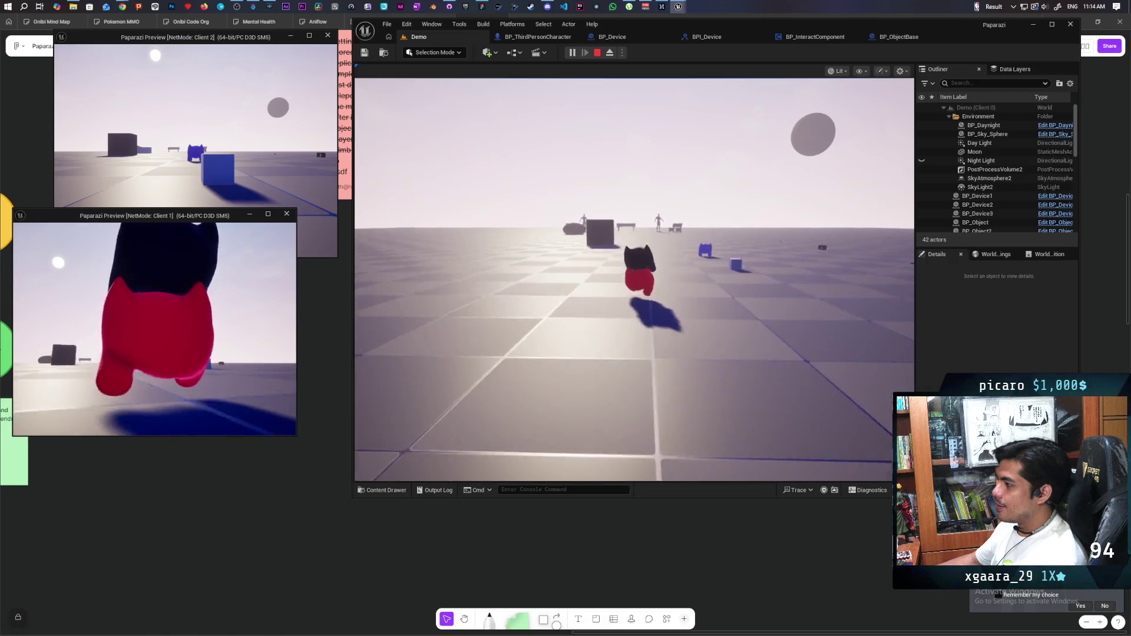
key("w")
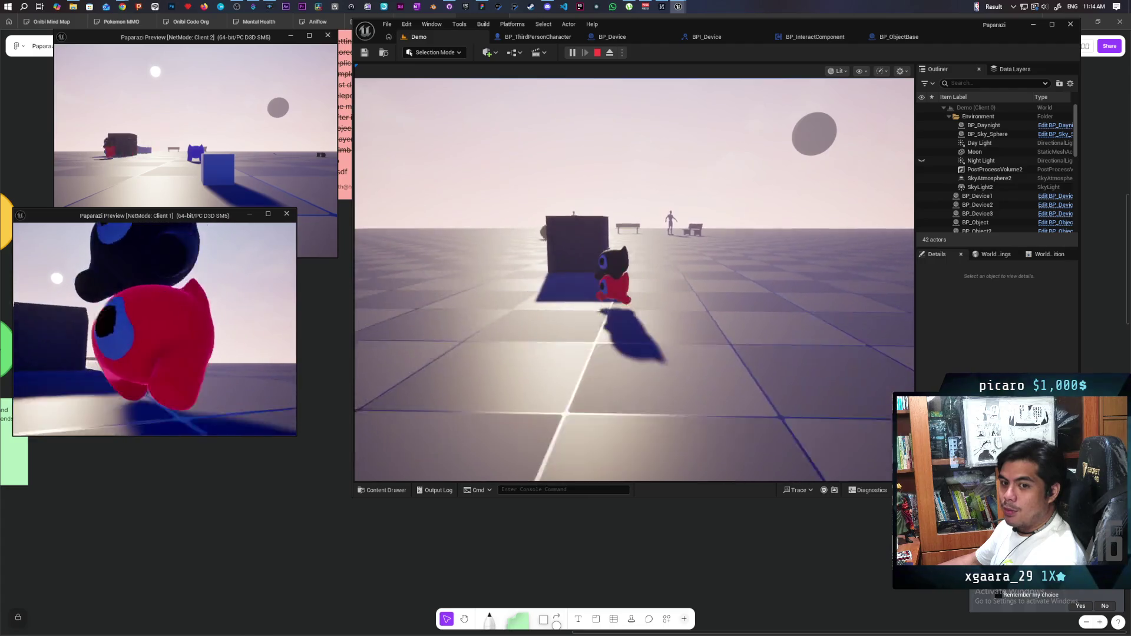
key("w")
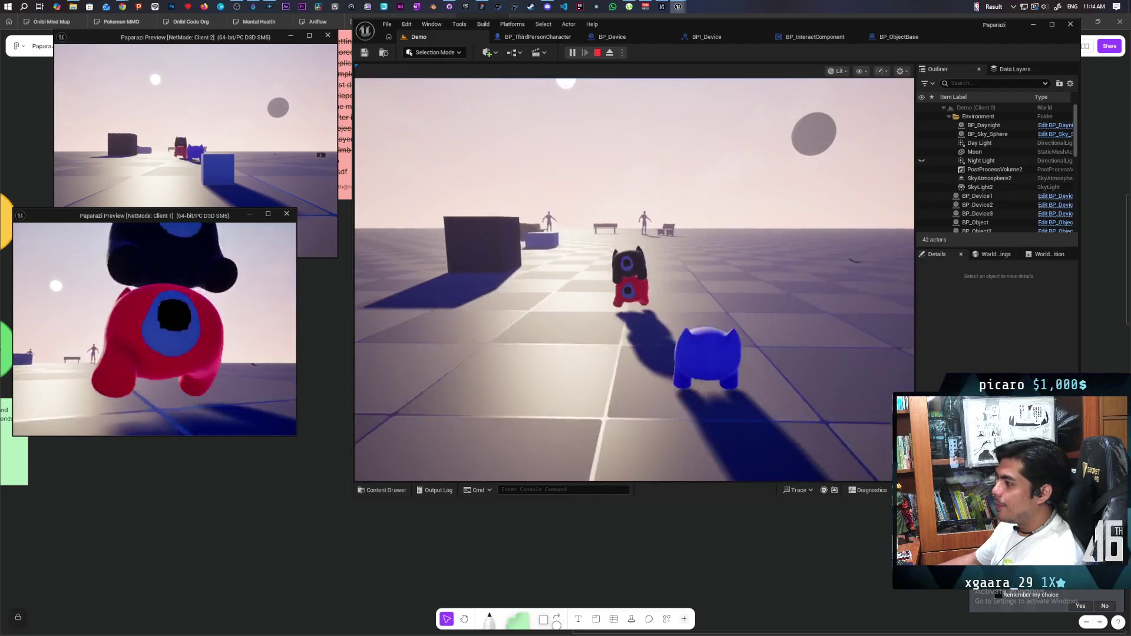
key("w")
key("w")
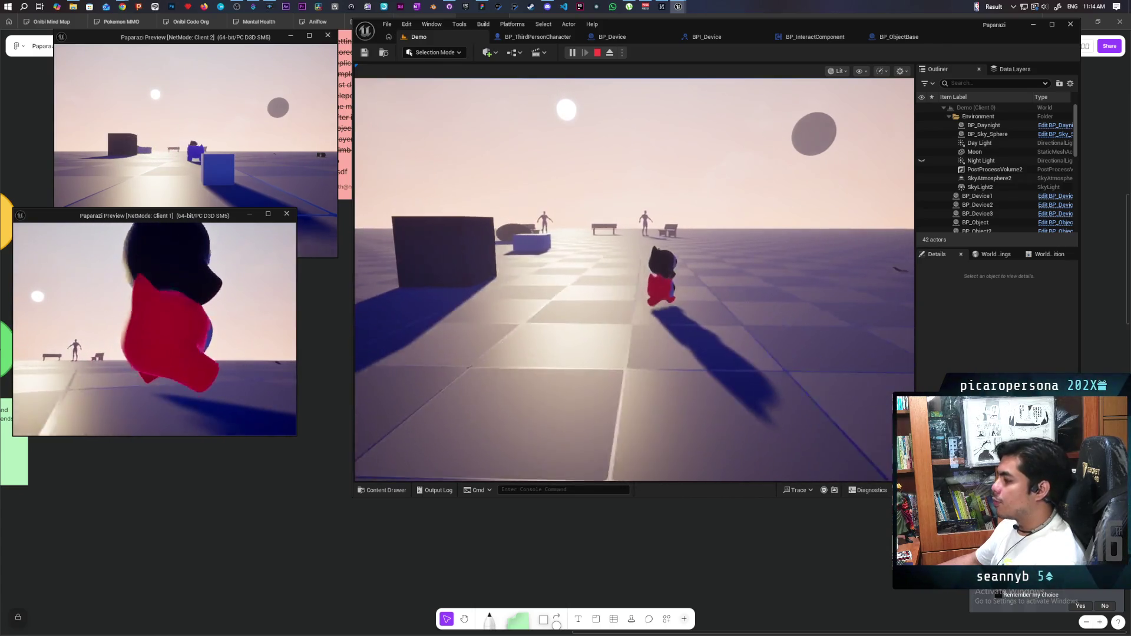
key("w")
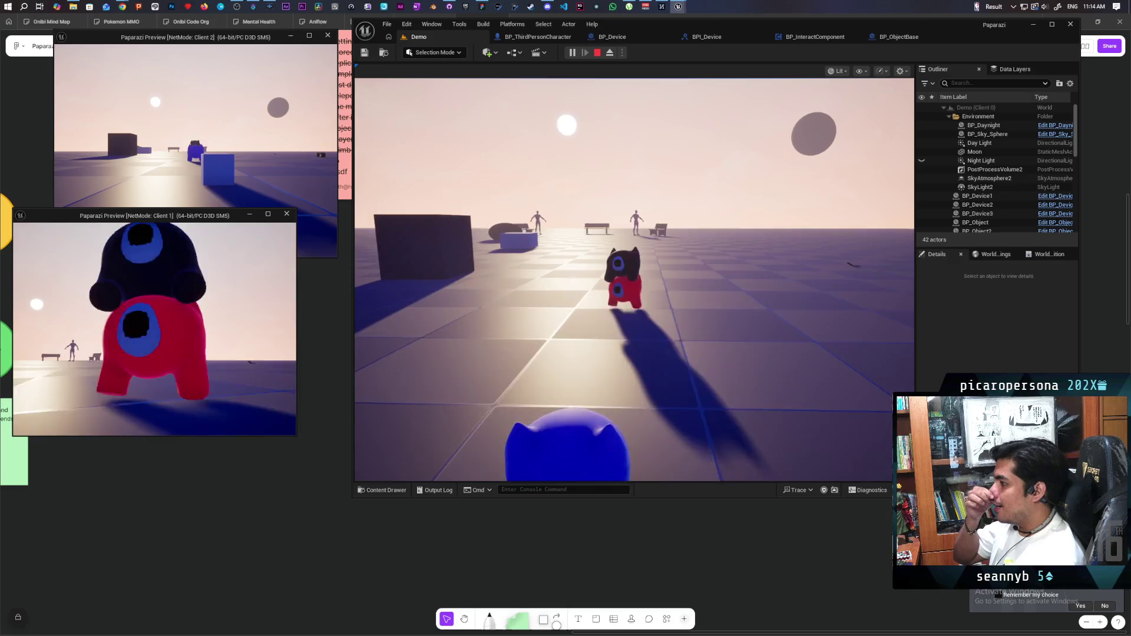
key("w")
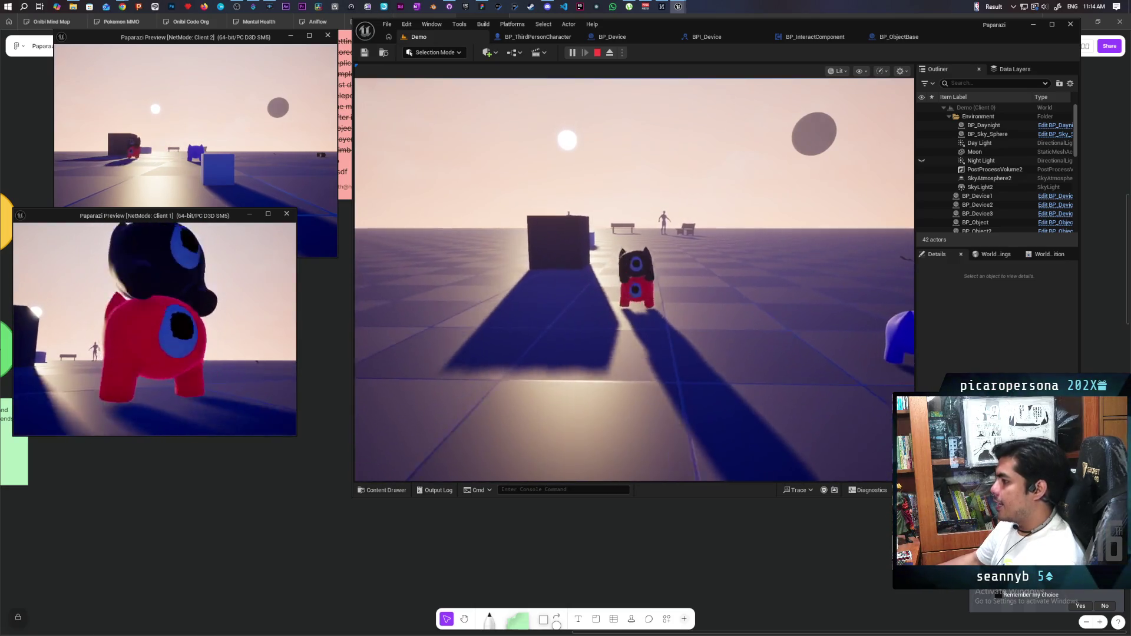
Walk the character around the level, turning toward and away from the blue cube.
key("w")
key("w")
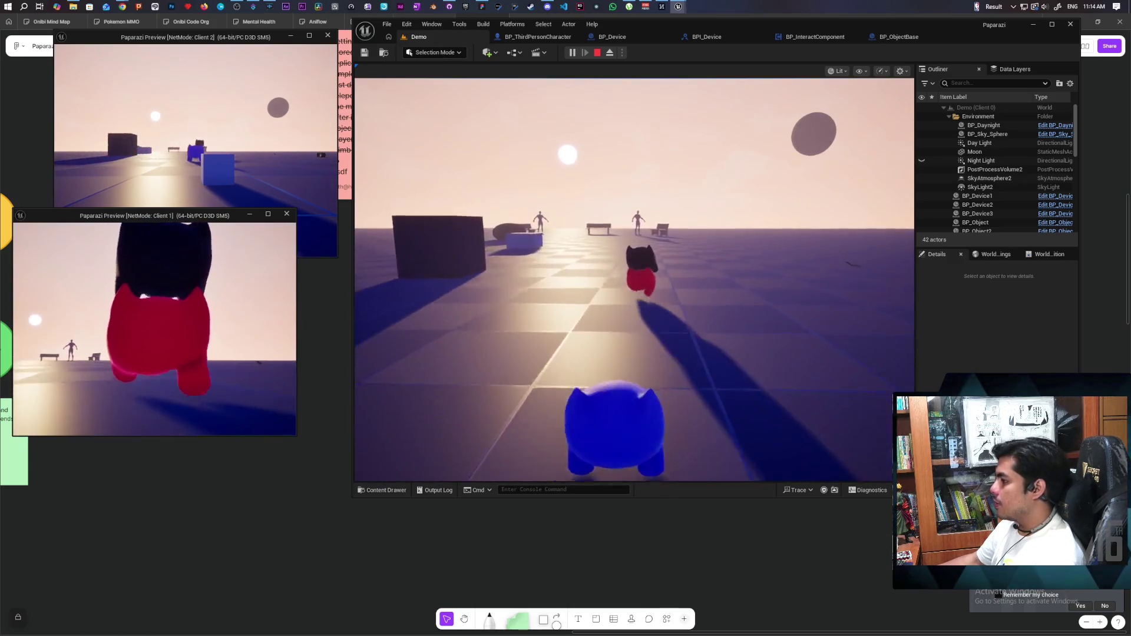
key("w")
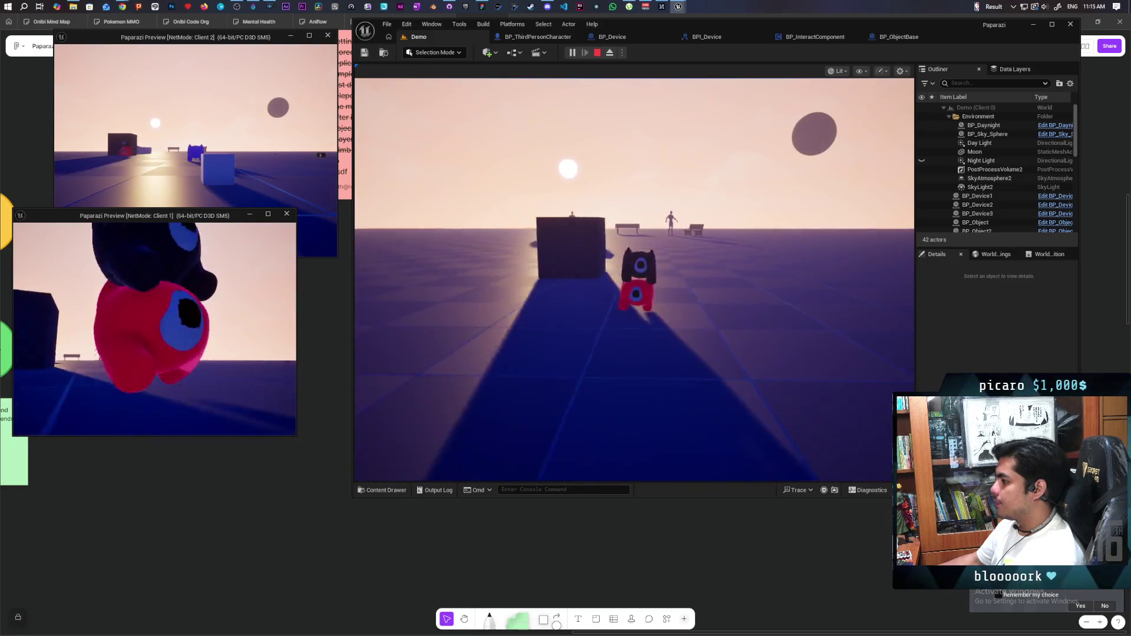
key("w")
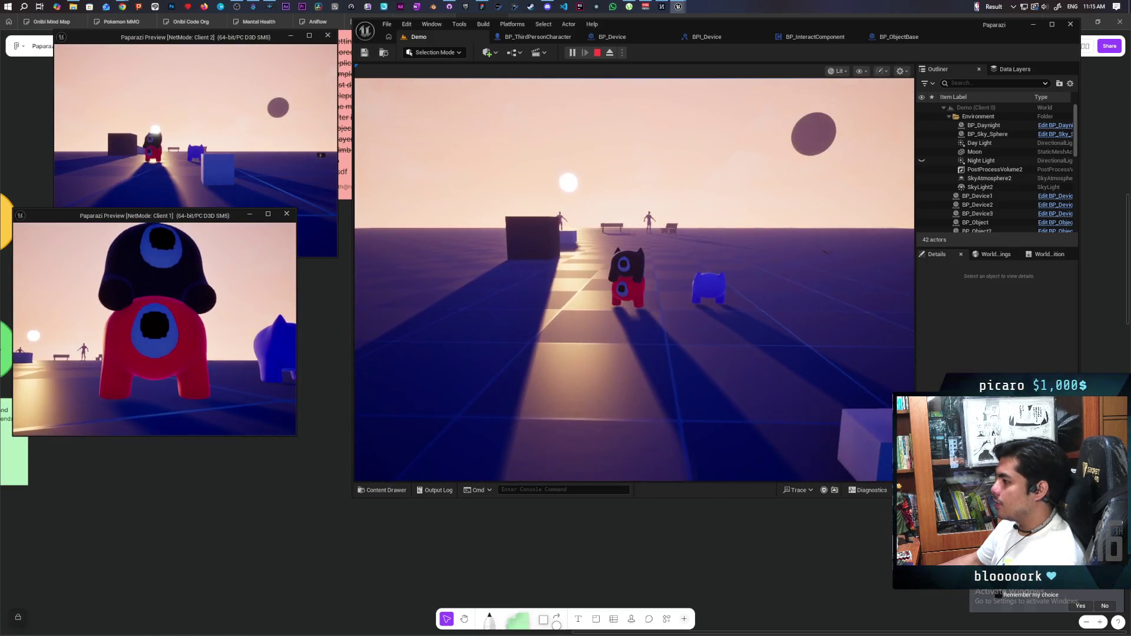
key("w")
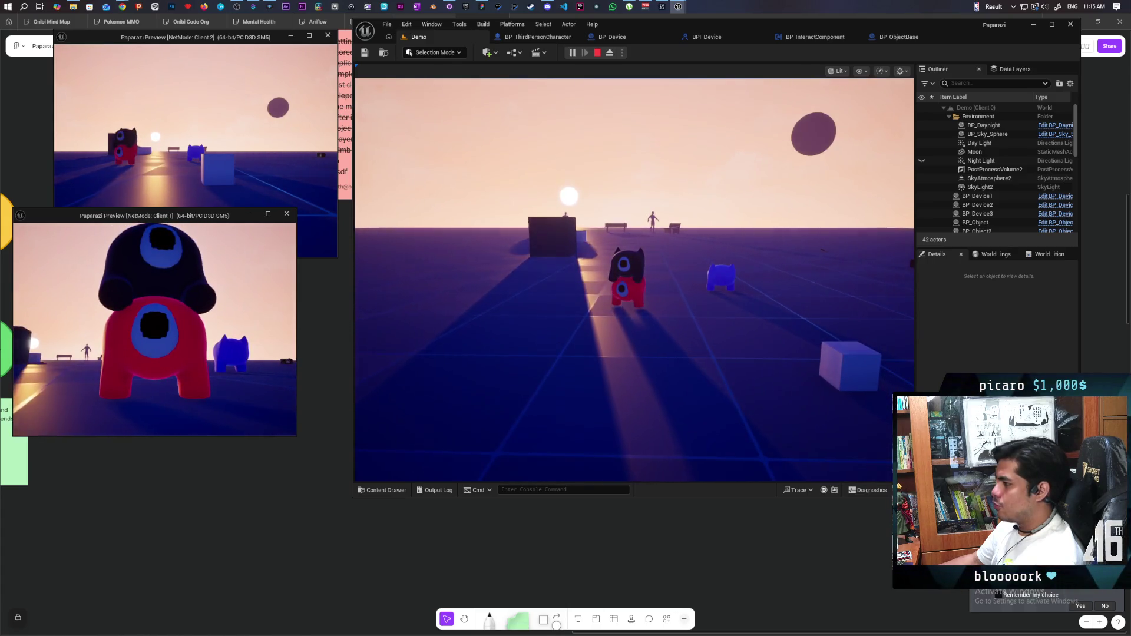
key("w")
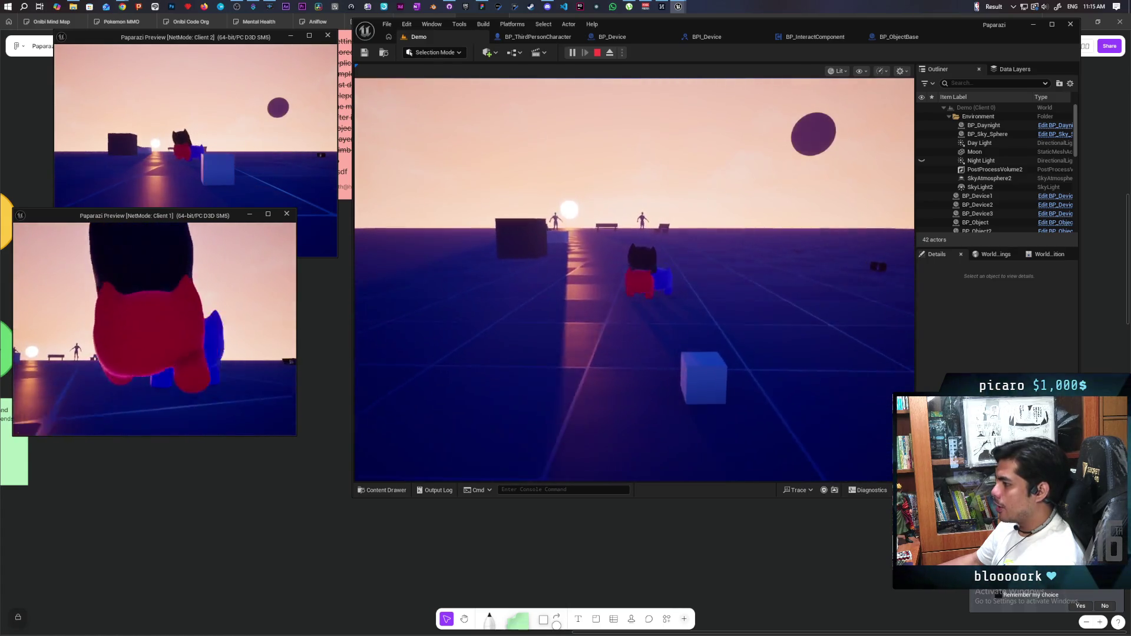
key("w")
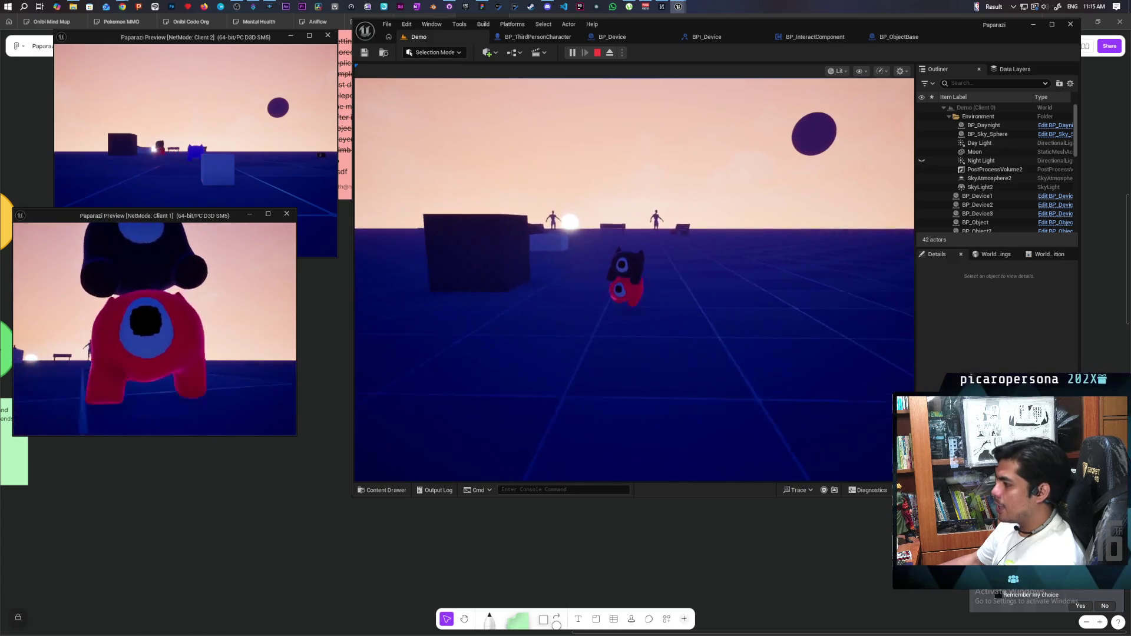
key("w")
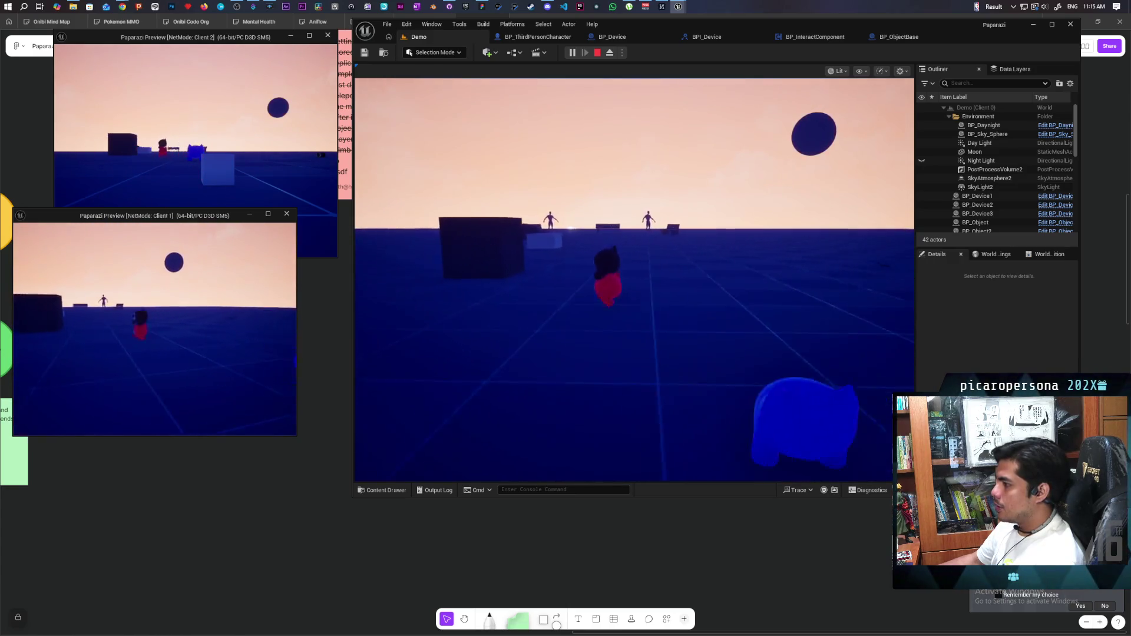
Walk the character past and around the blue cube, ending close to it.
key("w")
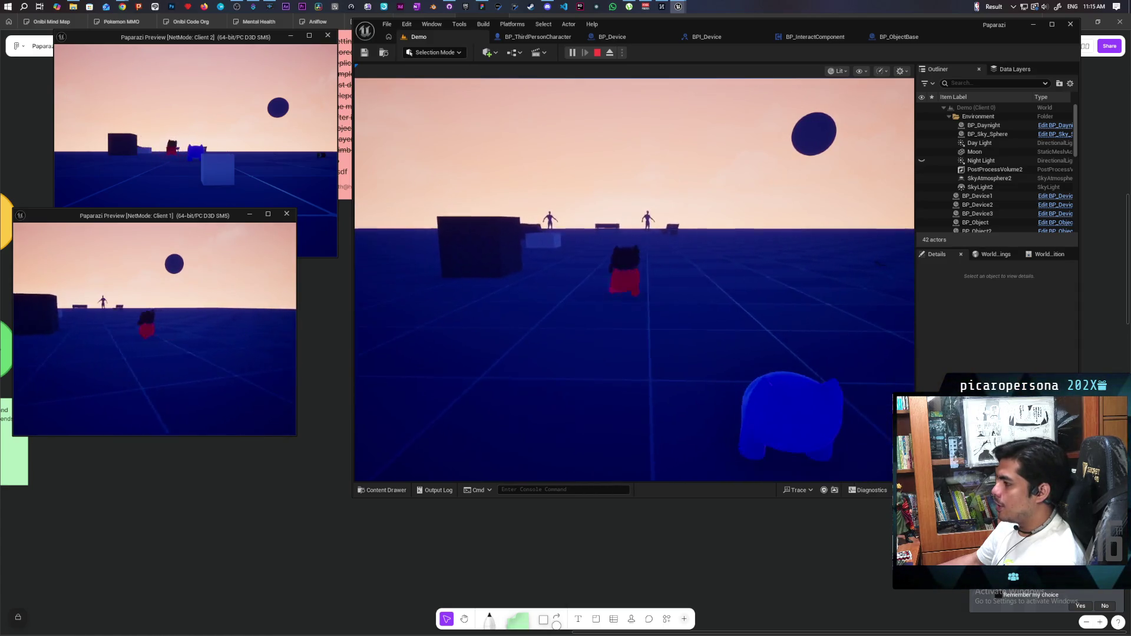
key("w")
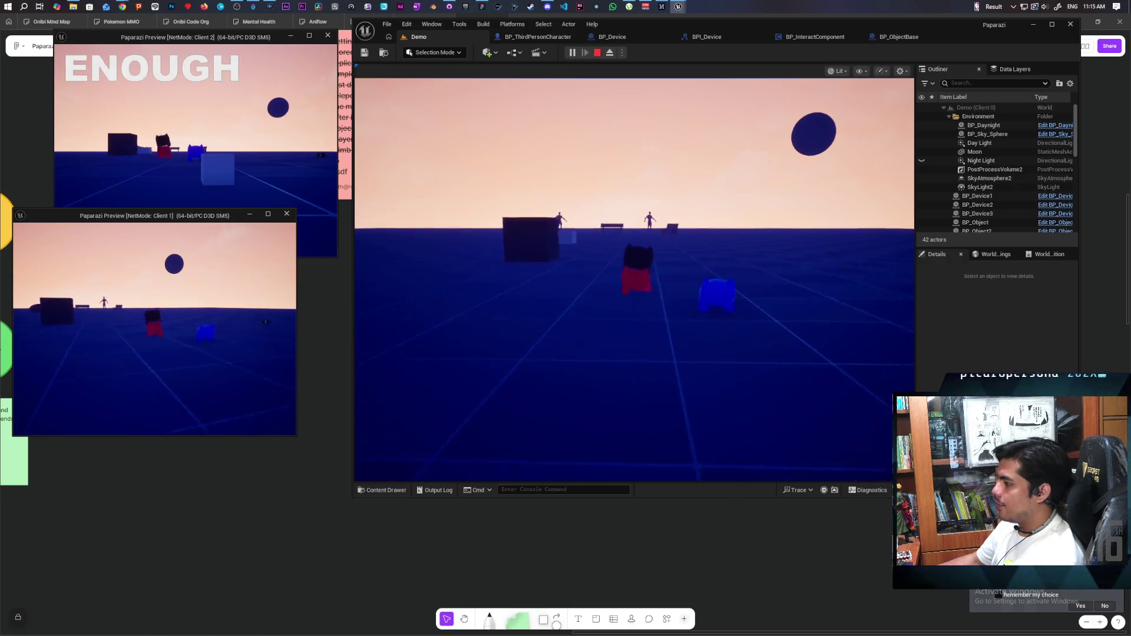
key("w")
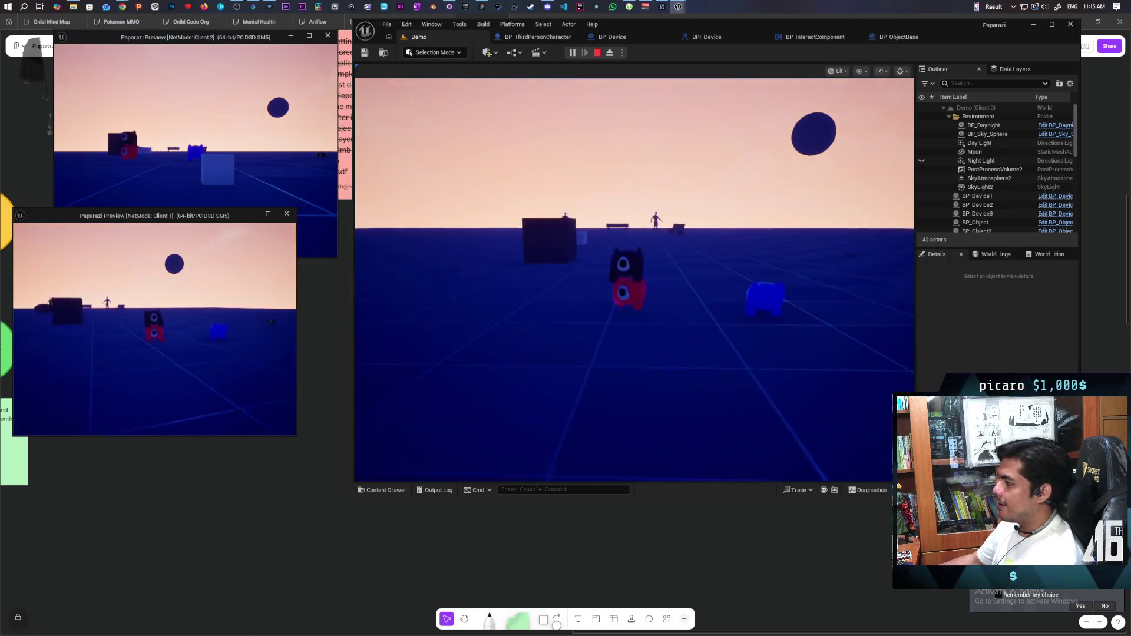
key("w")
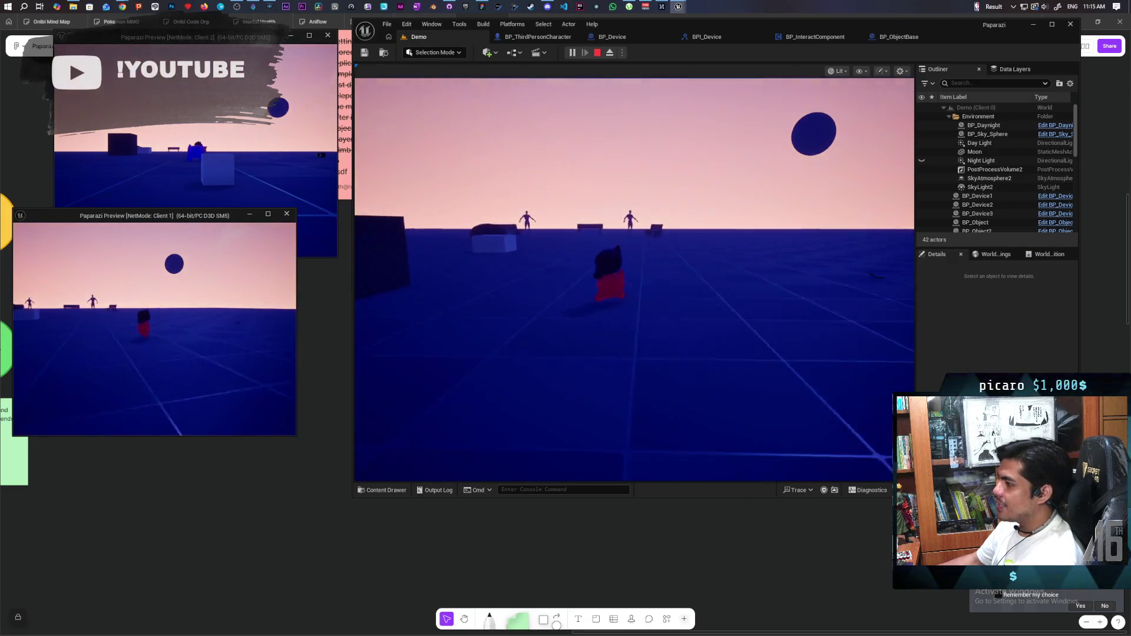
key("w")
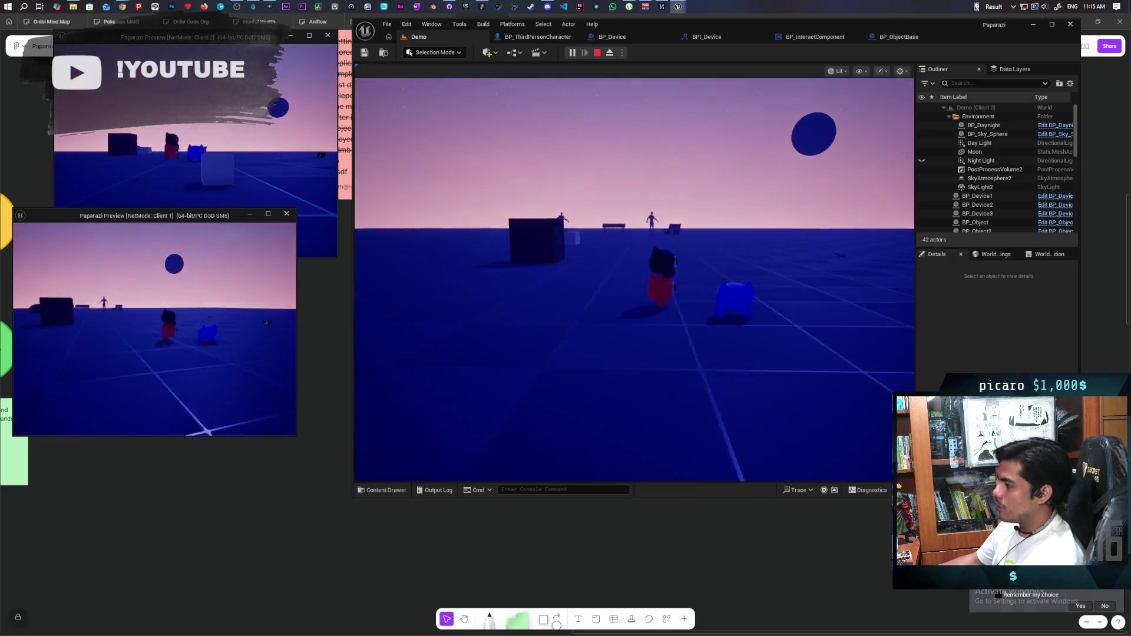
key("w")
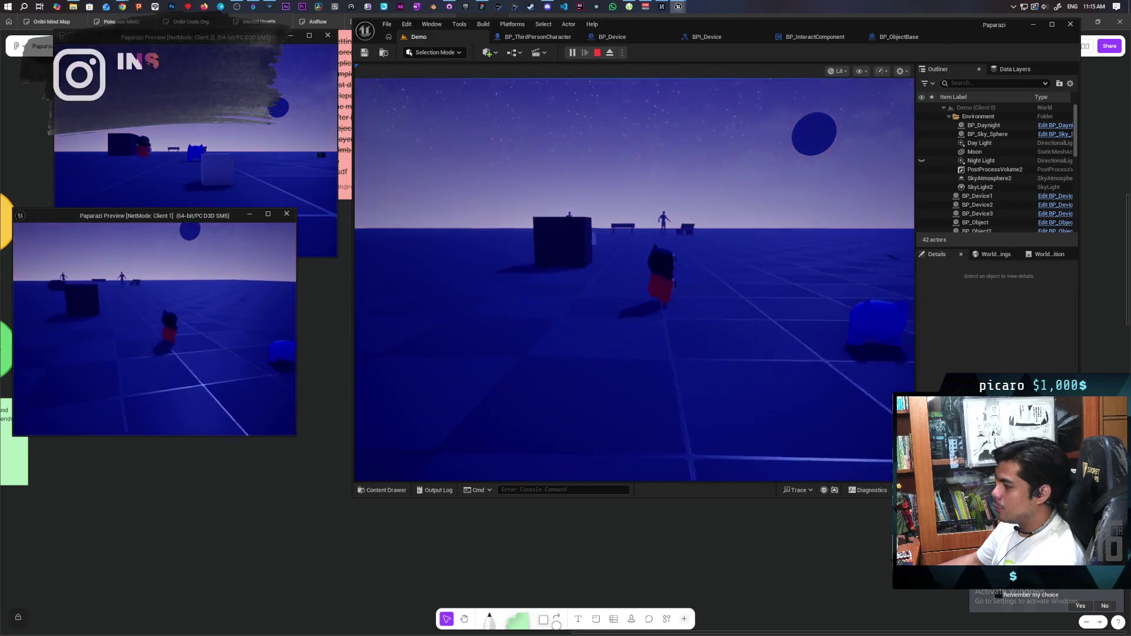
key("w")
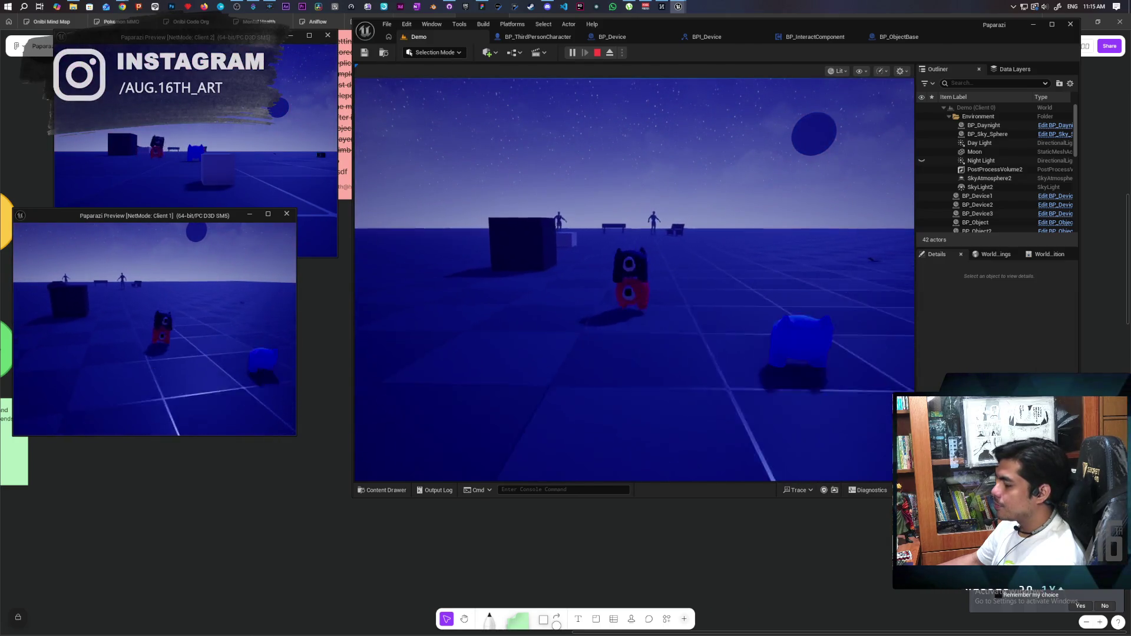
Switch the character to the one-eyed robot look and focus the Client 2 window.
key("e")
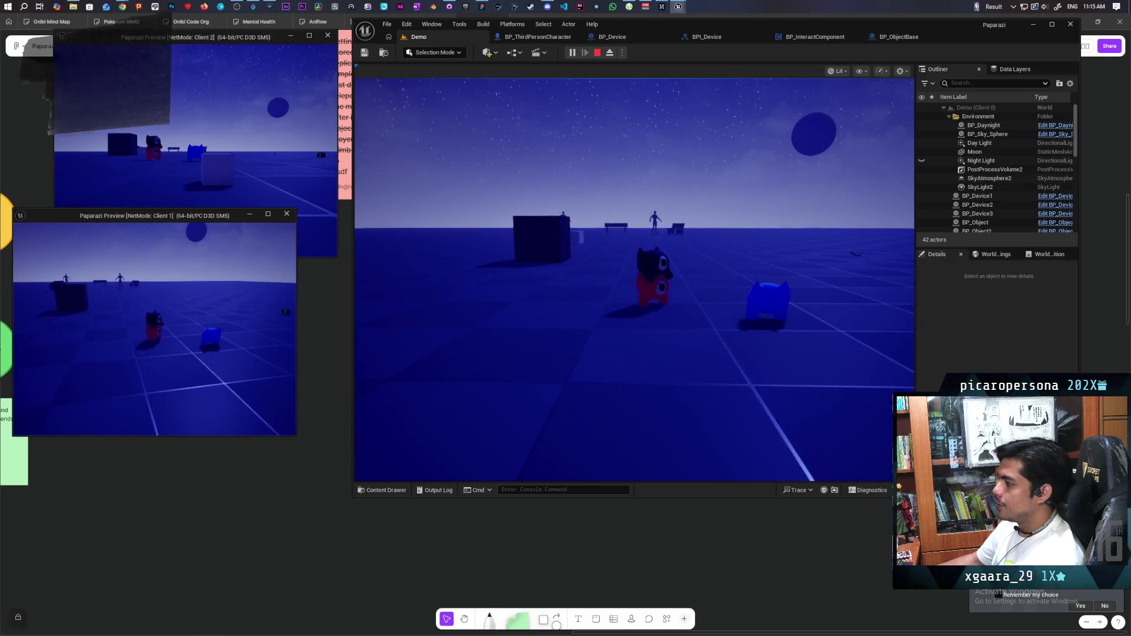
left_click(56, 203)
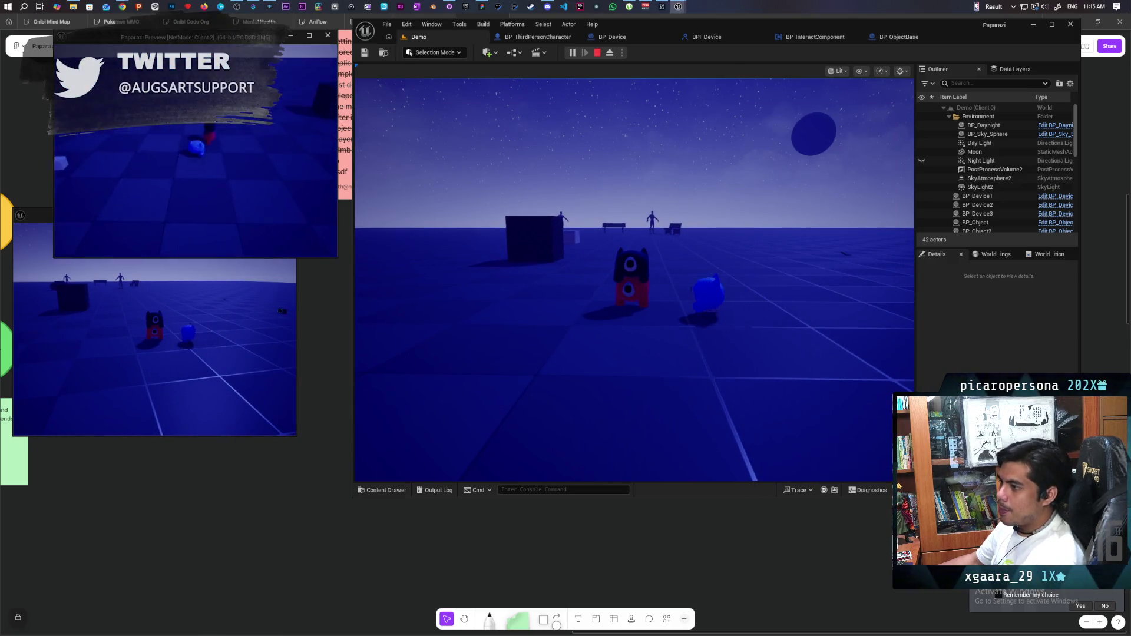
key("alt+Tab")
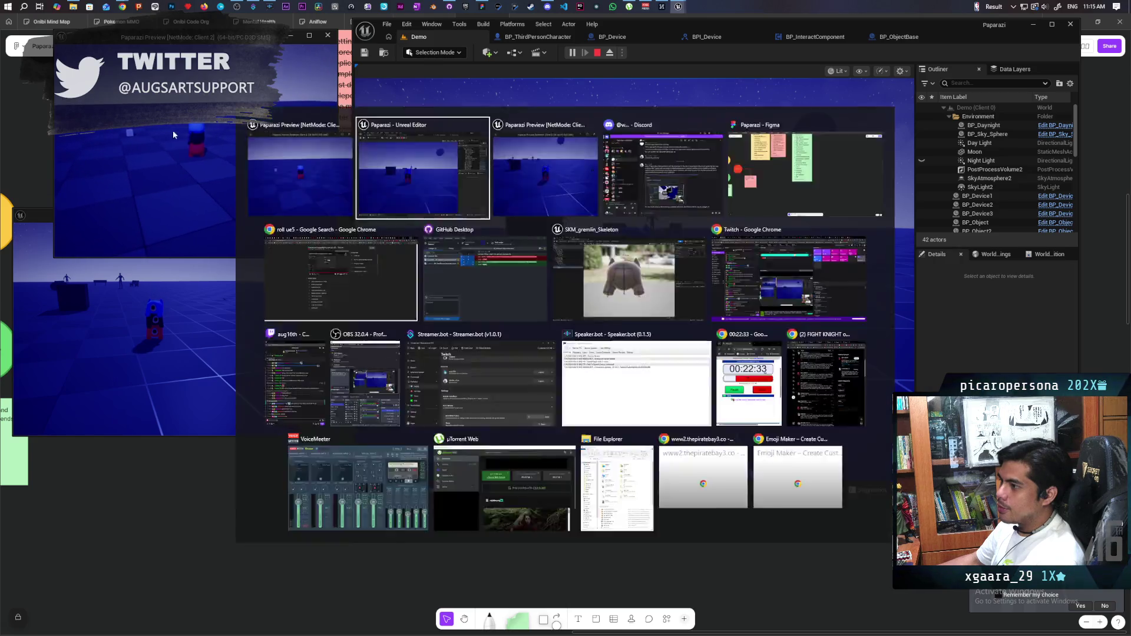
Return focus to the Client 1 play window from the task switcher.
key("alt+Tab")
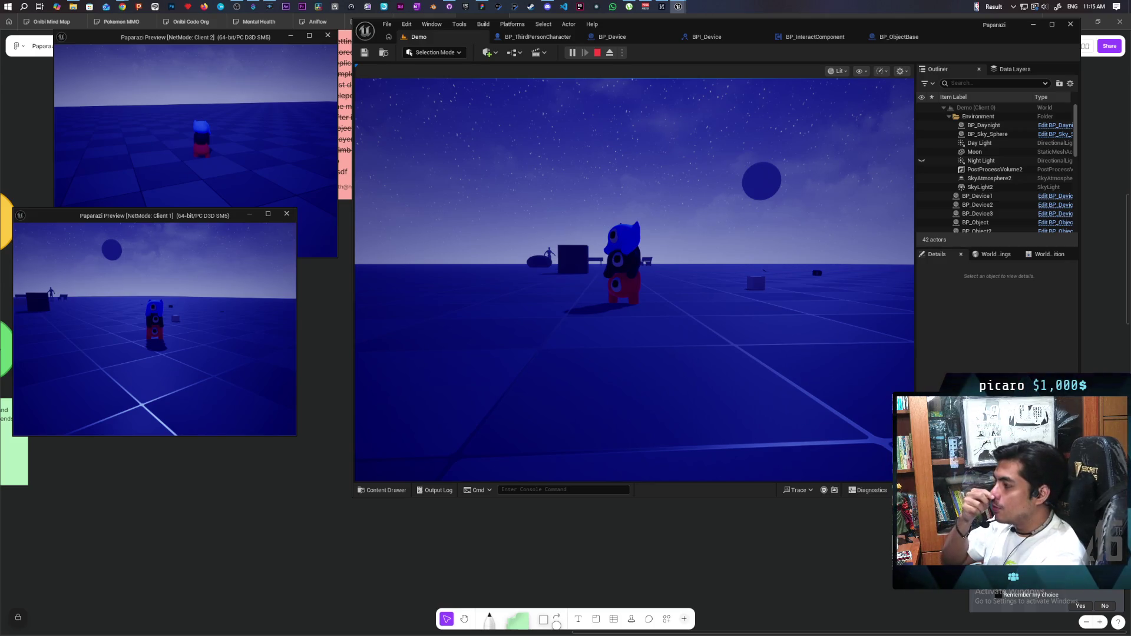
Walk the blue-and-red stack right and forward, strafing side to side.
key("d")
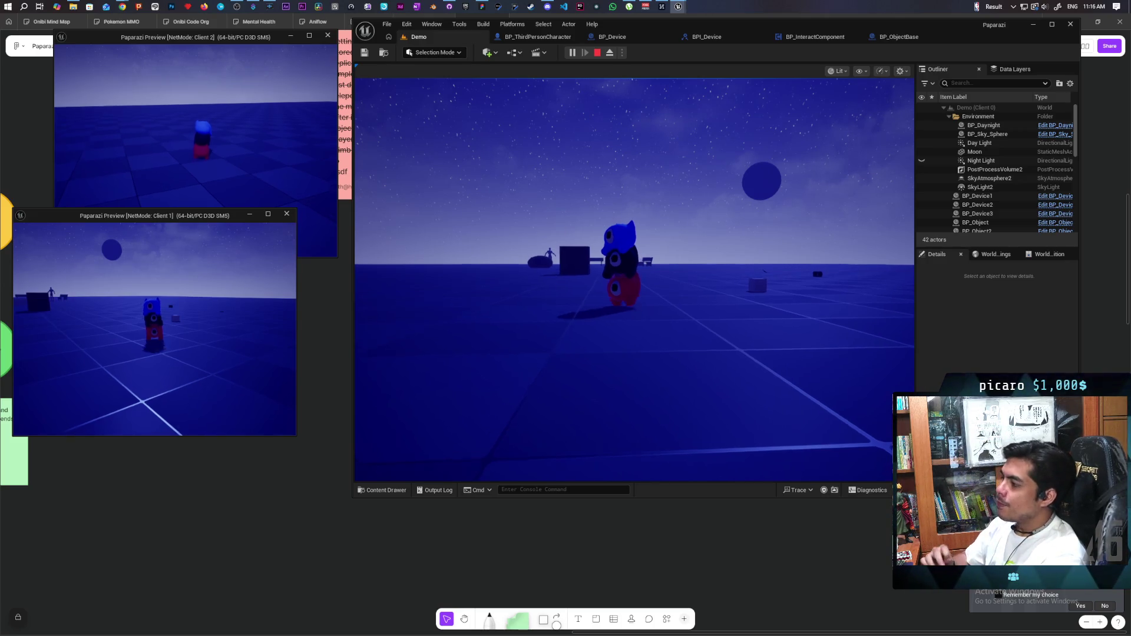
key("w")
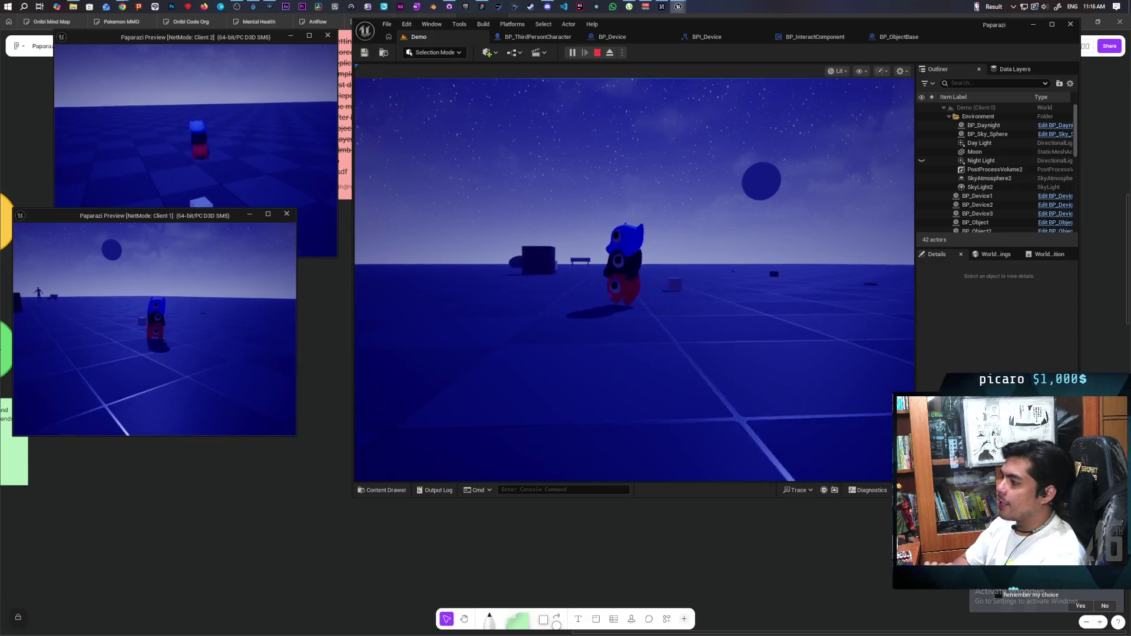
key("d")
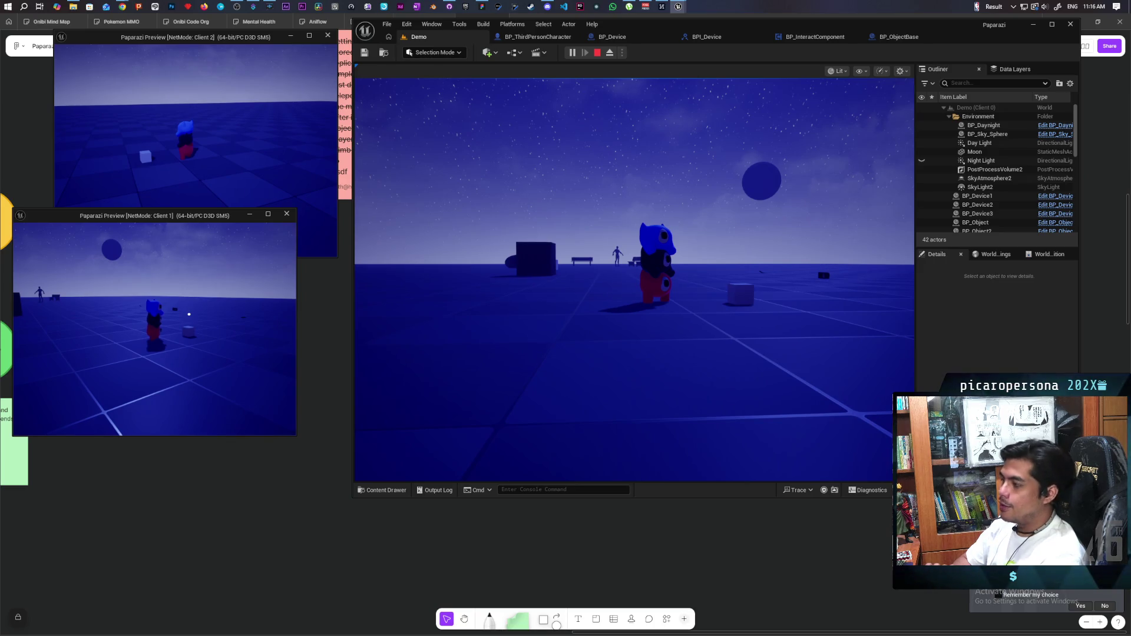
key("a")
key("d")
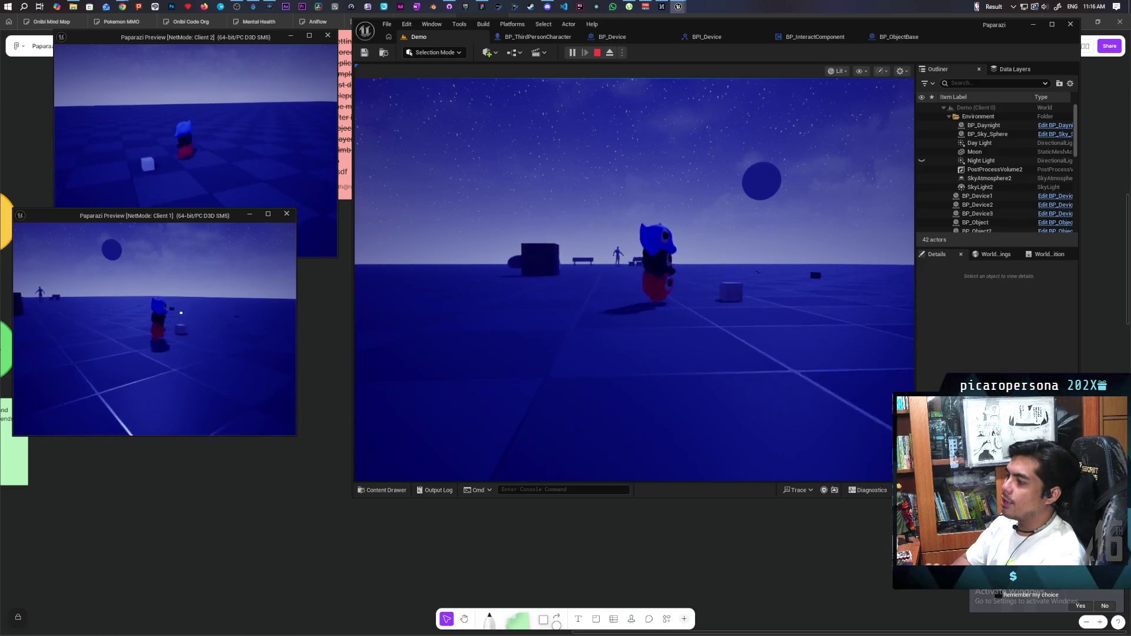
Jump the stack onto the white cube and walk toward the large black cube.
key("d")
key("space")
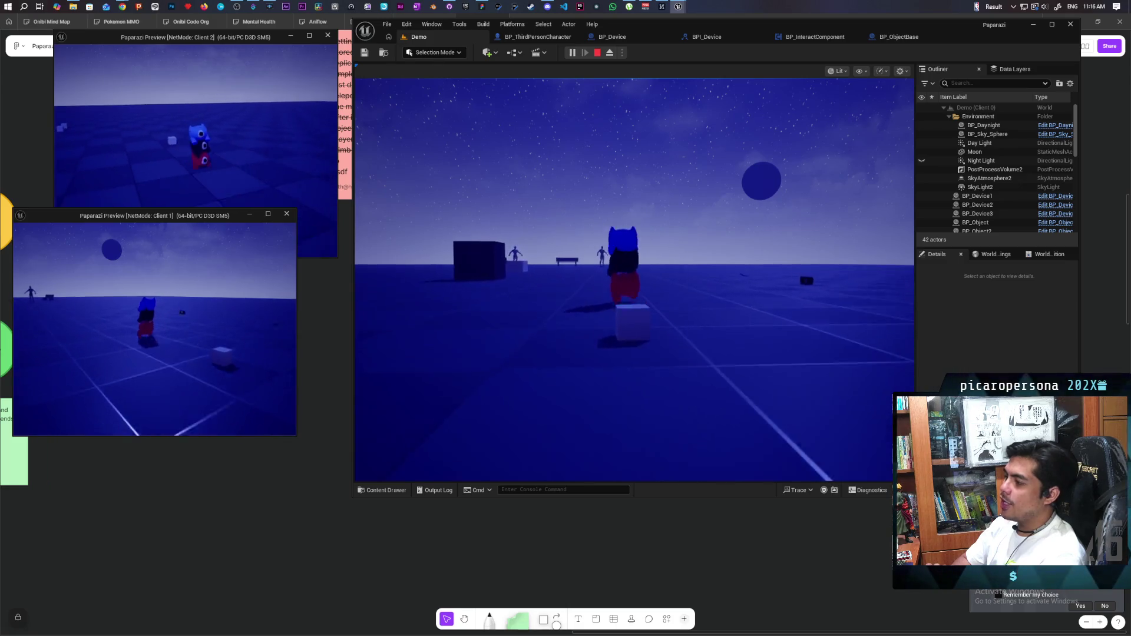
key("w")
key("a")
key("a")
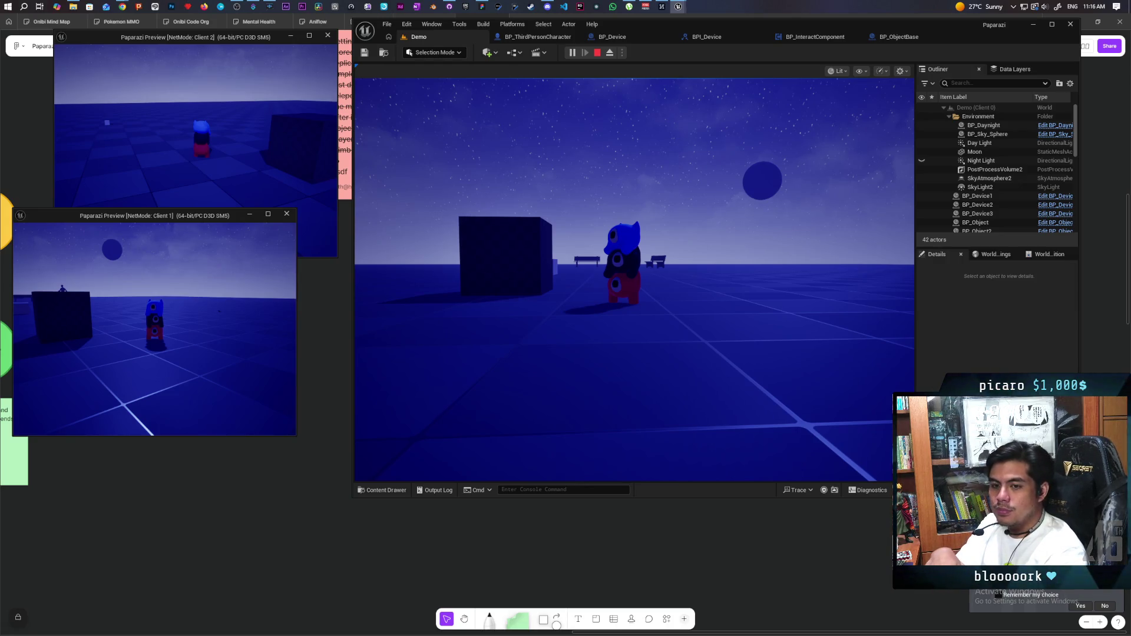
Walk the stacked characters left, forward and back toward the centre near the grey blocks.
key("w")
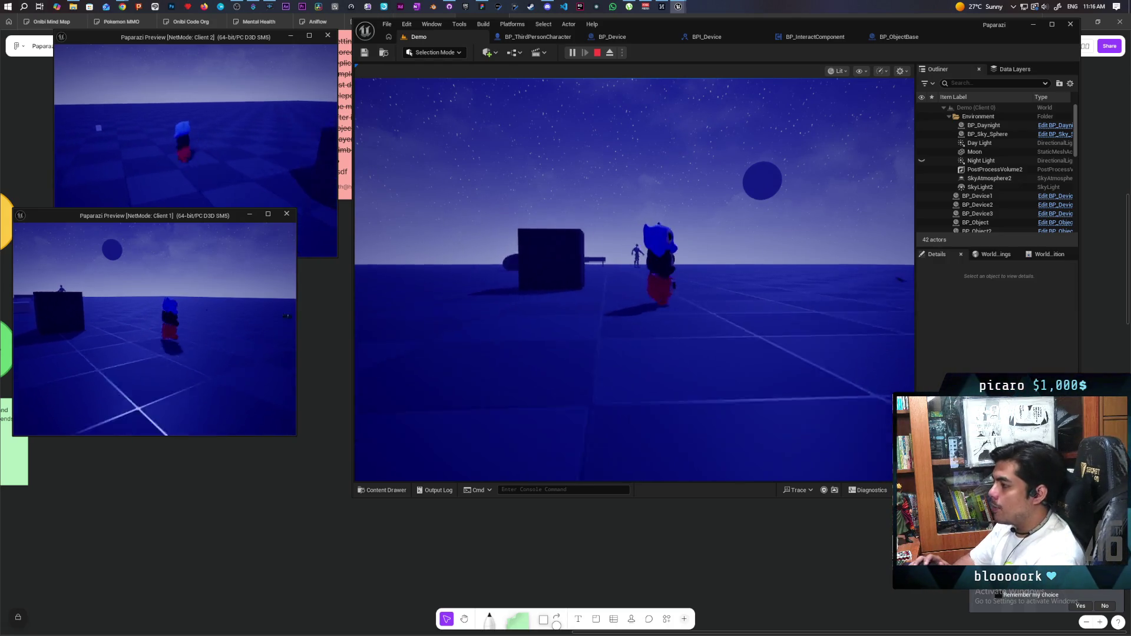
key("a")
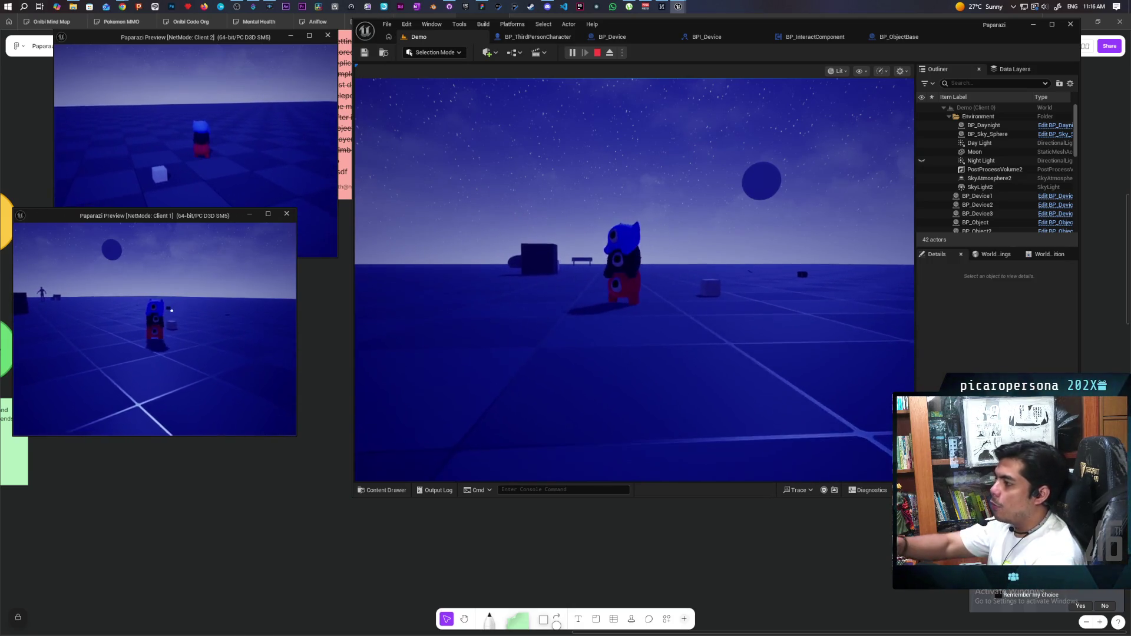
key("a")
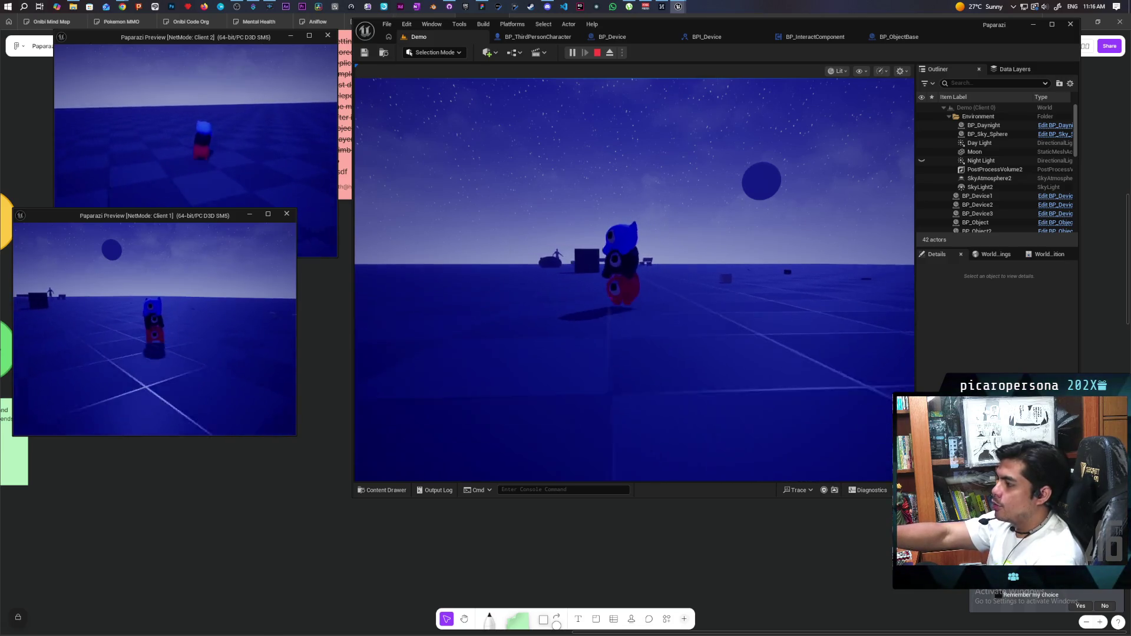
key("w")
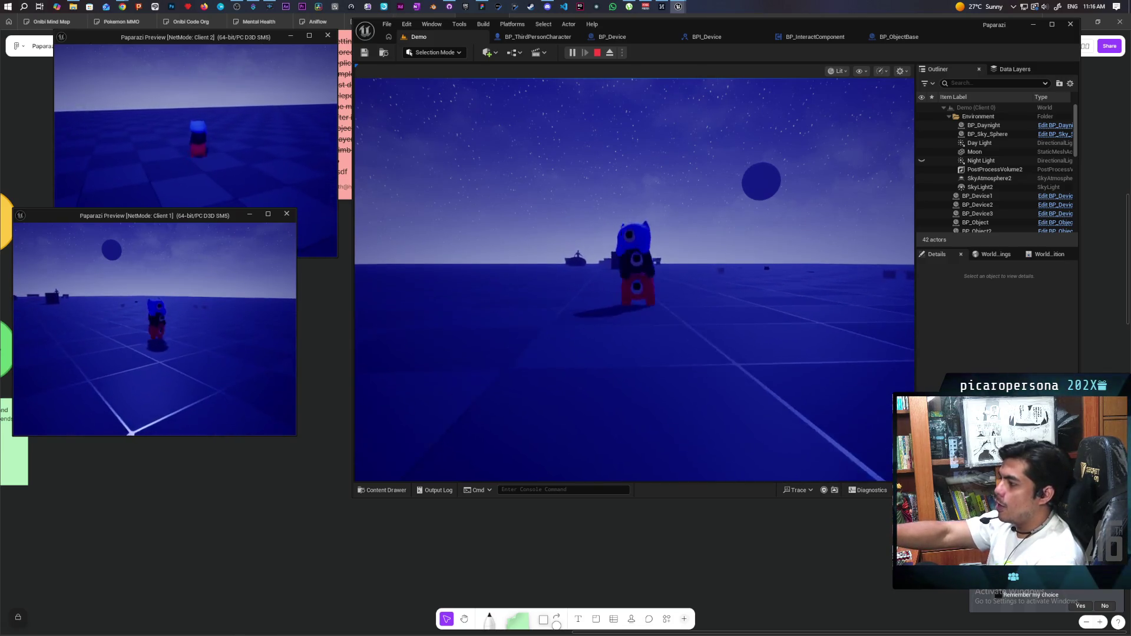
key("s")
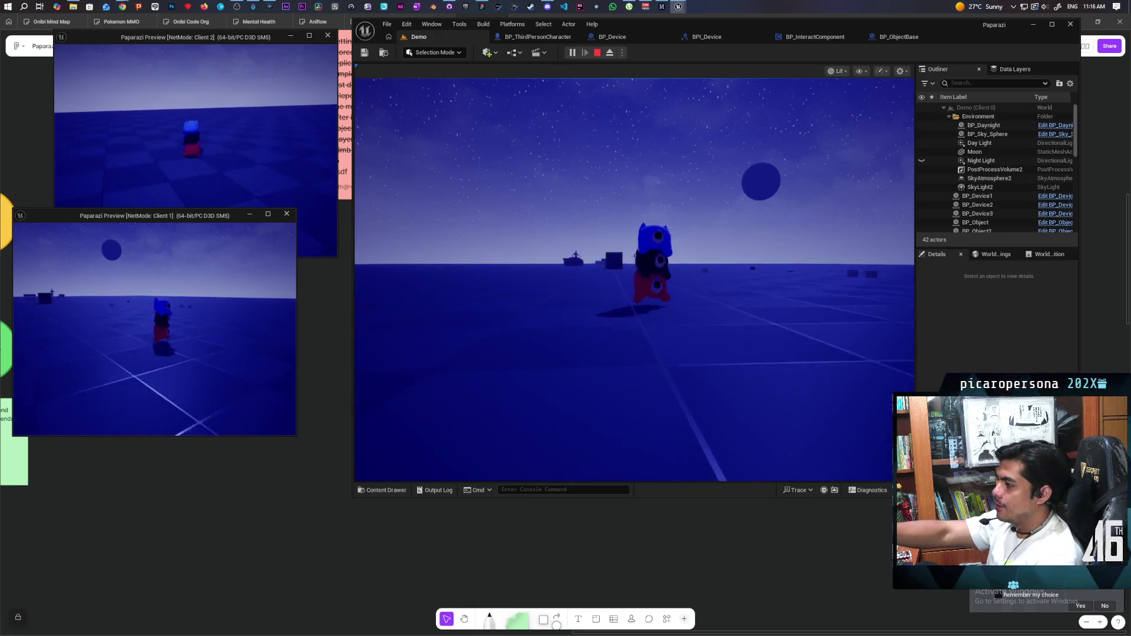
key("w")
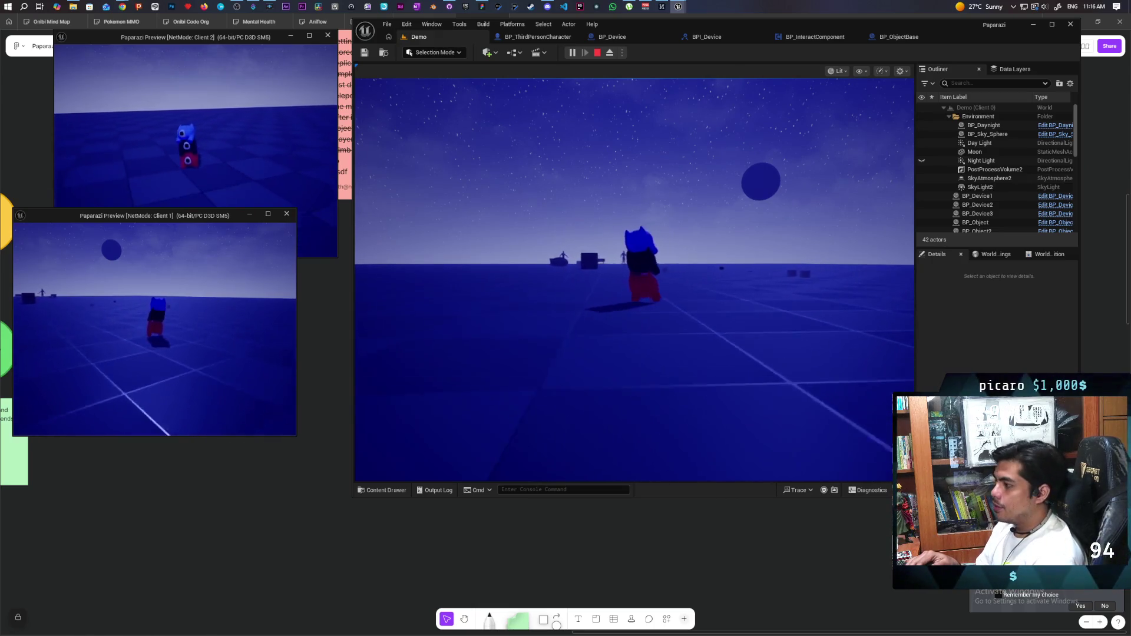
key("w")
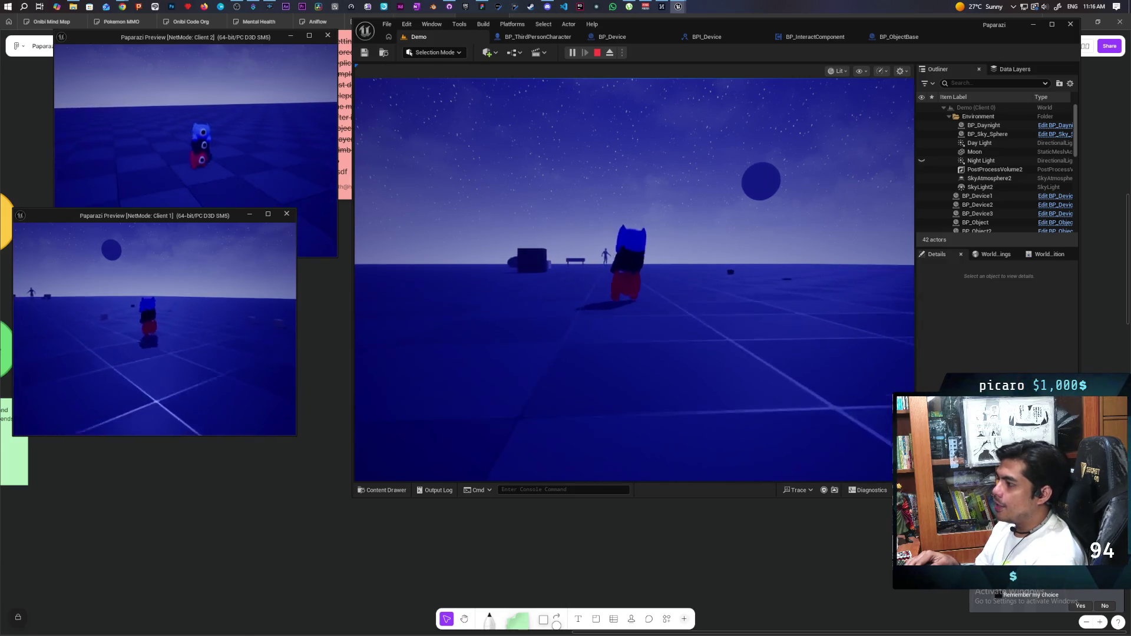
key("a")
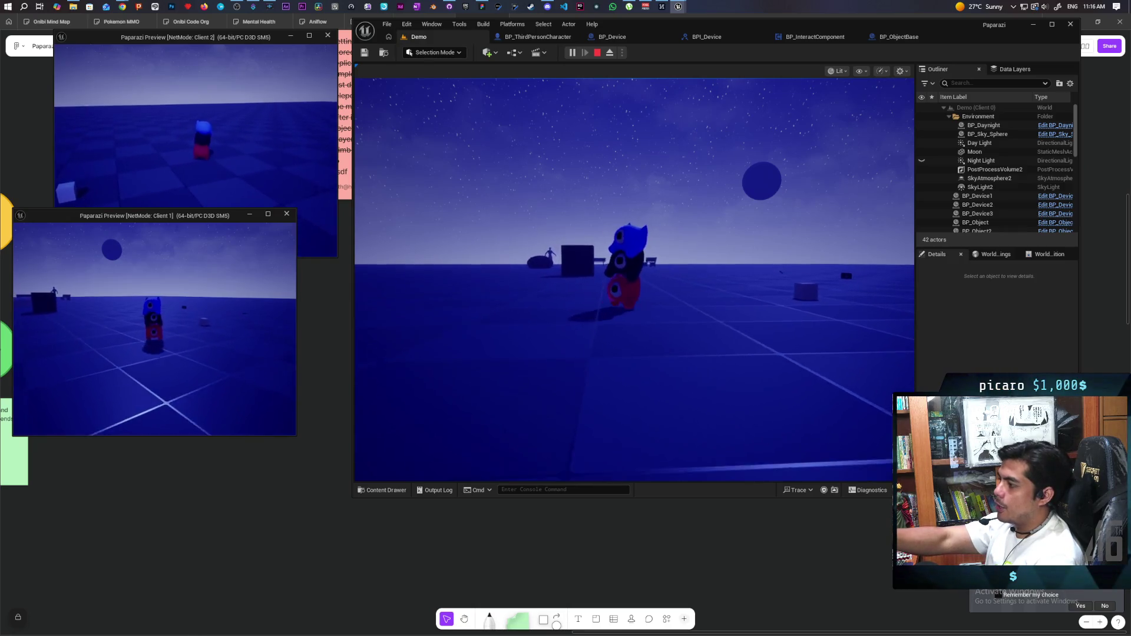
key("w")
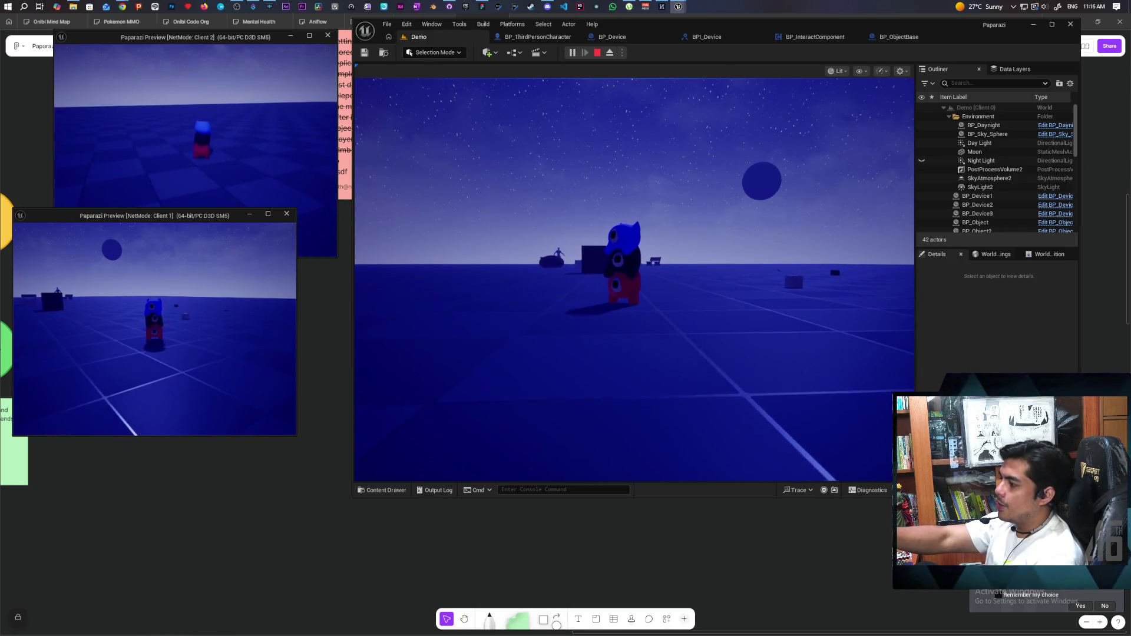
key("s")
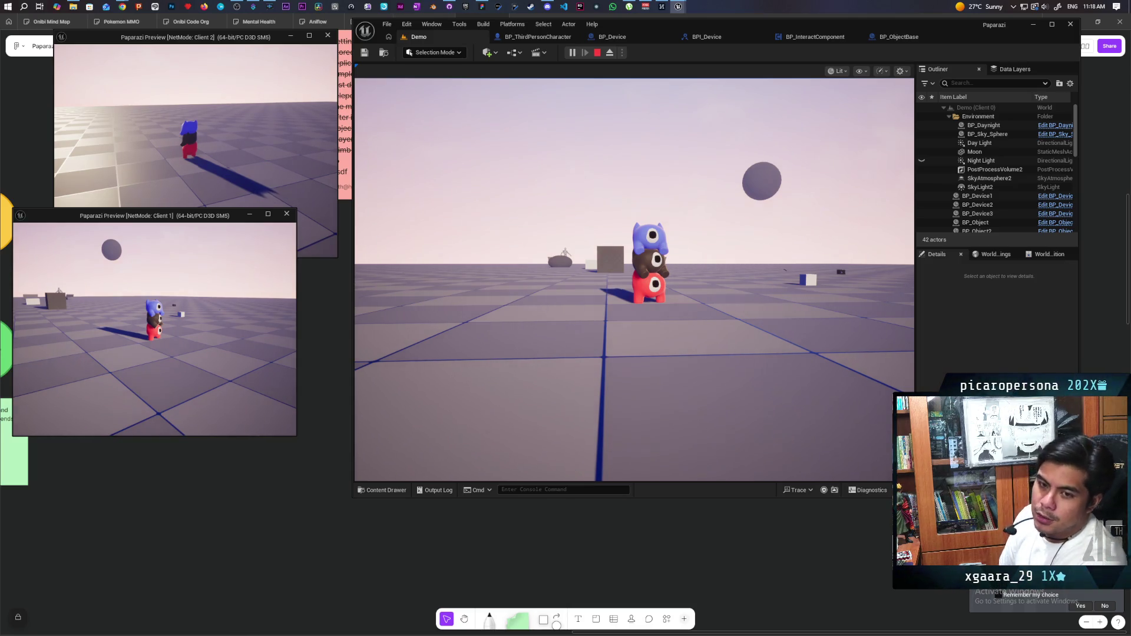
Walk the stacked character across the level toward the grey blocks and the checkered box.
key("d")
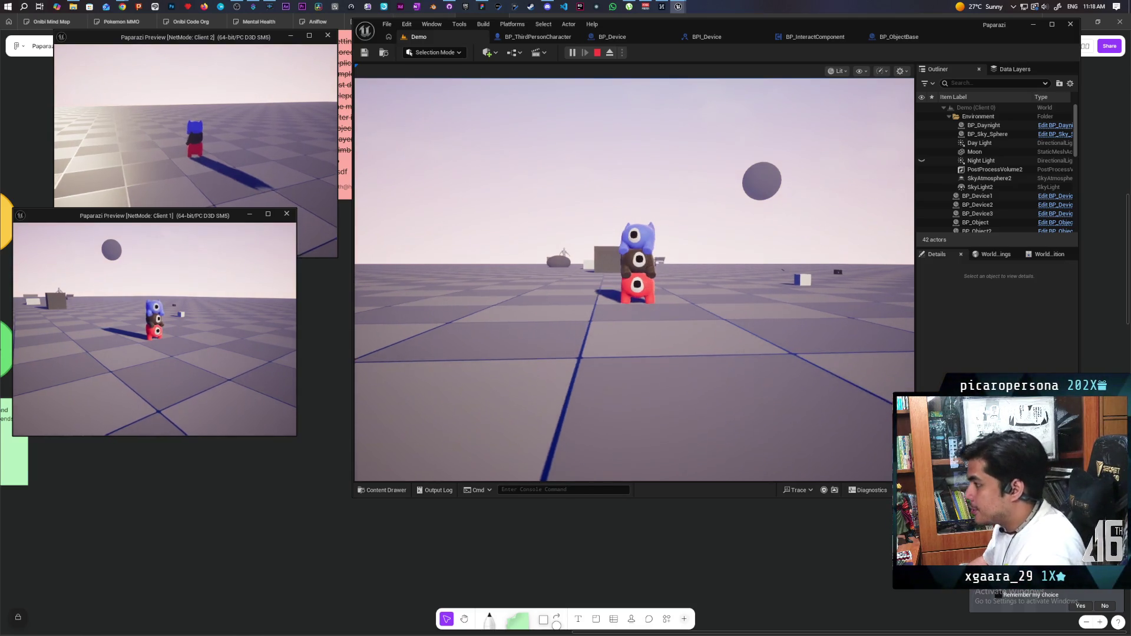
key("w")
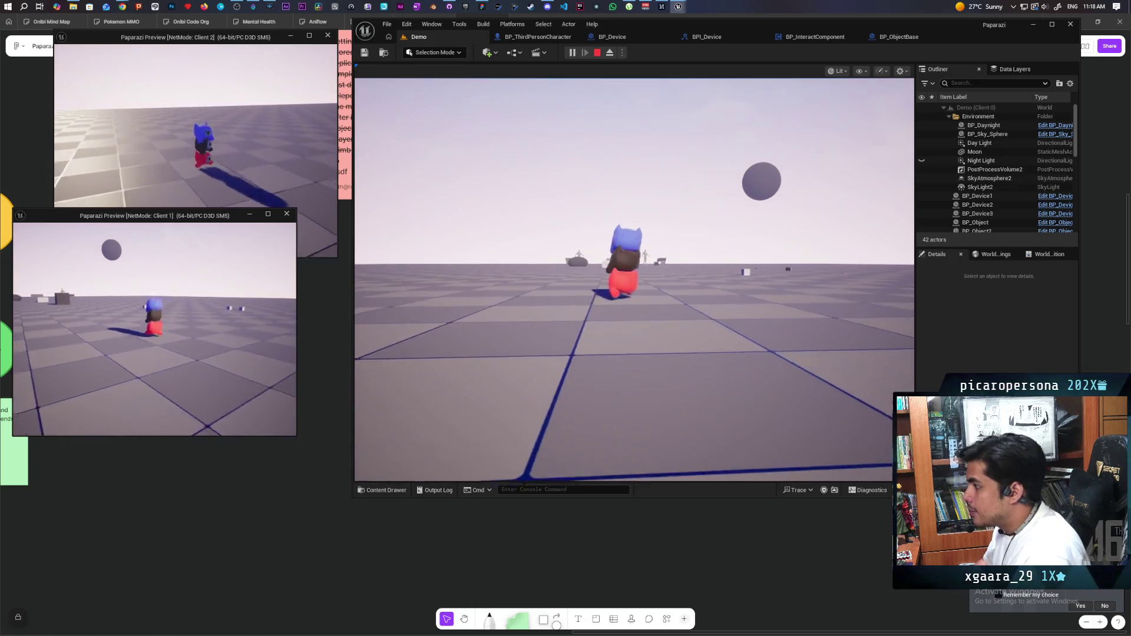
key("w")
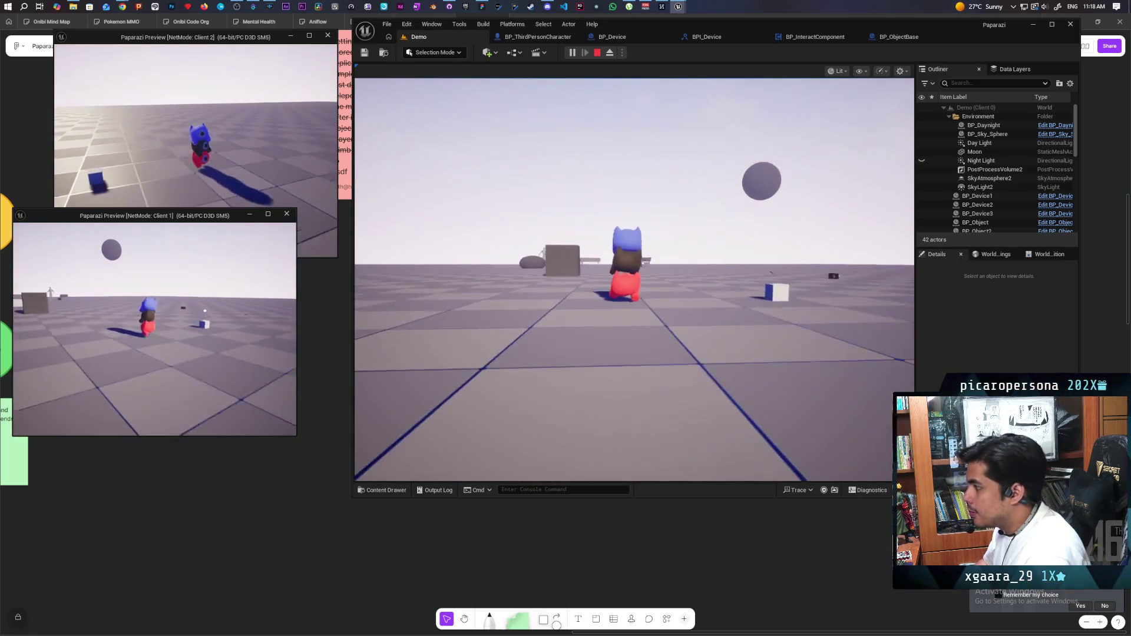
key("w")
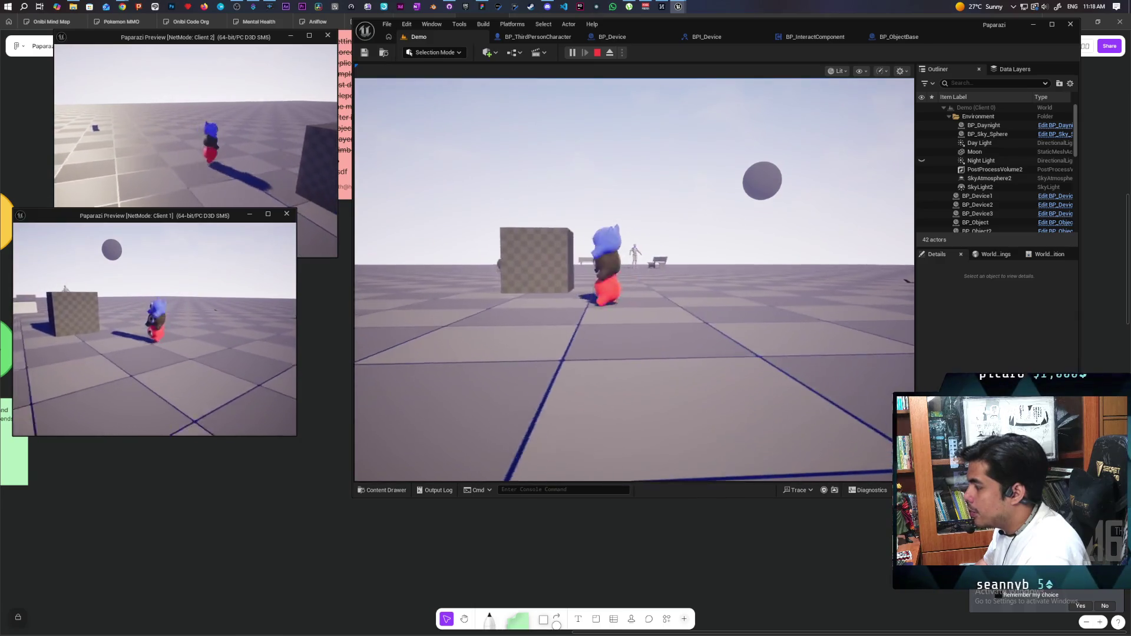
key("w")
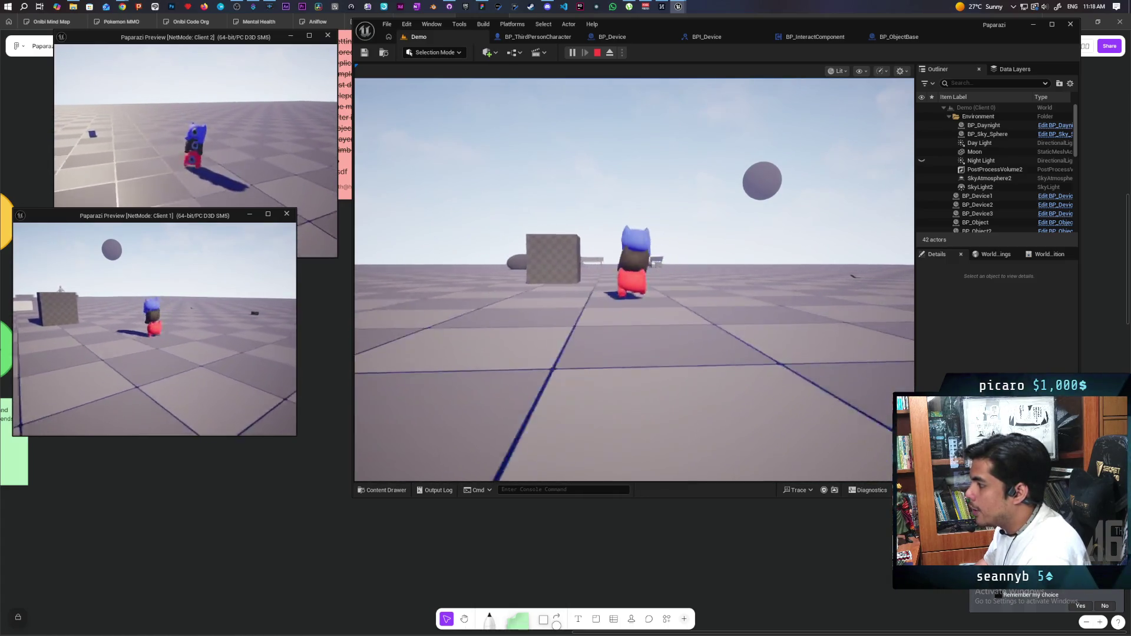
key("w")
key("d")
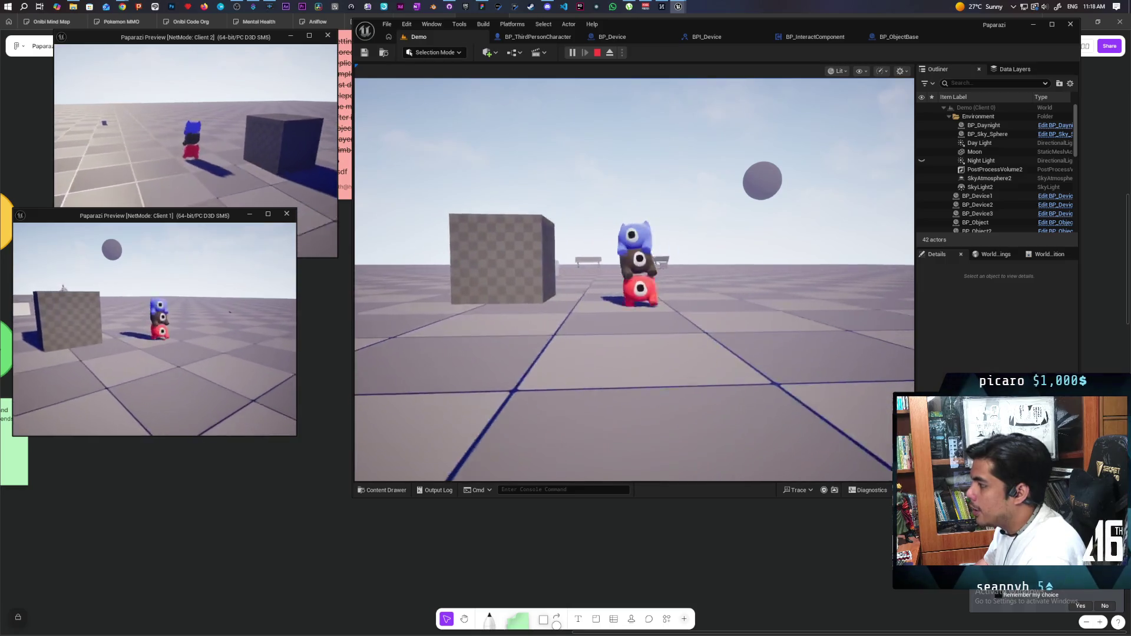
key("d")
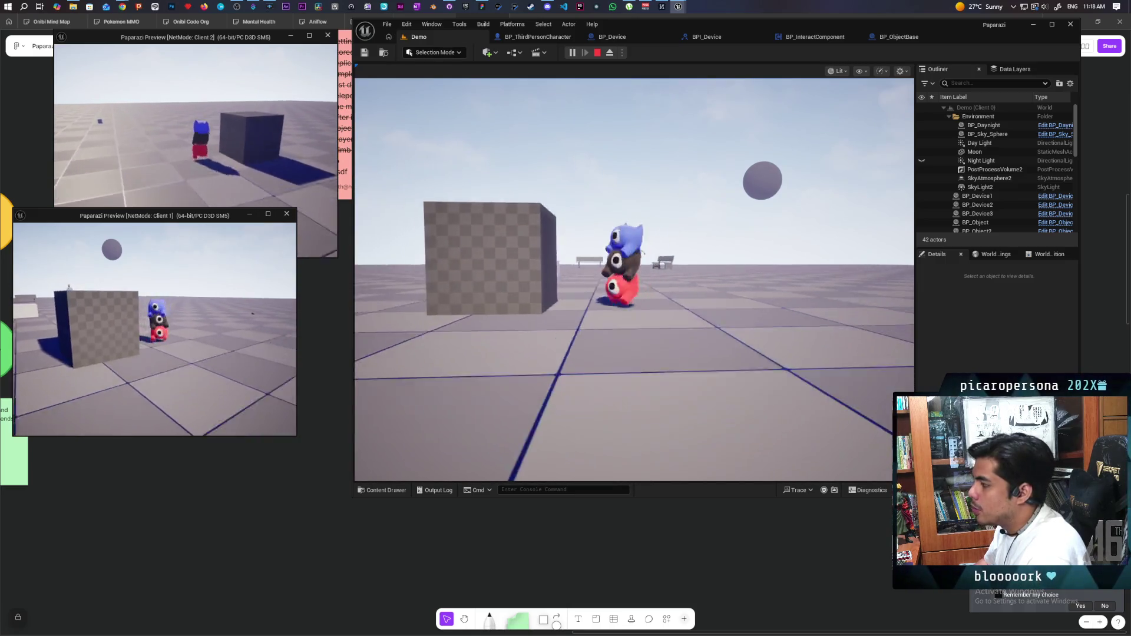
Pace back and forth around the checkered box to check the stacking, then stop with Esc.
key("w")
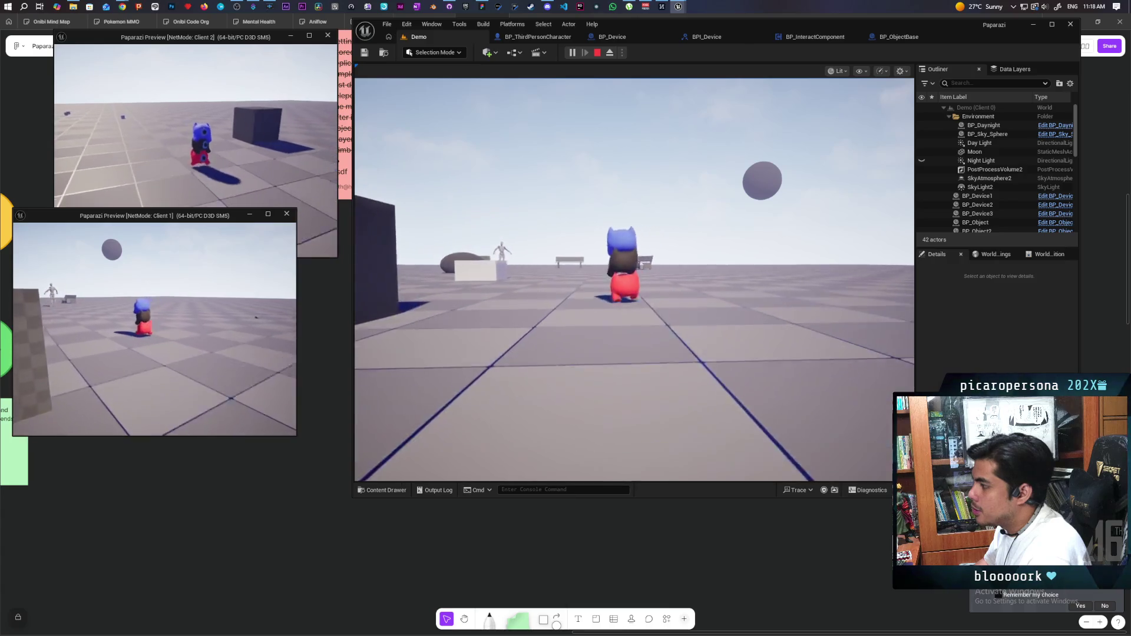
key("s")
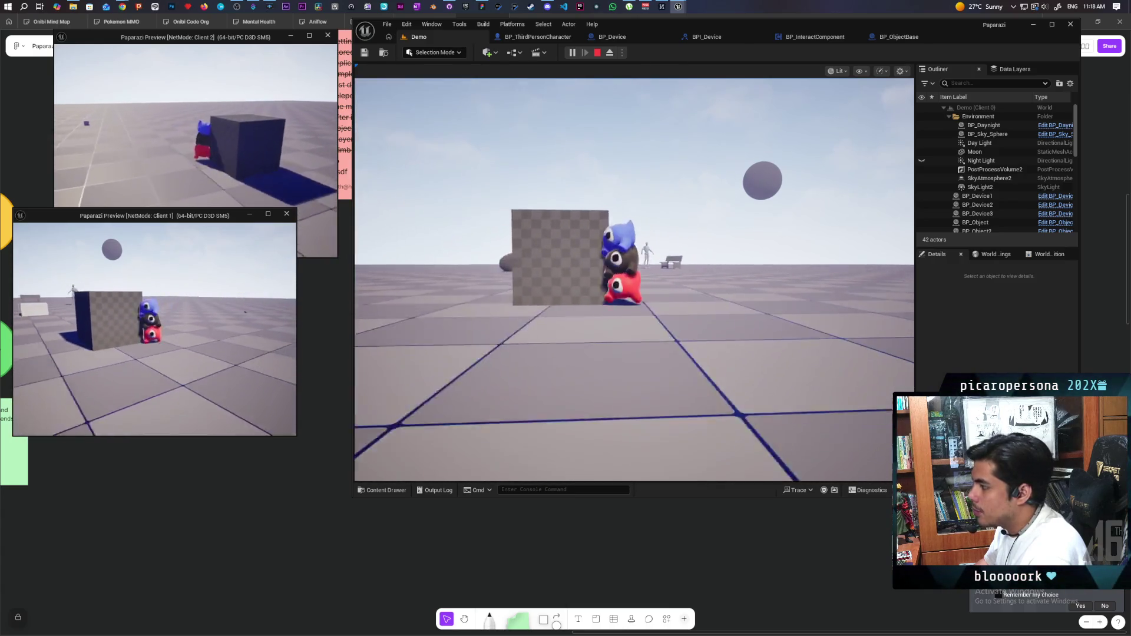
key("w")
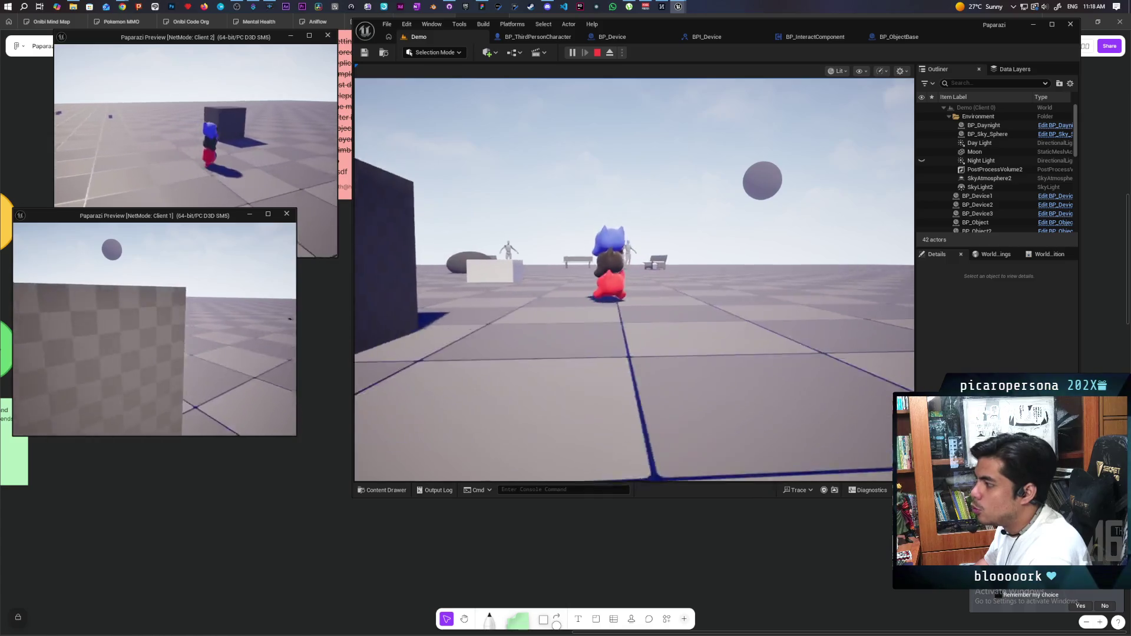
key("s")
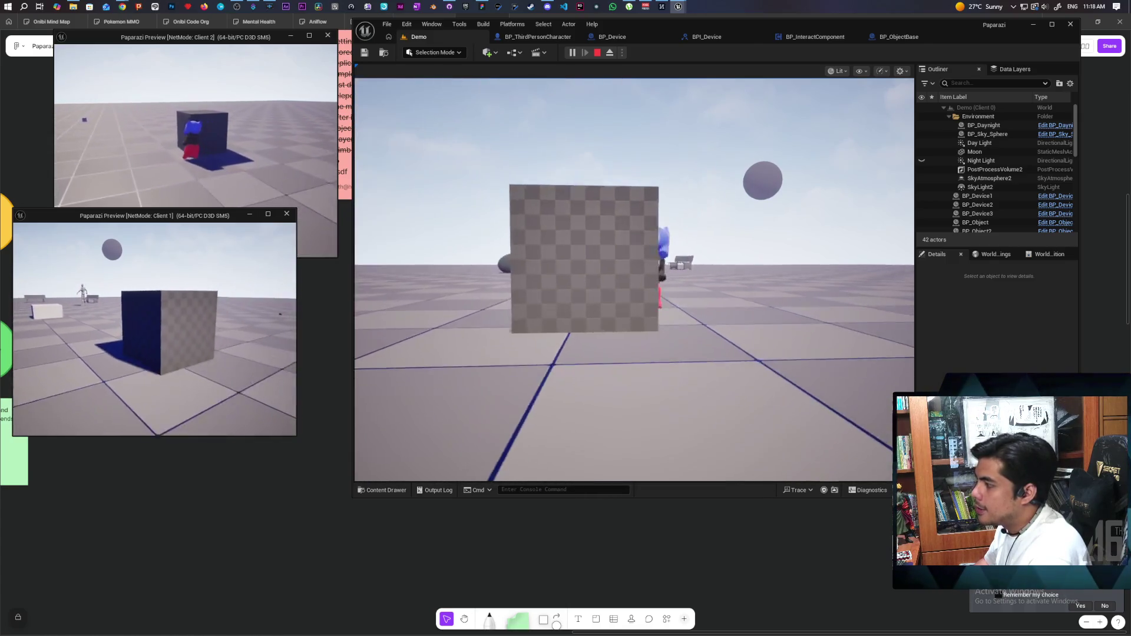
key("w")
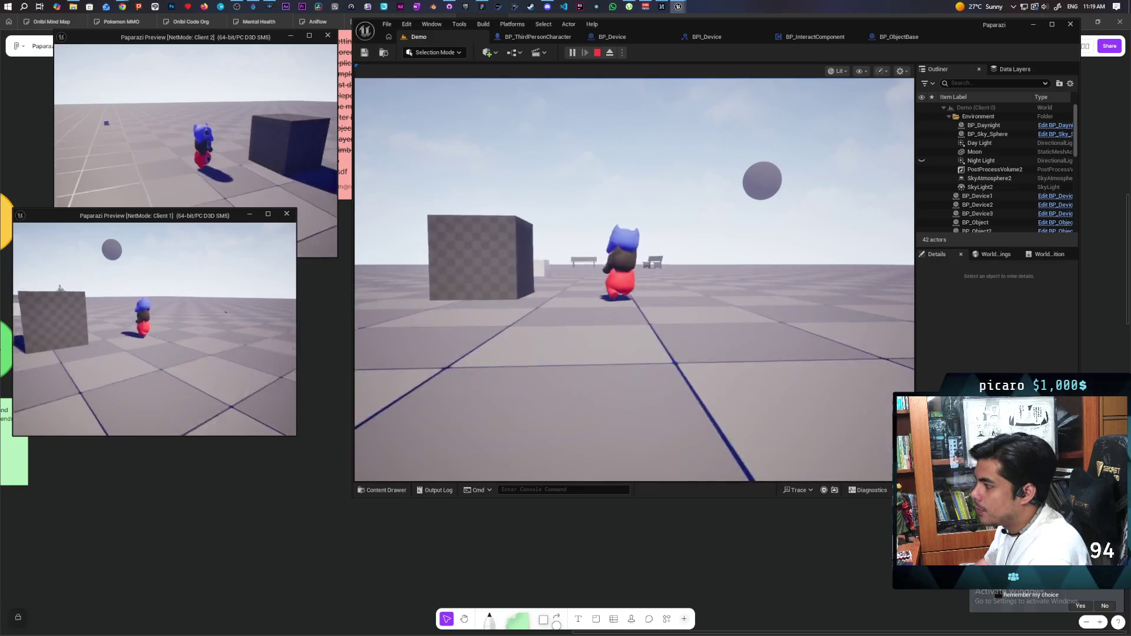
key("w")
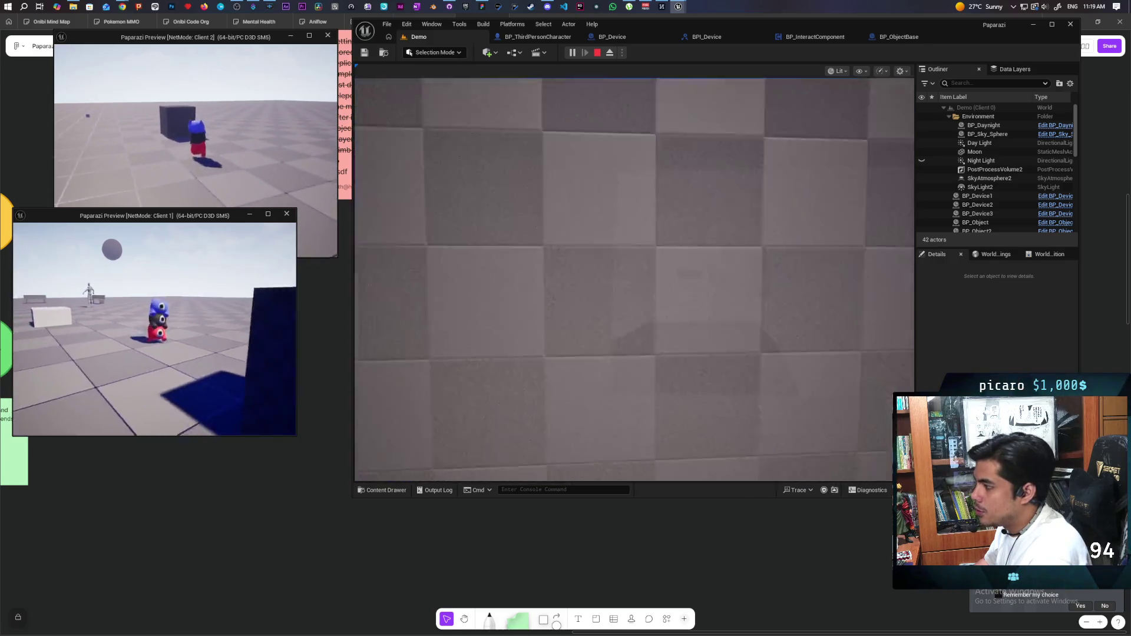
key("s")
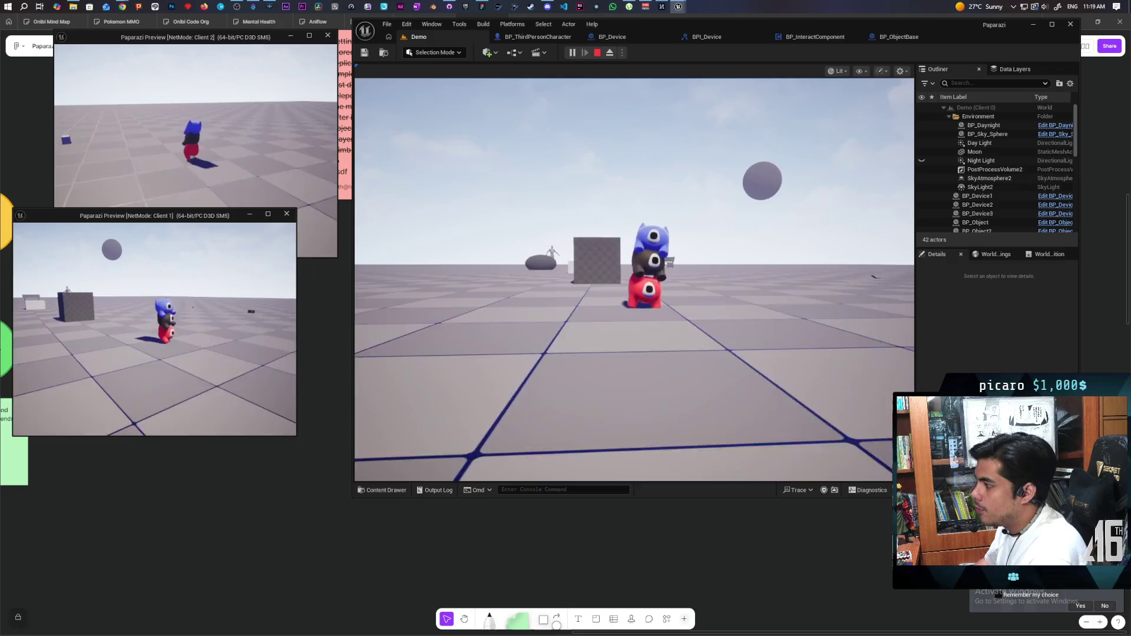
key("w")
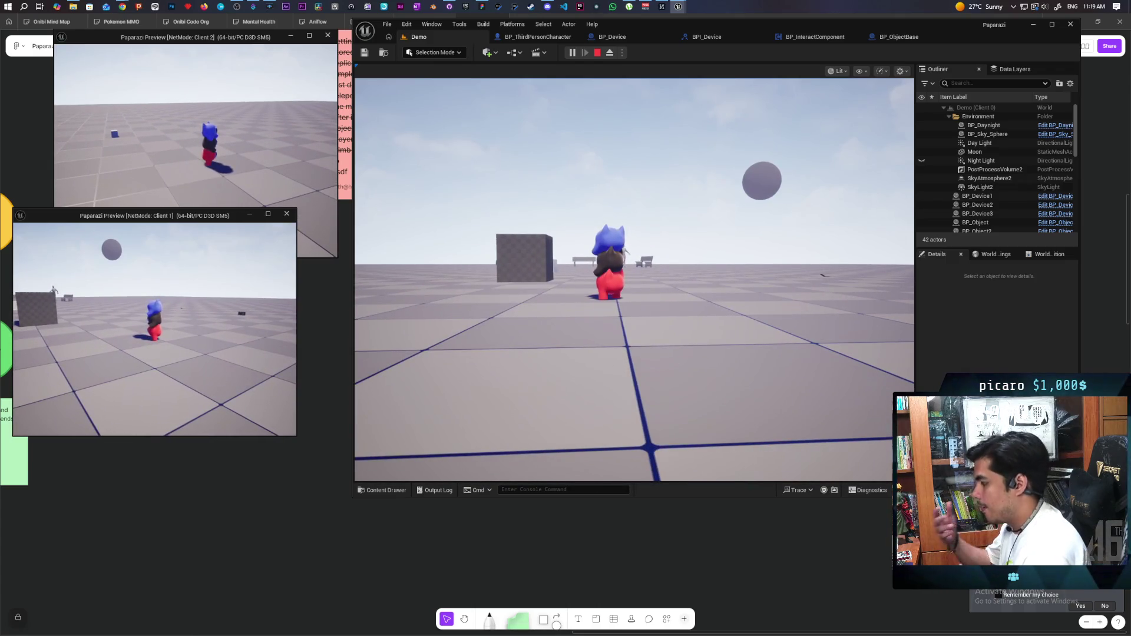
key("w")
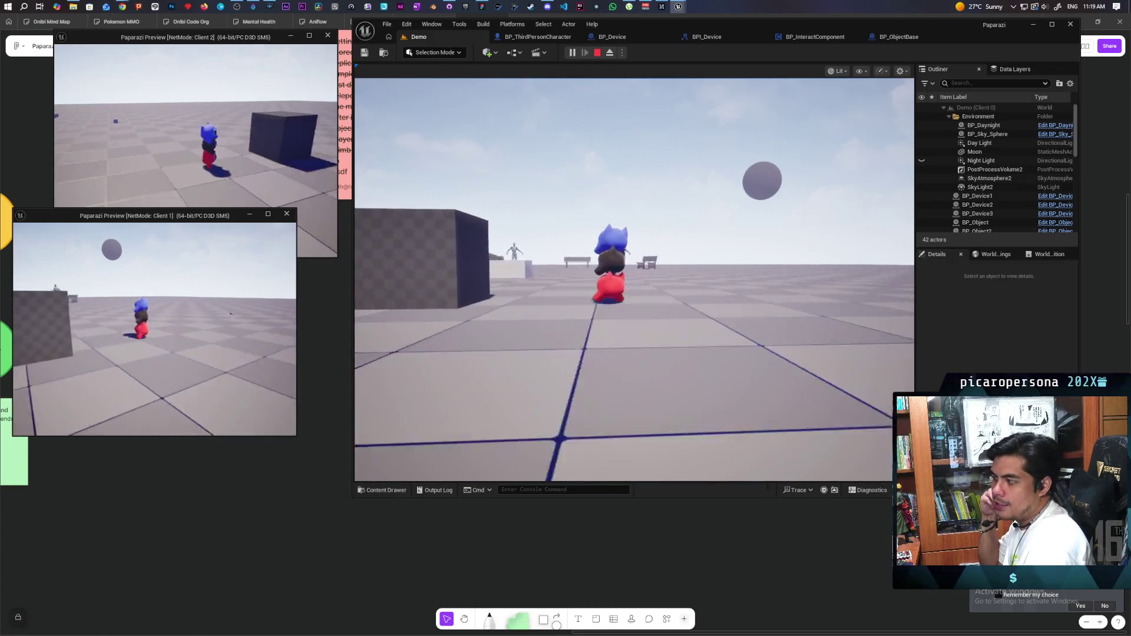
key("s")
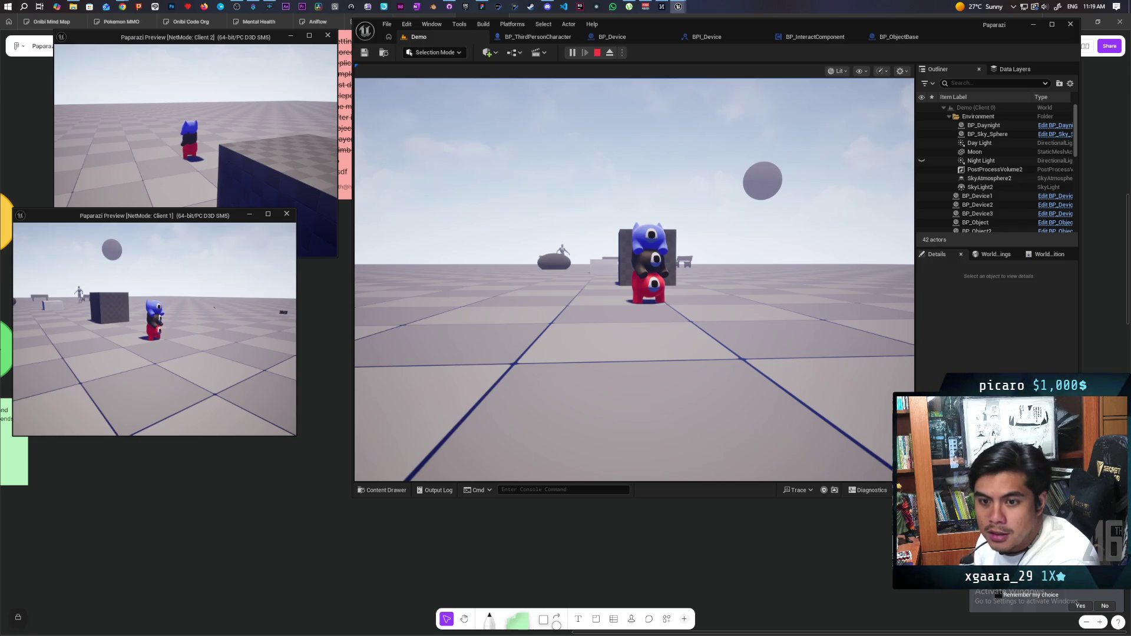
key("Escape")
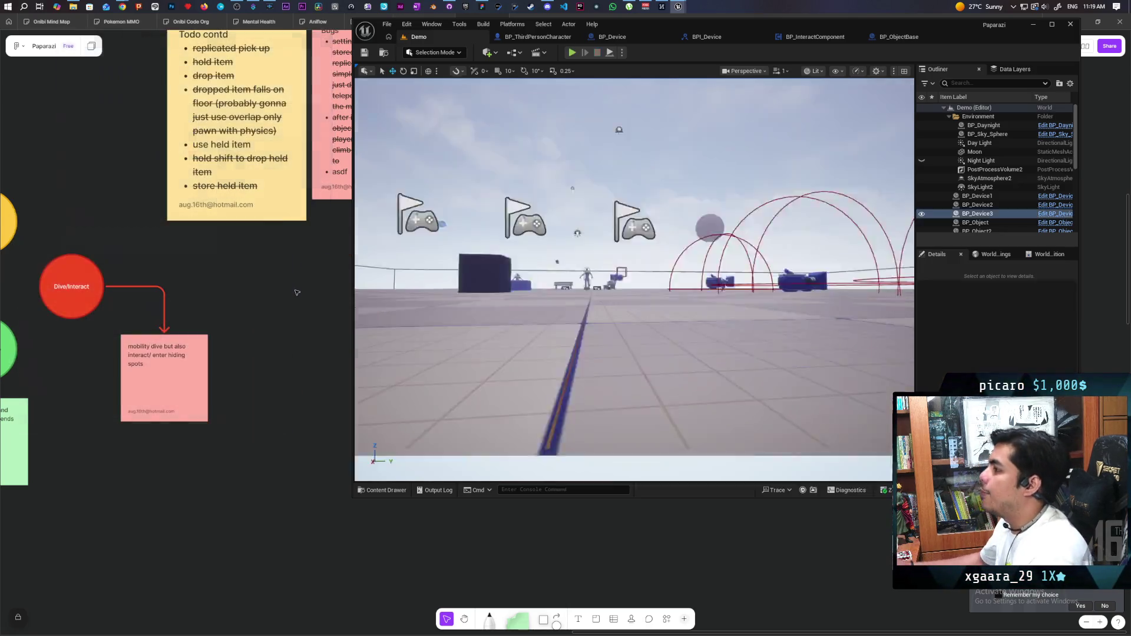
Switch to the SKM_gremlin_Skeleton window and show the SKM_Oni_Walk tab's Piggyback curves.
mouse_move(678, 7)
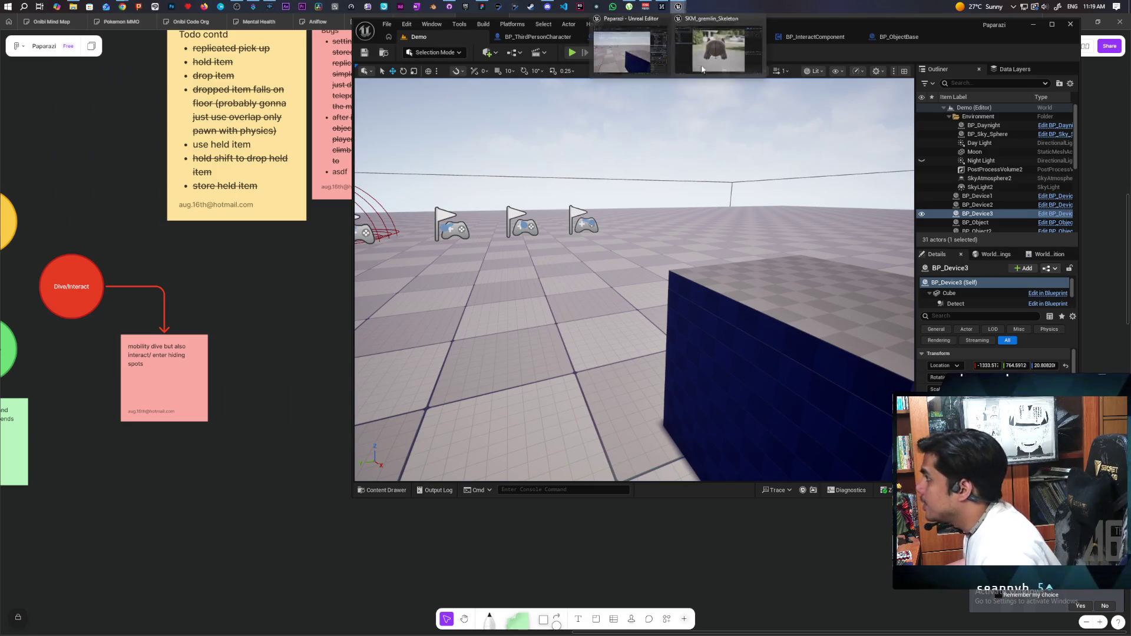
left_click(715, 61)
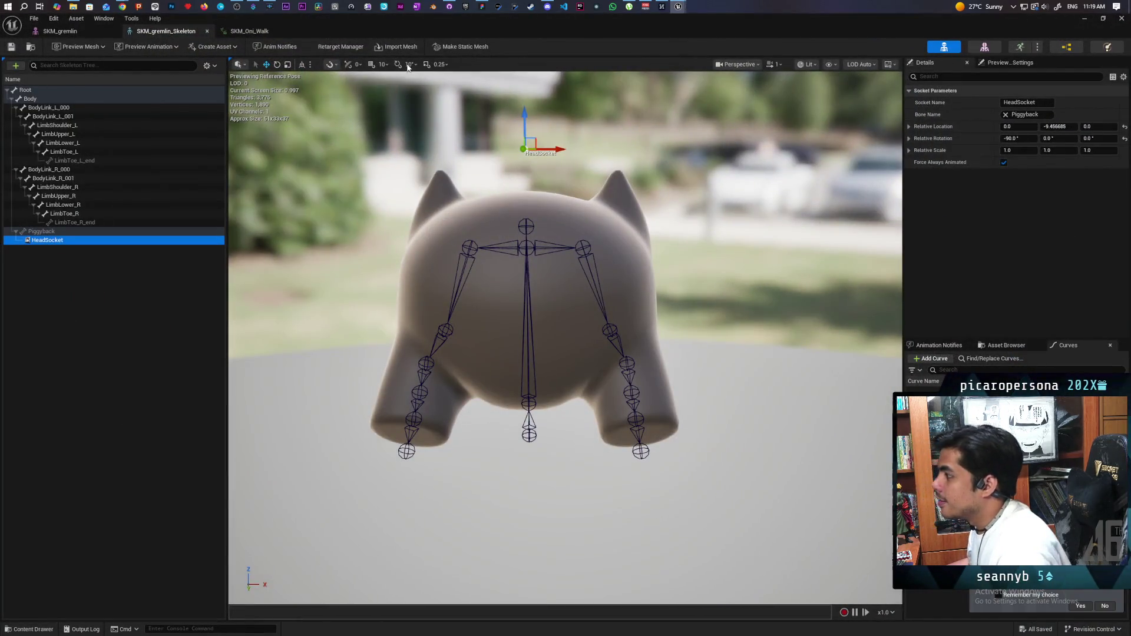
left_click(249, 31)
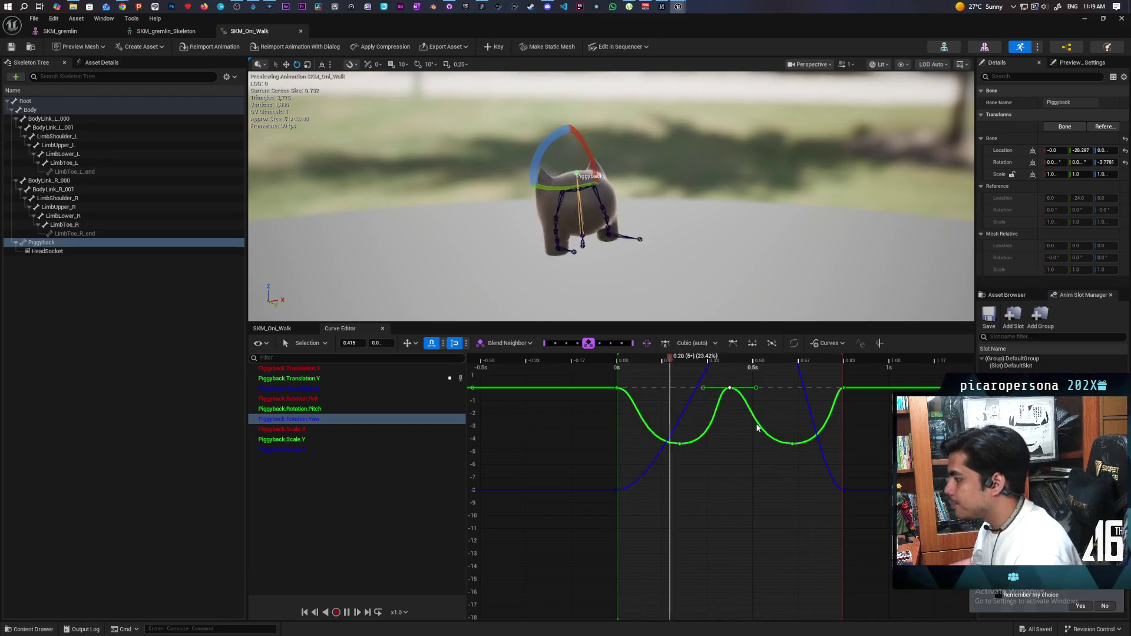
Select all keys on the SKM_Oni_Walk Piggyback bone curves in the Curve Editor.
scroll(750, 436, "down", 4)
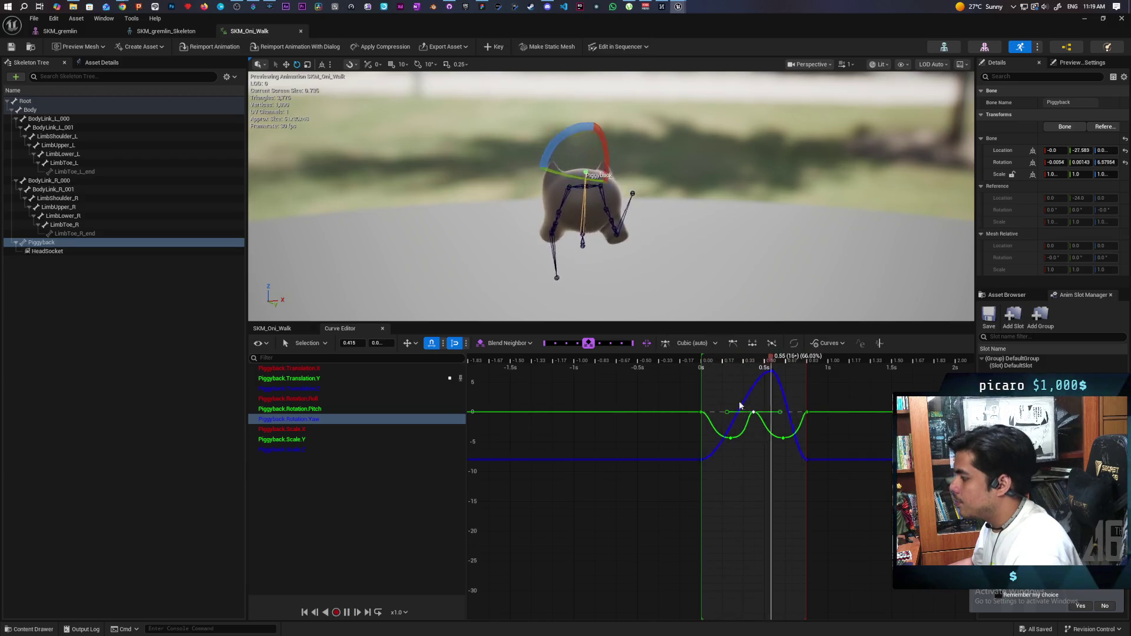
mouse_move(722, 482)
left_mouse_down()
mouse_move(884, 359)
mouse_move(849, 366)
left_mouse_up()
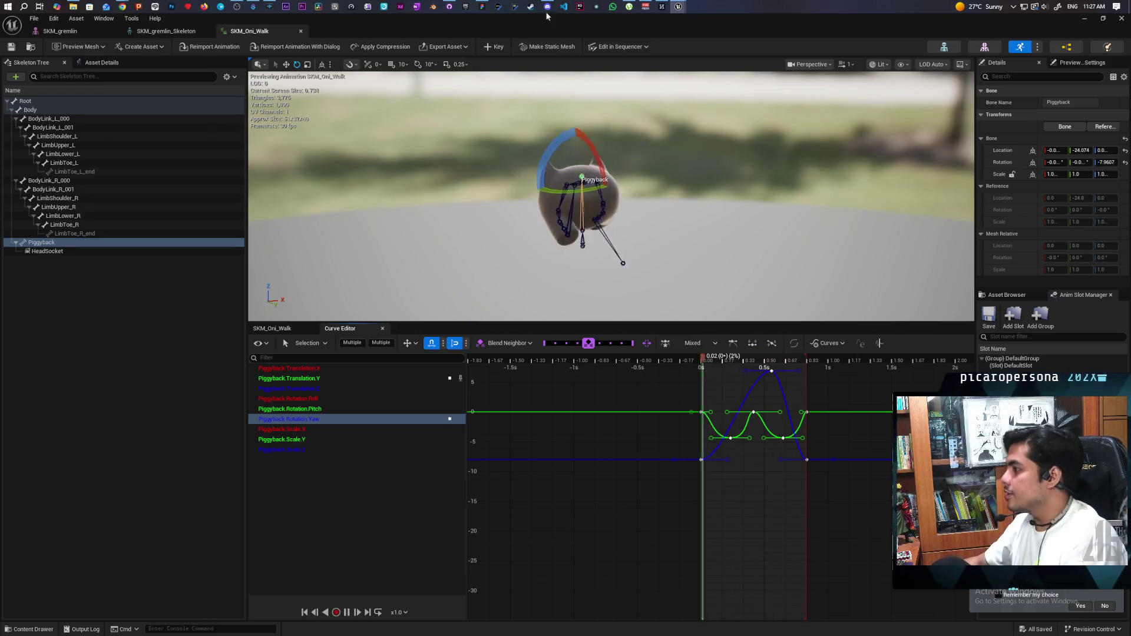
scroll(583, 190, "up", 5)
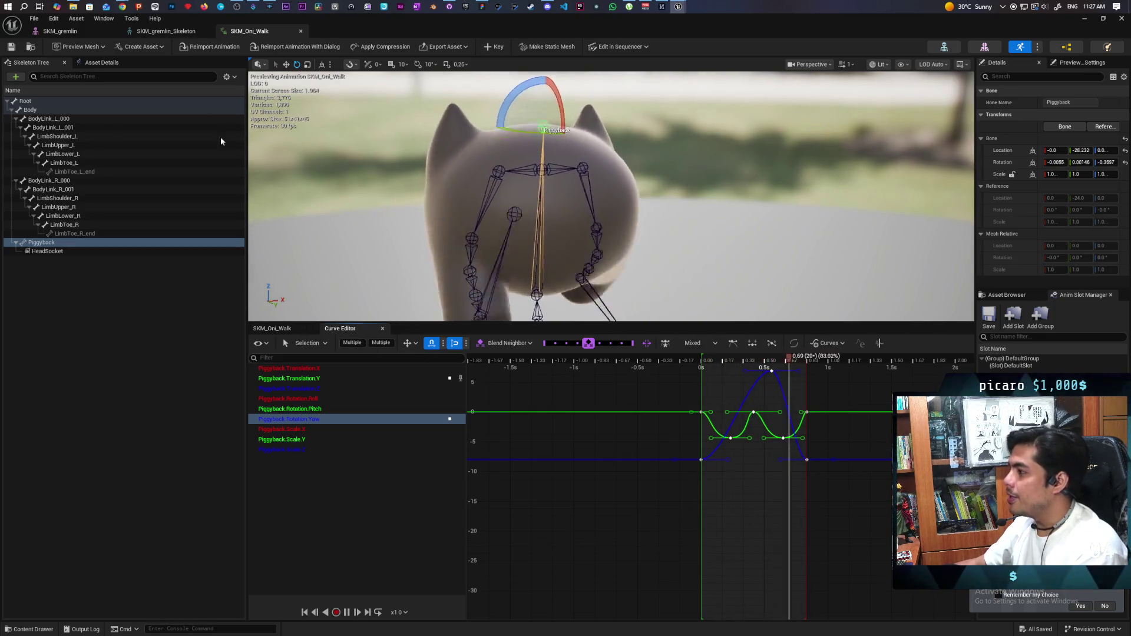
Inspect the SKM_gremlin mesh, minimize the animation editor, and bring up BP_InteractComponent.
left_click(91, 27)
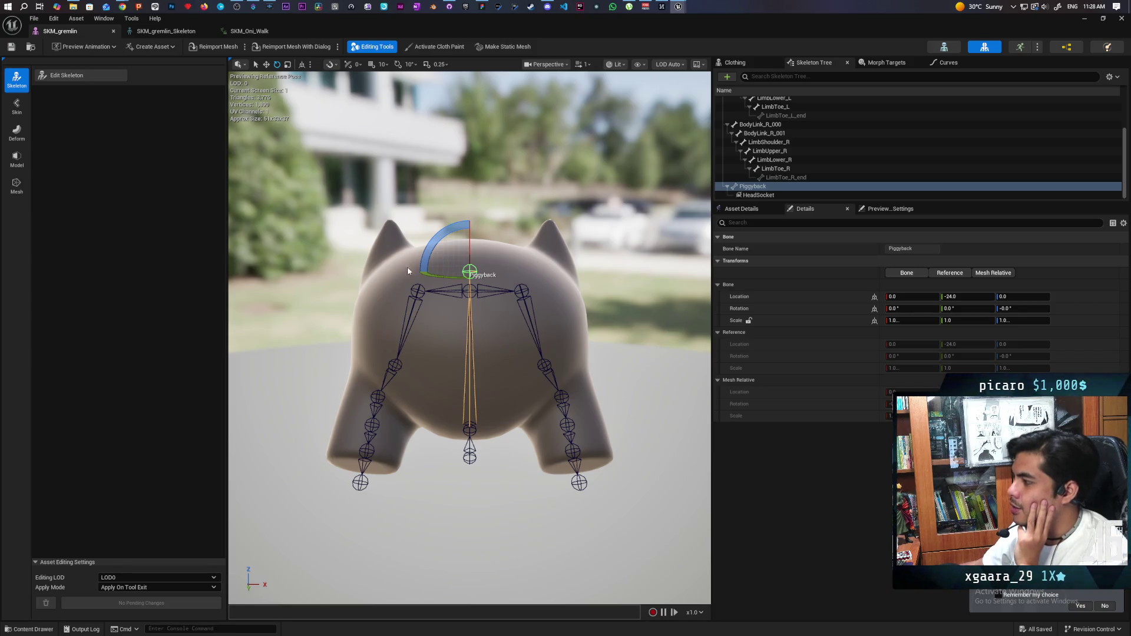
left_click(249, 31)
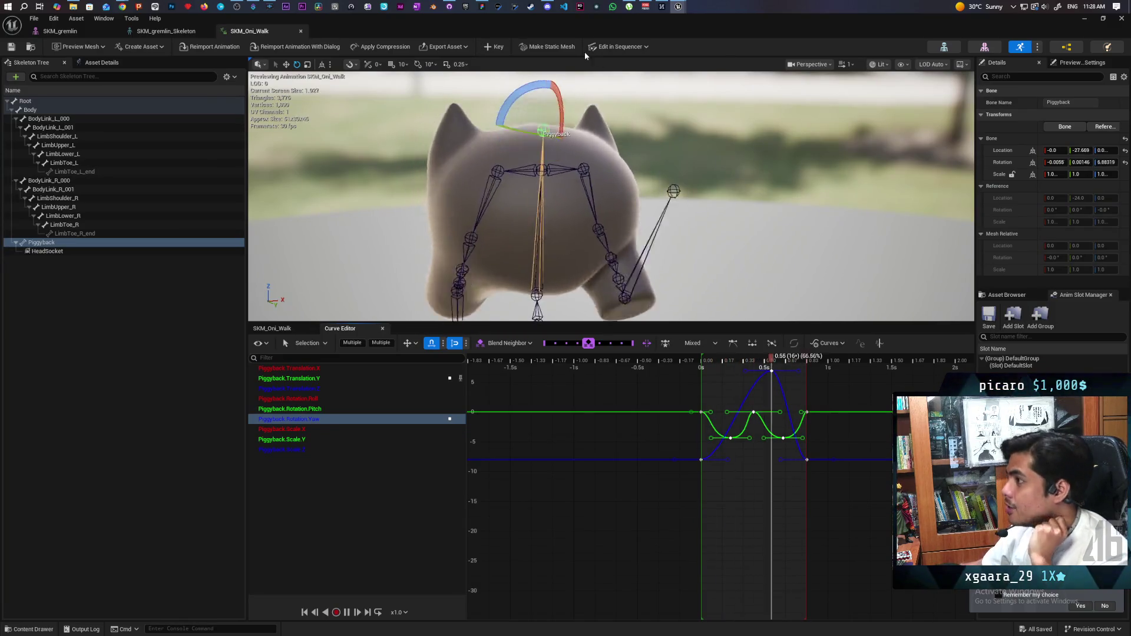
left_click(1091, 19)
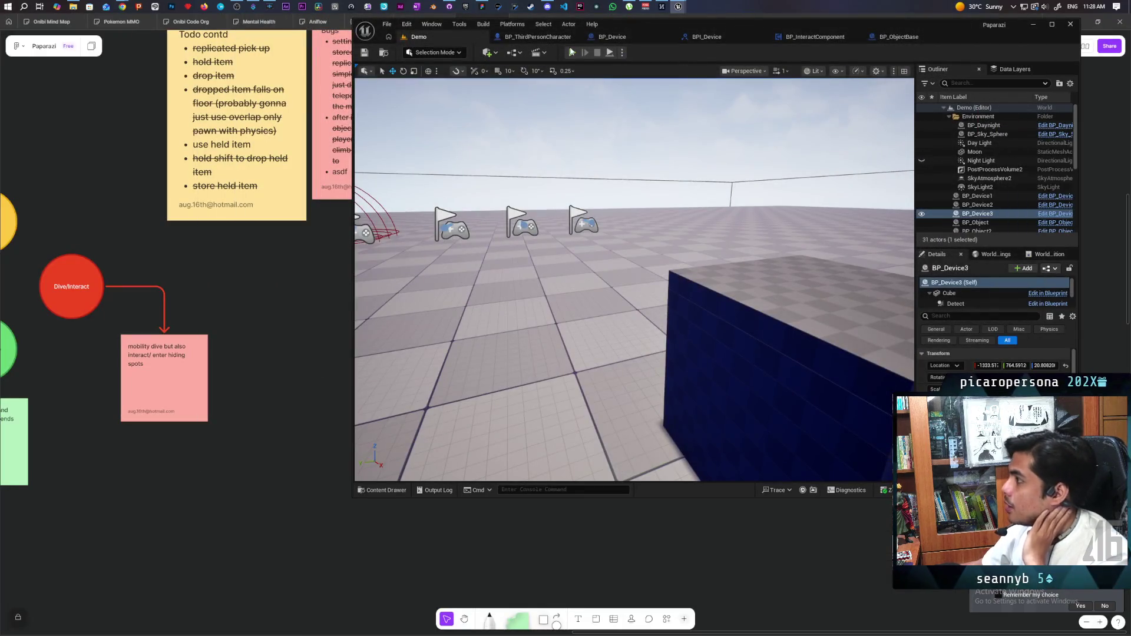
left_click(549, 39)
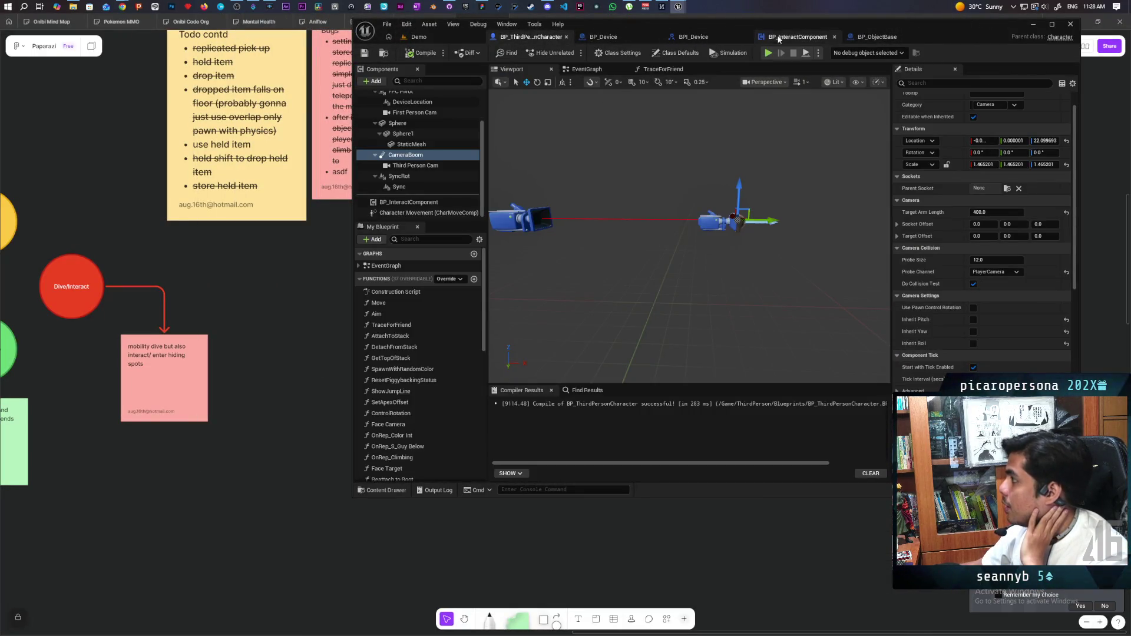
left_click(780, 38)
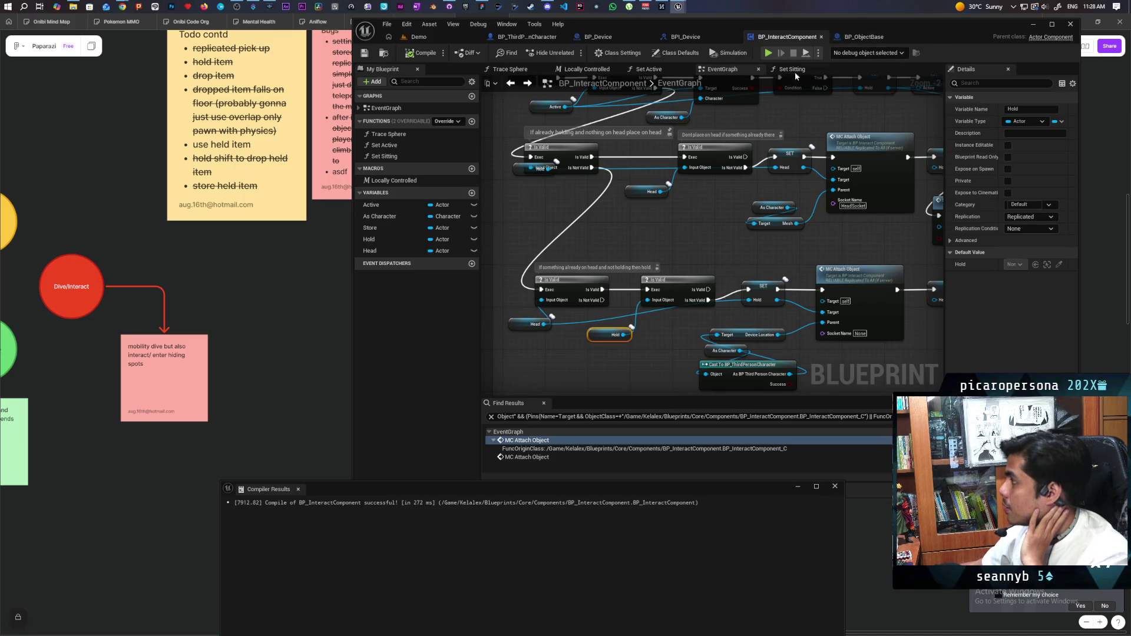
Maximize the Blueprint editor, jump to the MC Attach Object event, and close compiler results.
double_click(950, 37)
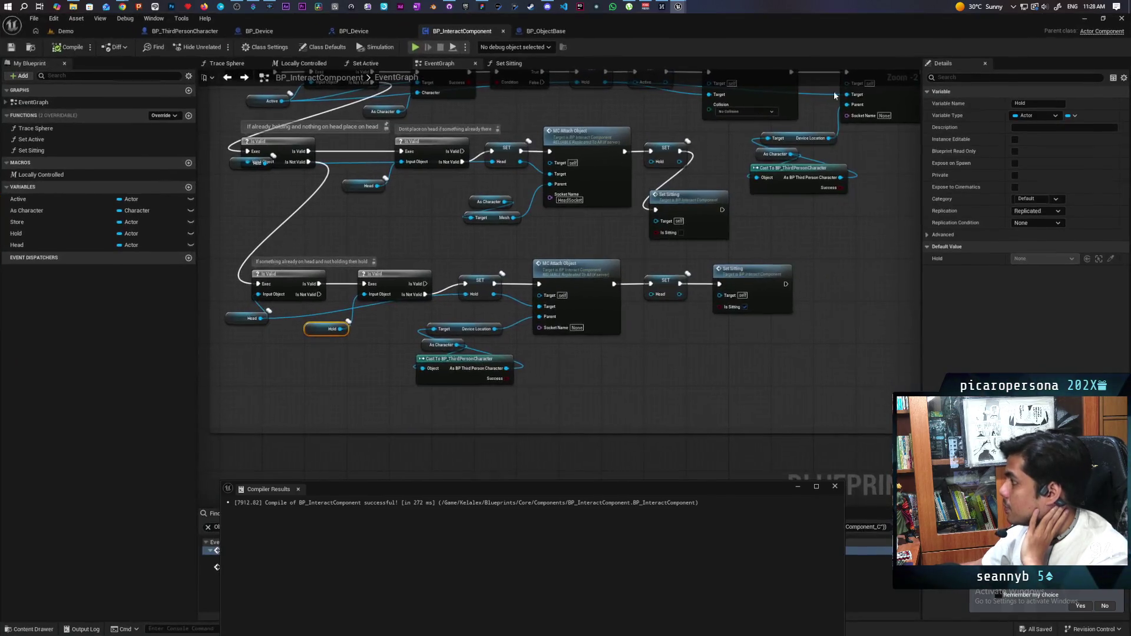
scroll(745, 374, "down", 3)
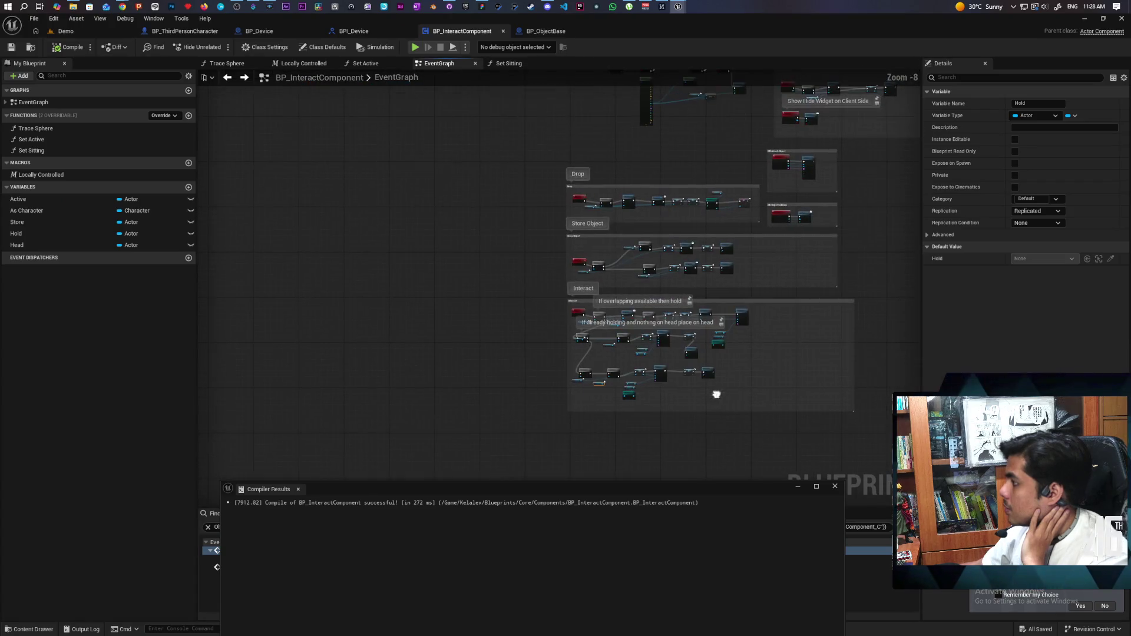
scroll(739, 374, "up", 3)
double_click(712, 262)
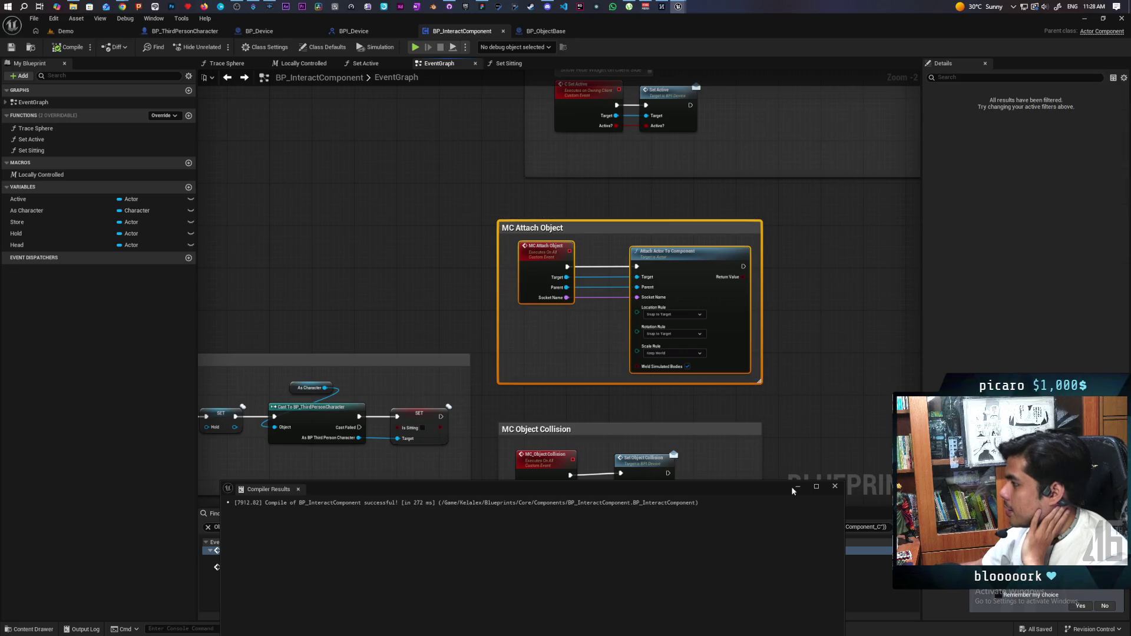
left_click(835, 490)
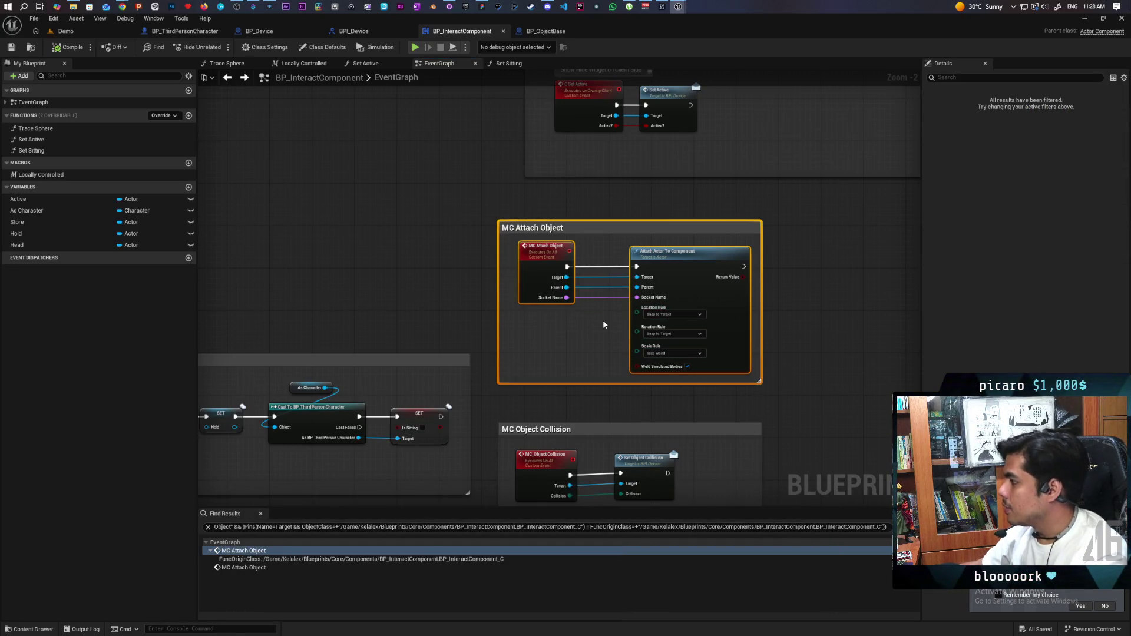
Review the head-attach call and MC Attach Object event, then return to BP_ThirdPersonCharacter.
scroll(600, 323, "up", 3)
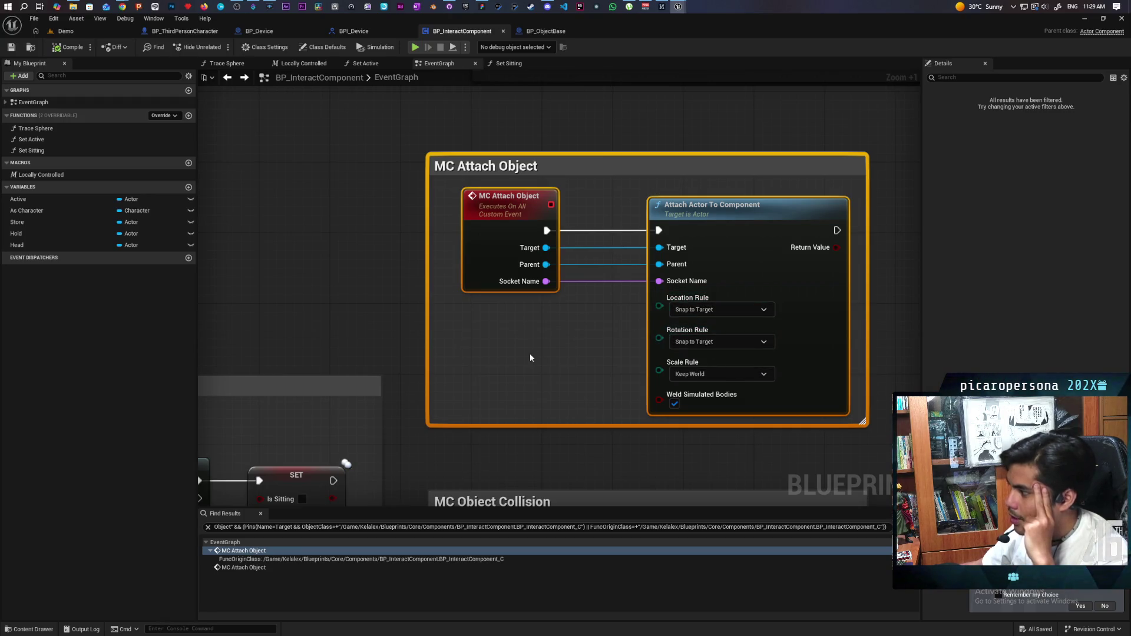
scroll(549, 257, "down", 4)
mouse_move(530, 383)
left_mouse_down()
mouse_move(578, 234)
mouse_move(491, 346)
mouse_move(471, 229)
left_mouse_up()
scroll(579, 234, "down", 3)
scroll(595, 228, "up", 2)
scroll(579, 306, "up", 3)
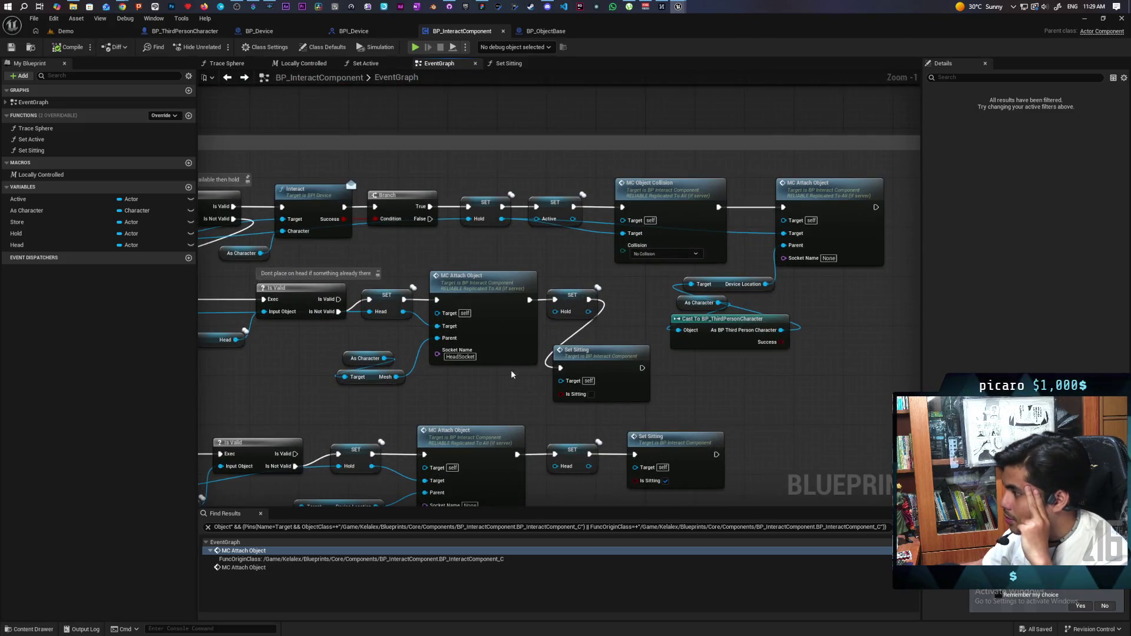
scroll(514, 374, "up", 1)
left_click_drag(344, 399, 448, 353)
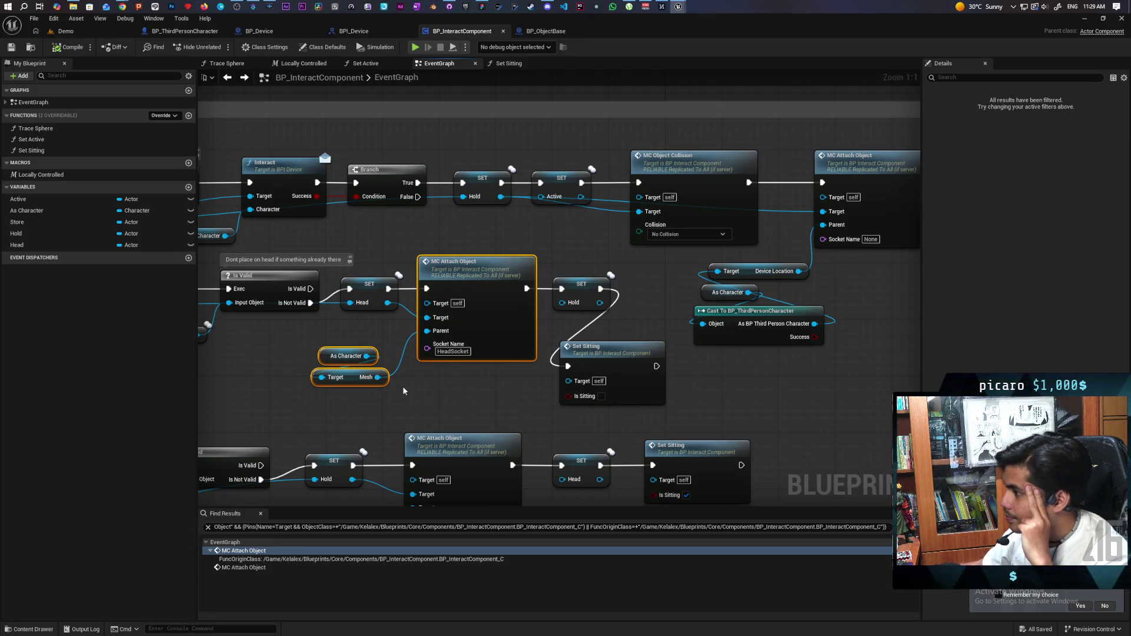
scroll(321, 406, "down", 5)
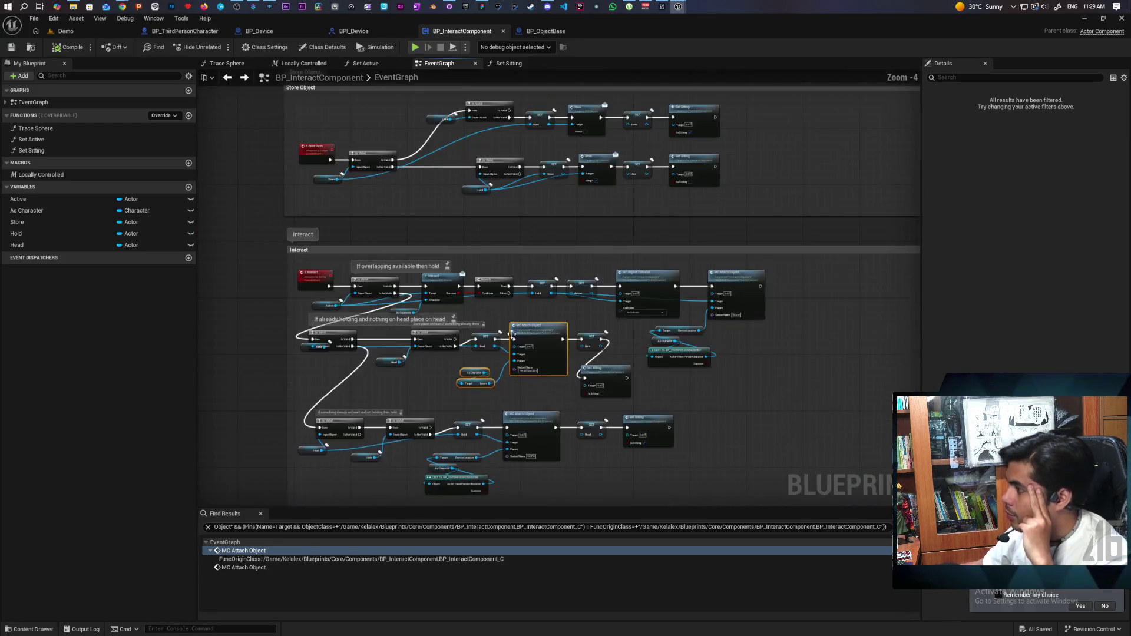
left_click_drag(513, 335, 510, 399)
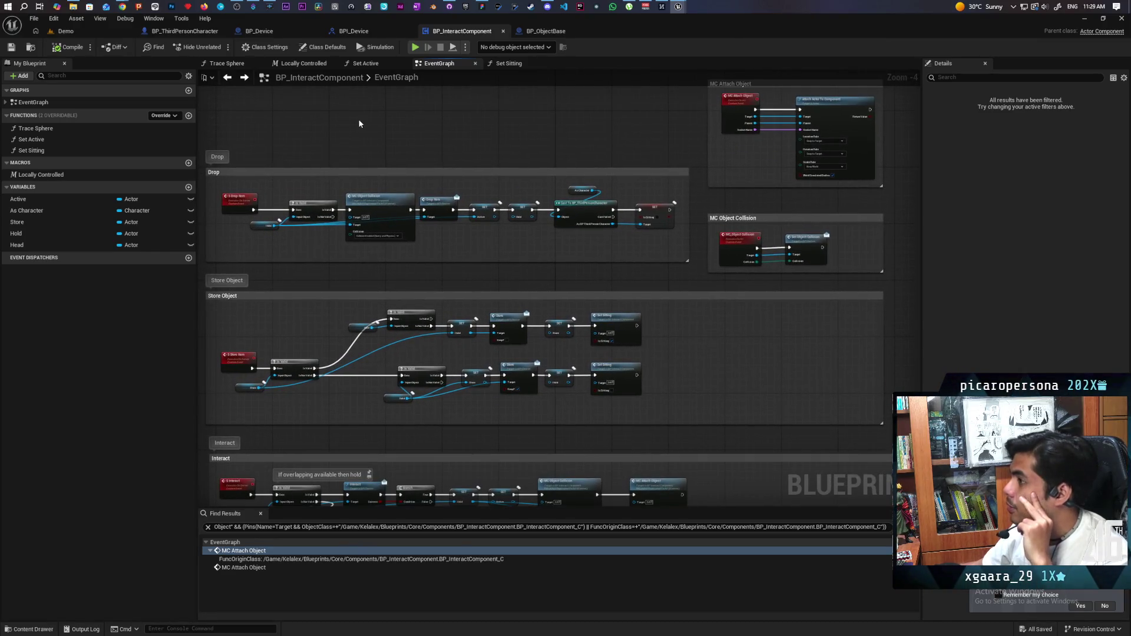
left_click(185, 31)
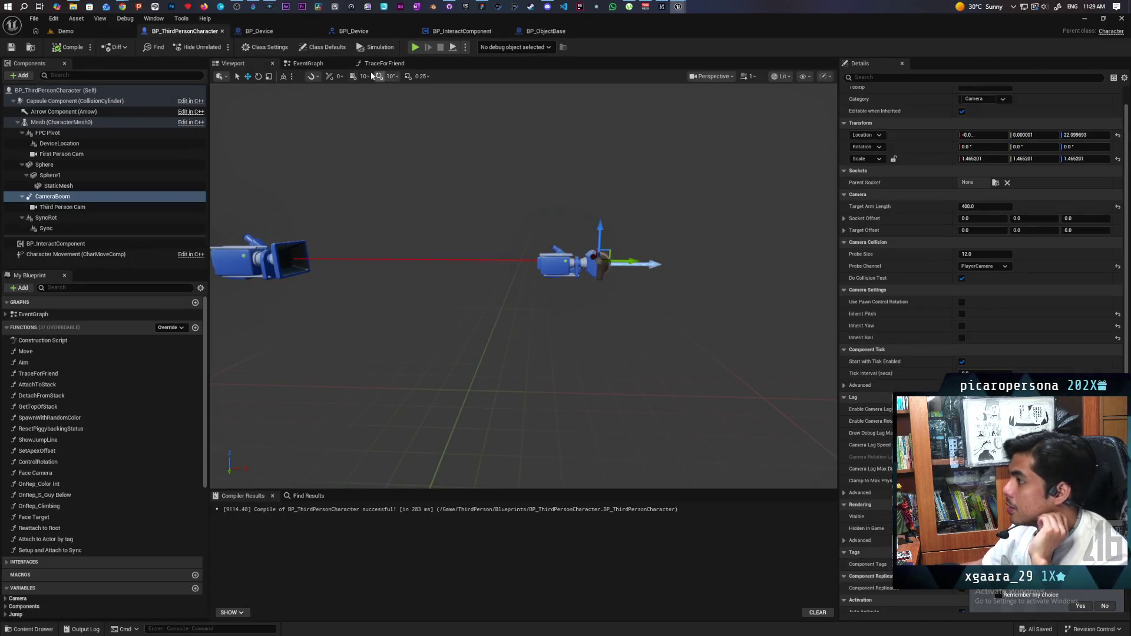
Browse the character's EventGraph around the Server Attaching, Attach To Stack and MC_Play Montage nodes.
left_click(303, 63)
scroll(676, 273, "down", 4)
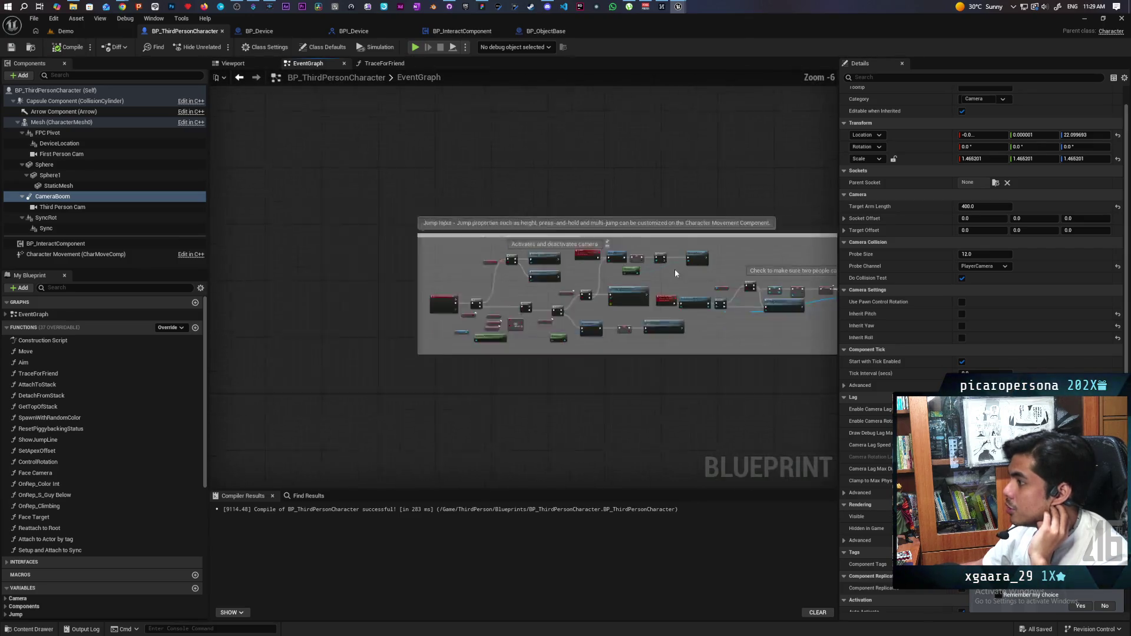
scroll(676, 273, "down", 3)
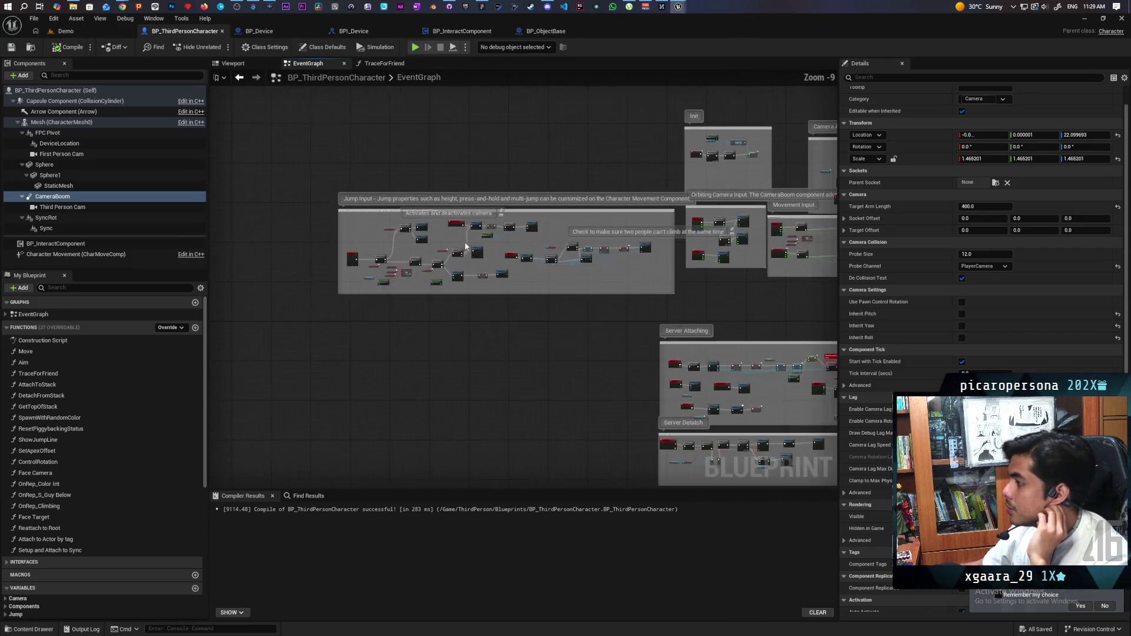
scroll(504, 249, "up", 1)
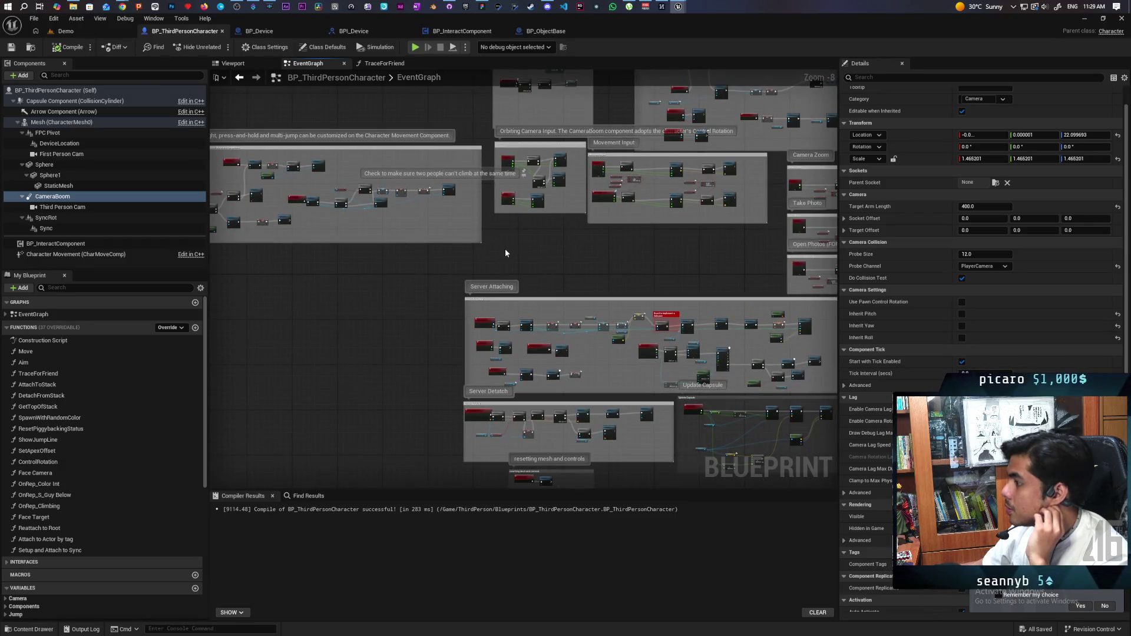
scroll(545, 372, "up", 6)
mouse_move(701, 304)
left_mouse_down()
mouse_move(450, 269)
mouse_move(263, 281)
left_mouse_up()
left_click_drag(586, 273, 393, 242)
left_click_drag(502, 242, 444, 245)
Open the Setup and Attach to Sync function and inspect its Attach Actor To Component node.
double_click(433, 175)
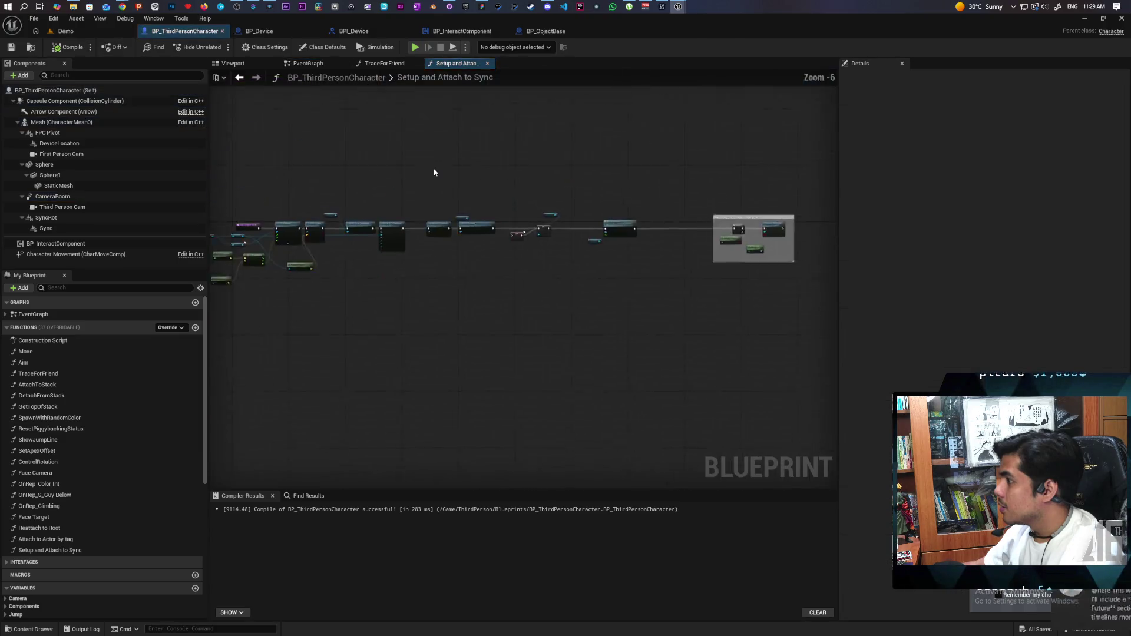
scroll(387, 289, "up", 5)
scroll(387, 293, "up", 1)
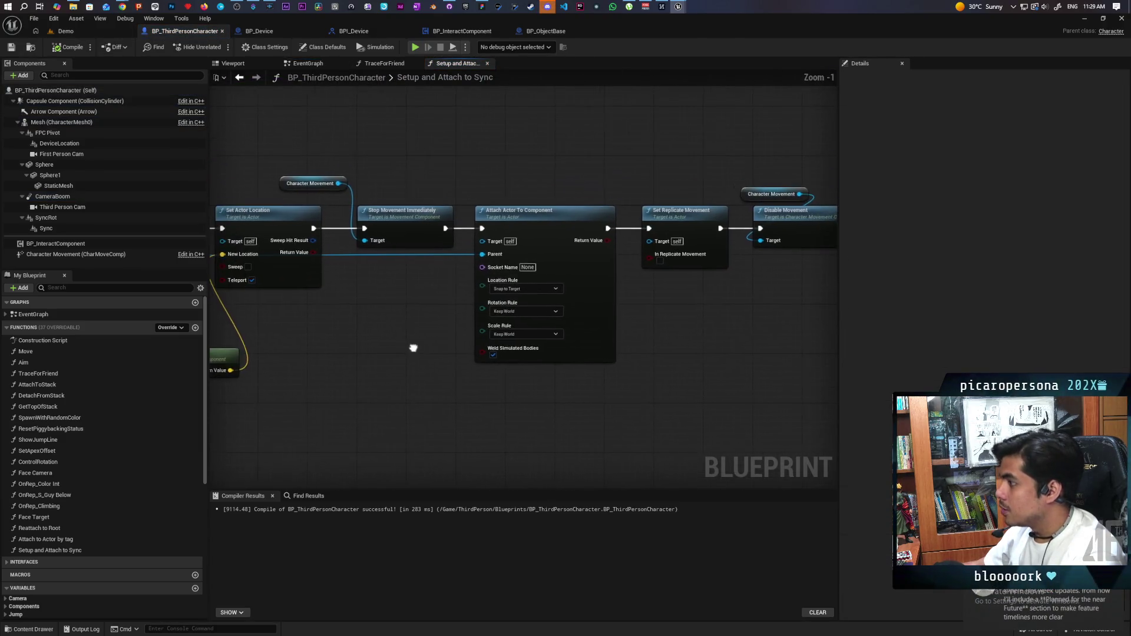
left_click(486, 205)
left_click_drag(432, 381, 790, 356)
mouse_move(507, 373)
left_mouse_down()
mouse_move(601, 371)
mouse_move(480, 379)
left_mouse_up()
key("Home")
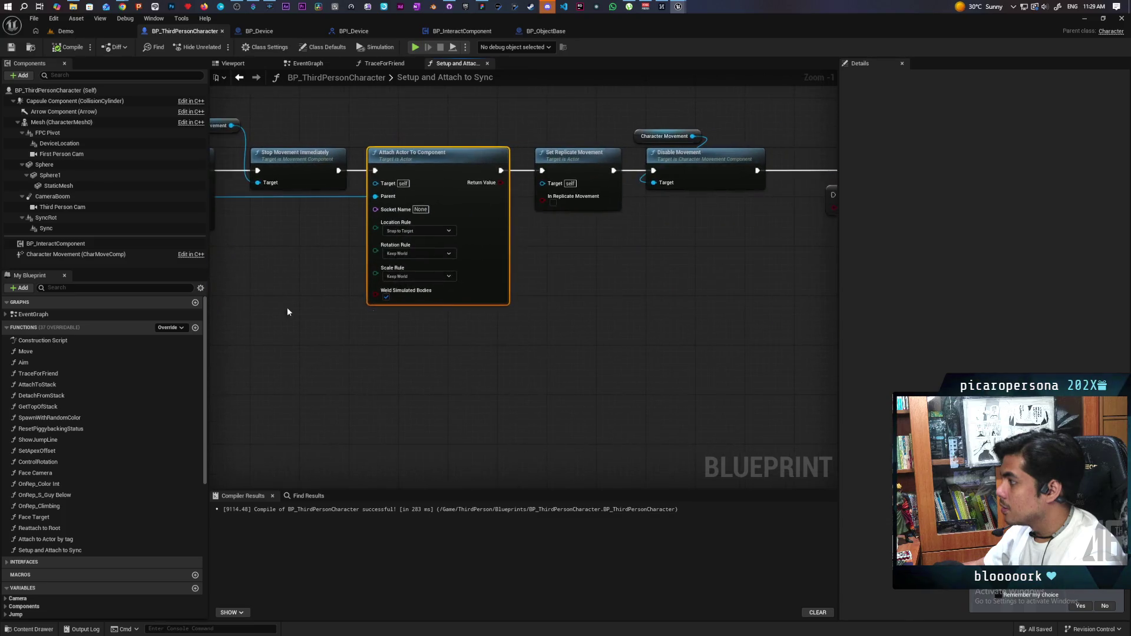
scroll(636, 273, "down", 3)
left_click_drag(636, 273, 466, 300)
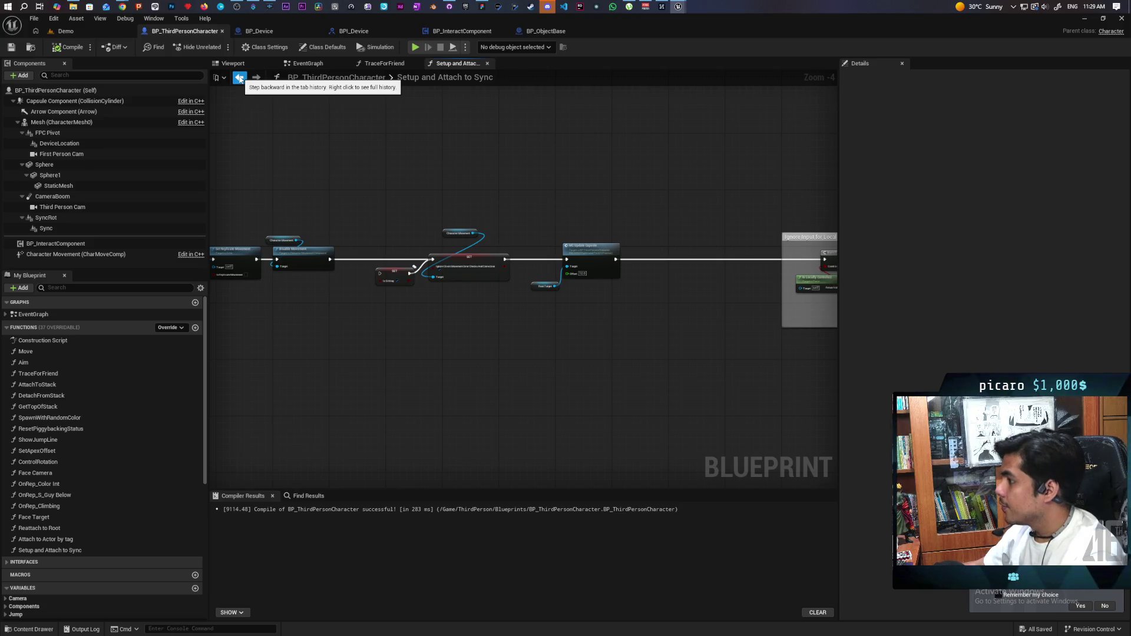
Return to the EventGraph, jump to the S_Attach to Stack event, and open AttachToStack.
left_click(240, 78)
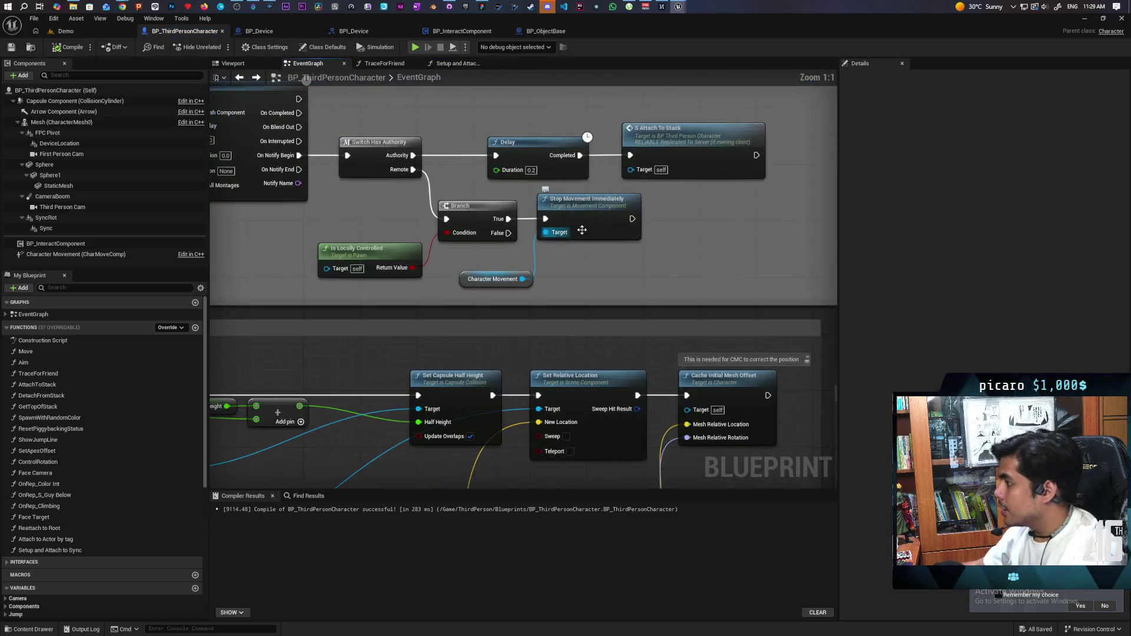
double_click(686, 141)
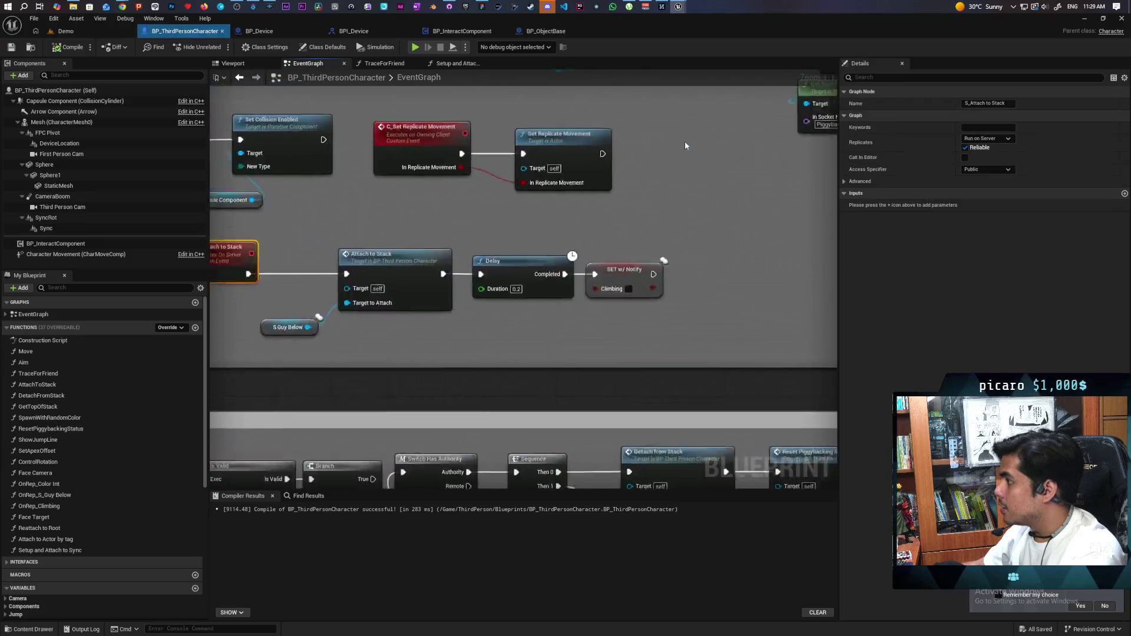
double_click(485, 276)
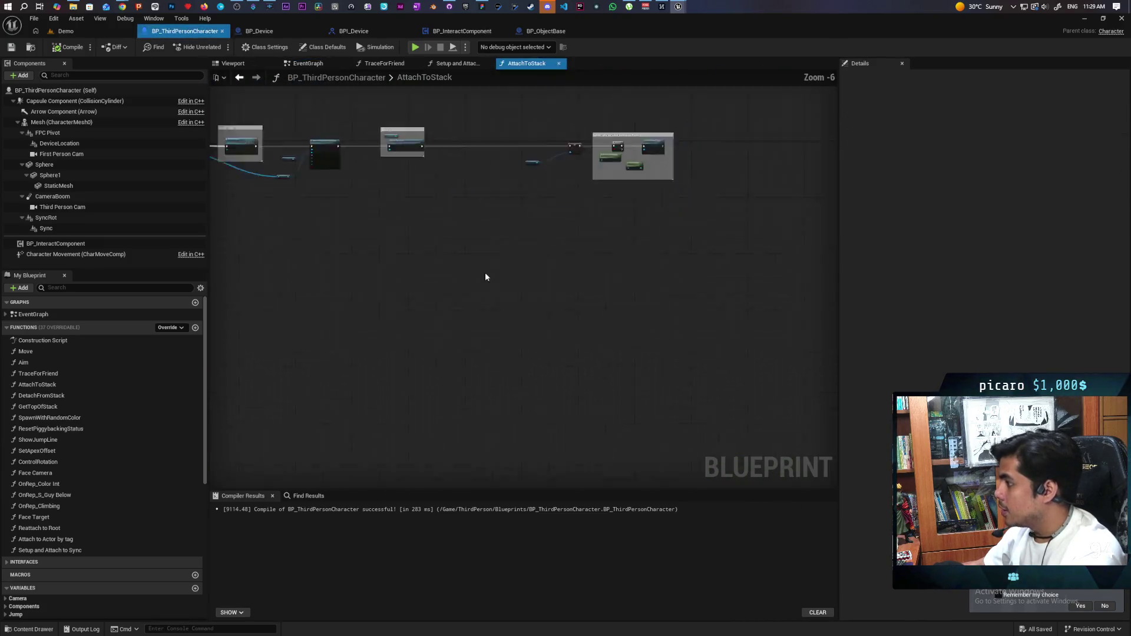
Select the Mesh getters and Attach Component node and review its Rotation Rule, leaving Keep World.
left_click_drag(591, 165, 448, 414)
scroll(491, 378, "up", 2)
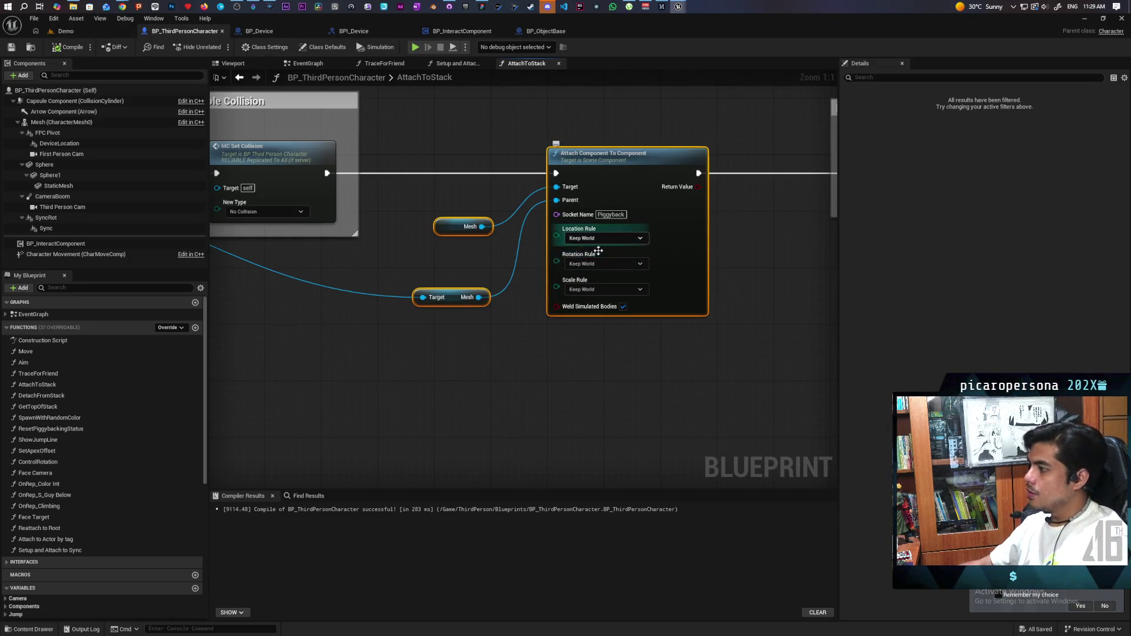
left_click(503, 375)
left_click_drag(456, 146, 584, 391)
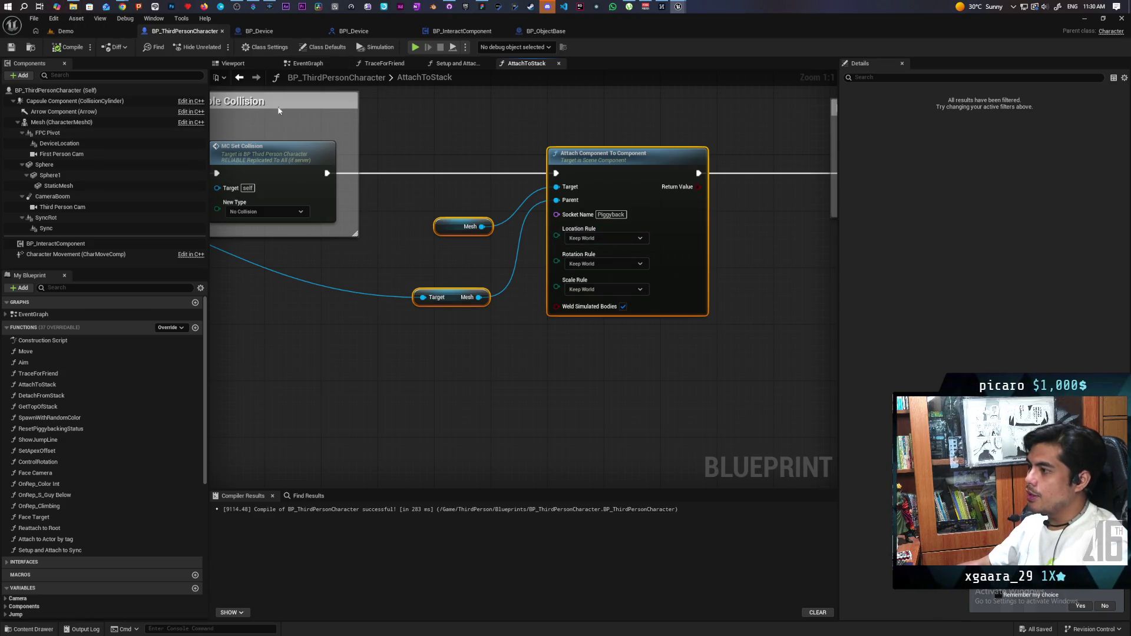
mouse_move(446, 124)
left_mouse_down()
mouse_move(585, 404)
mouse_move(445, 242)
left_mouse_up()
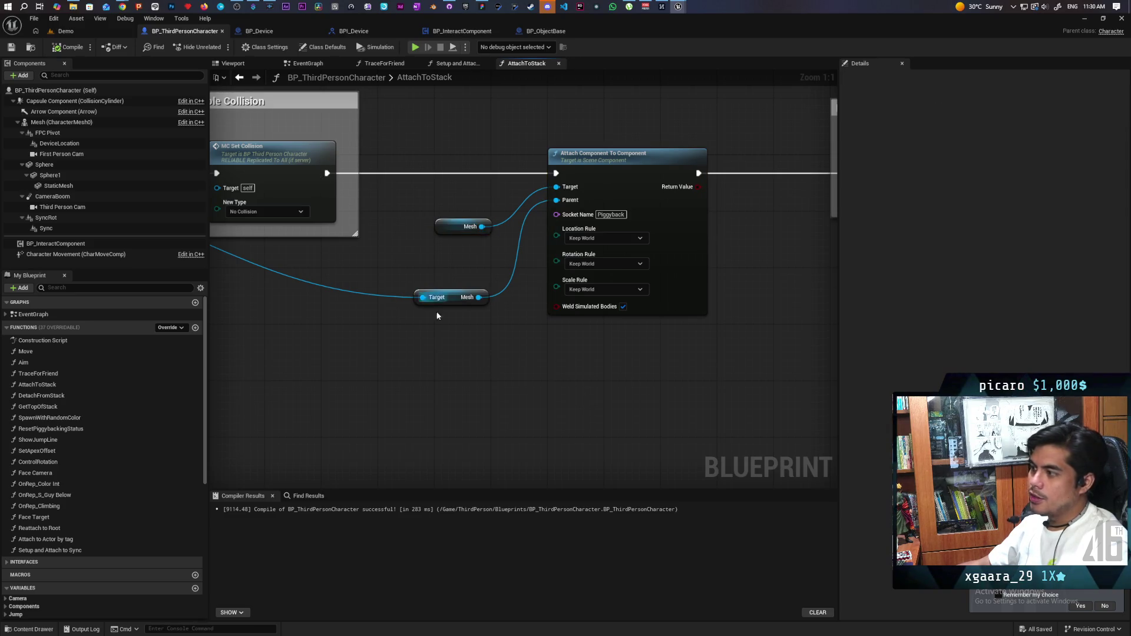
mouse_move(434, 130)
left_mouse_down()
mouse_move(670, 358)
mouse_move(600, 376)
left_mouse_up()
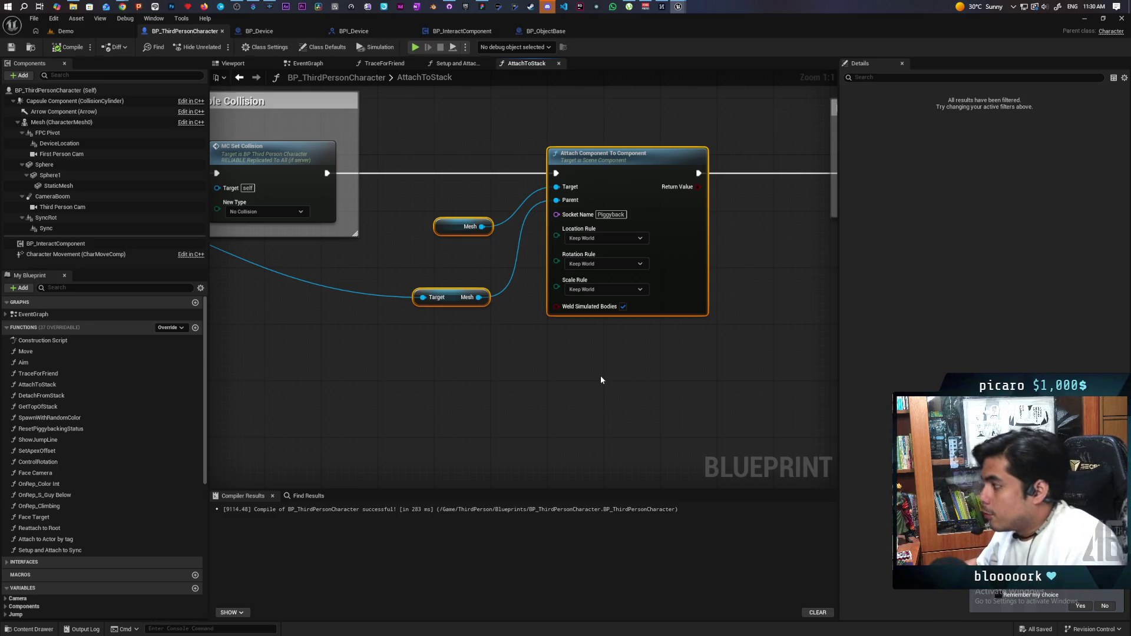
left_click(598, 263)
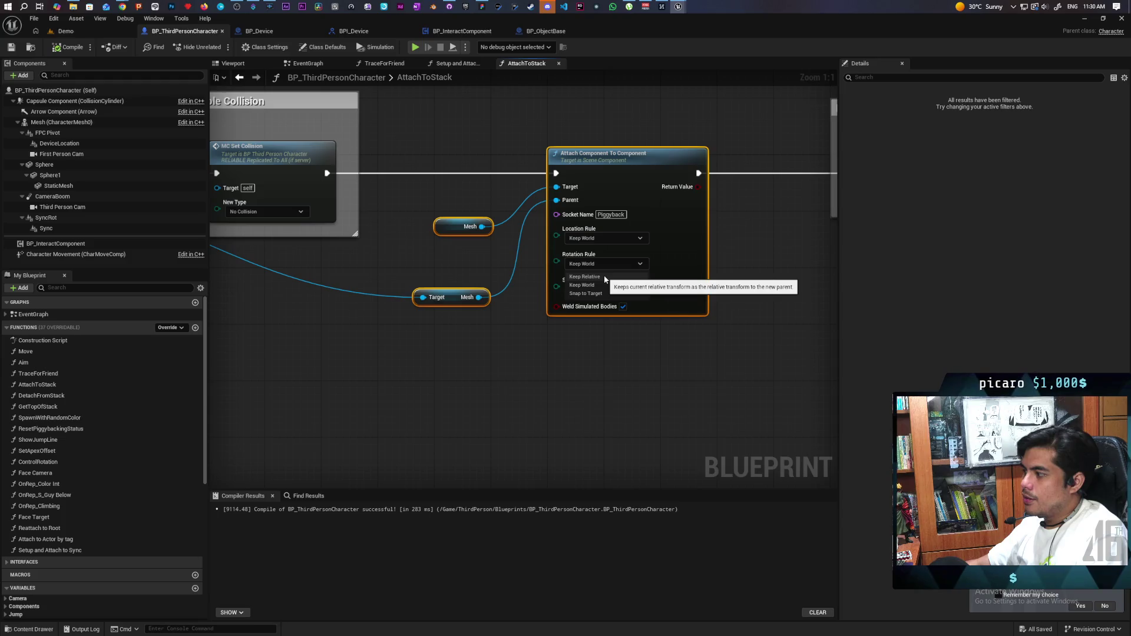
left_click(679, 266)
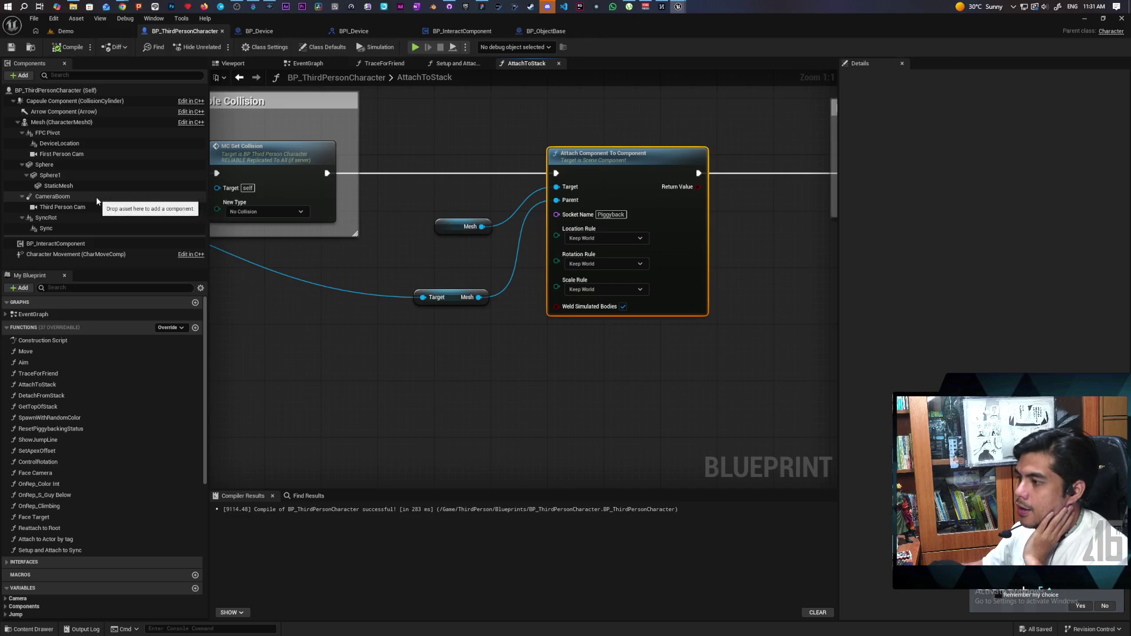
left_click_drag(337, 350, 437, 450)
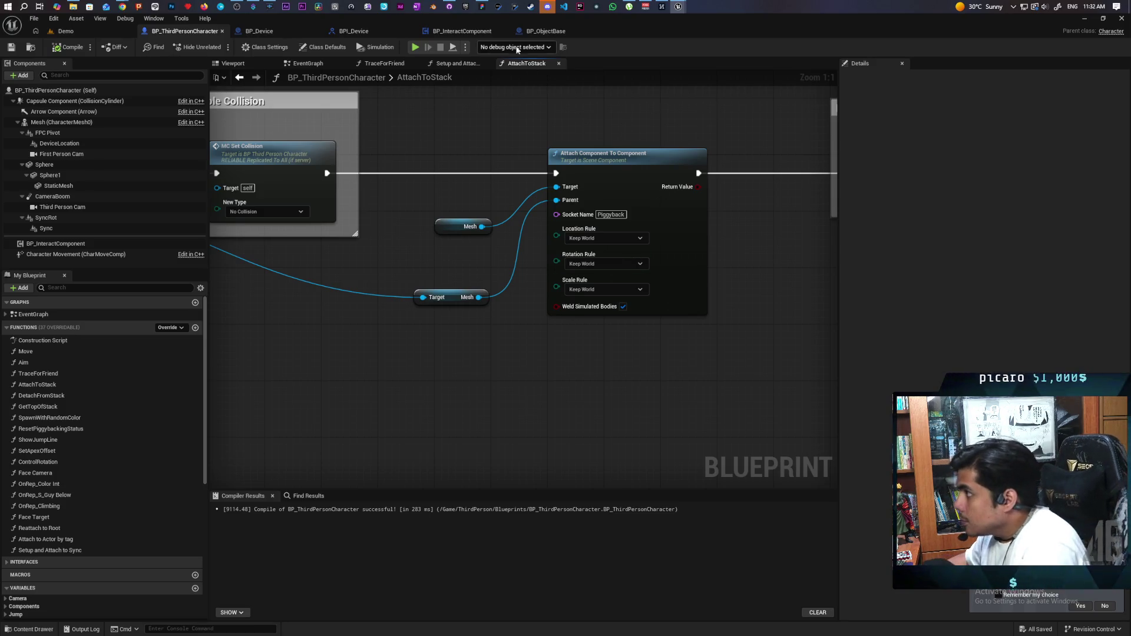
Bring the FigJam Paparazzi board to the front in the browser.
left_click(483, 7)
scroll(548, 271, "down", 3)
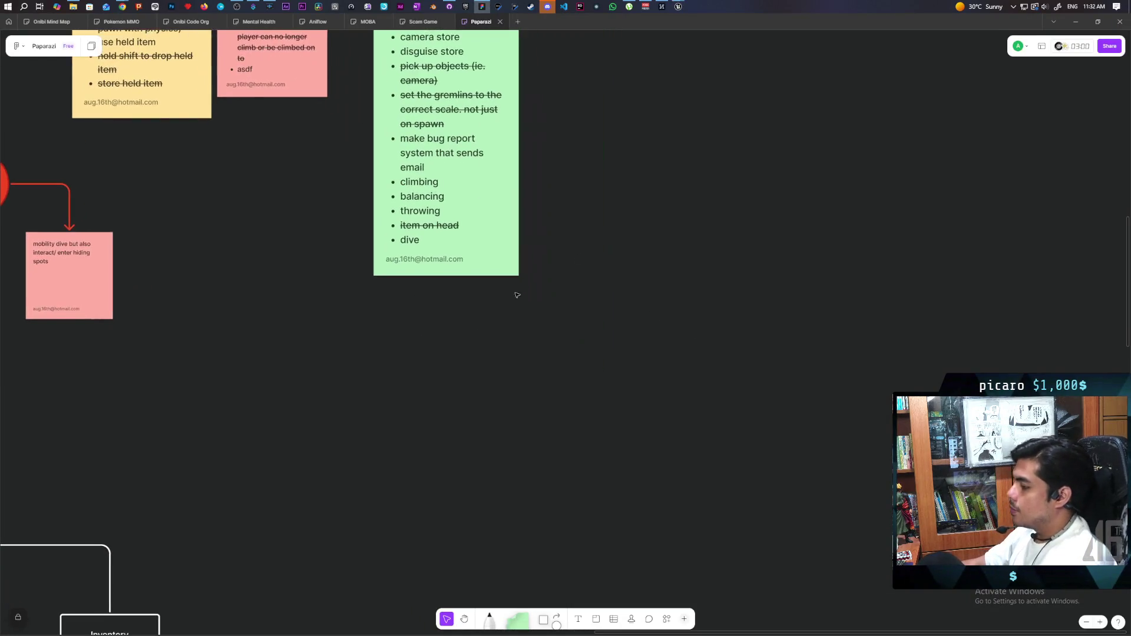
scroll(443, 370, "up", 3)
scroll(560, 447, "up", 2)
scroll(548, 369, "down", 4)
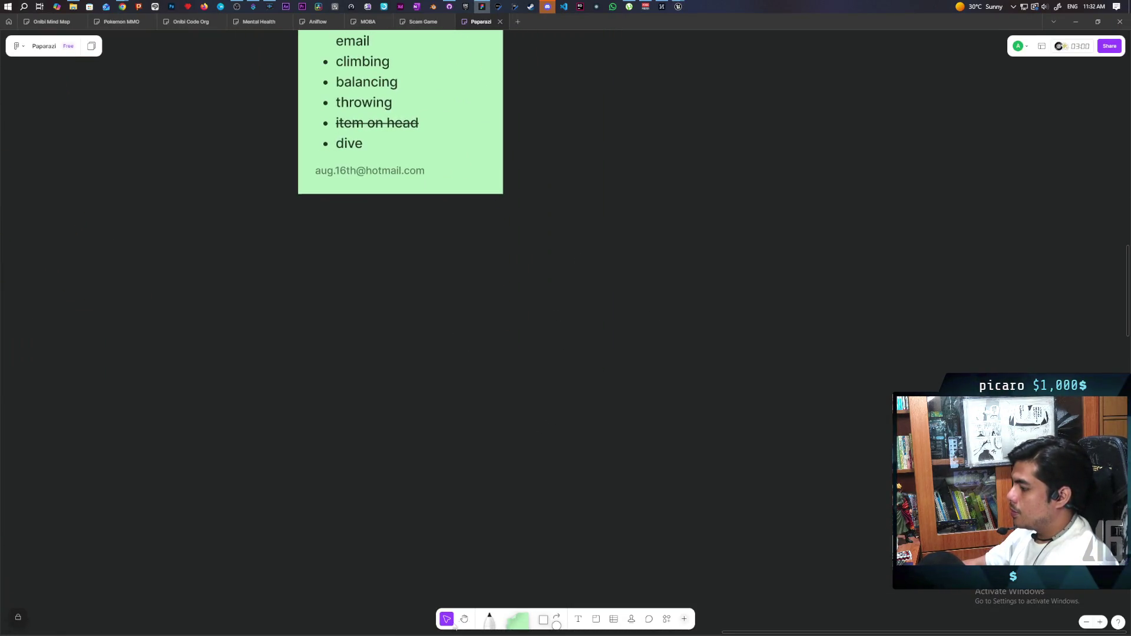
With a white pen, draw two circles and an arc arrow leftward from the right one.
left_click(491, 622)
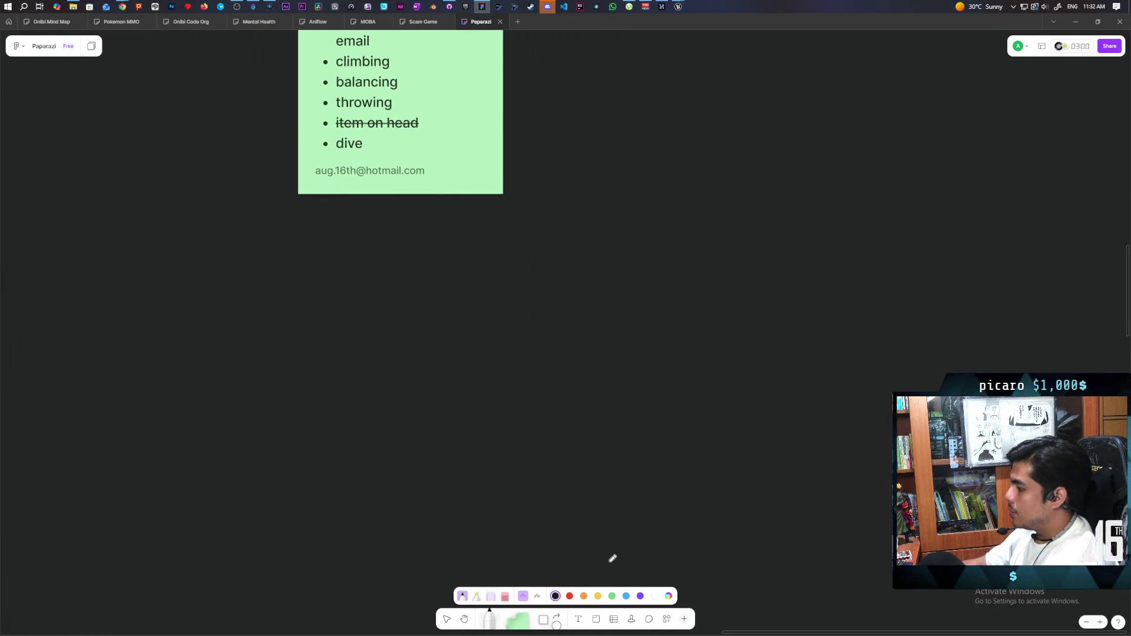
left_click(654, 596)
scroll(619, 500, "down", 2)
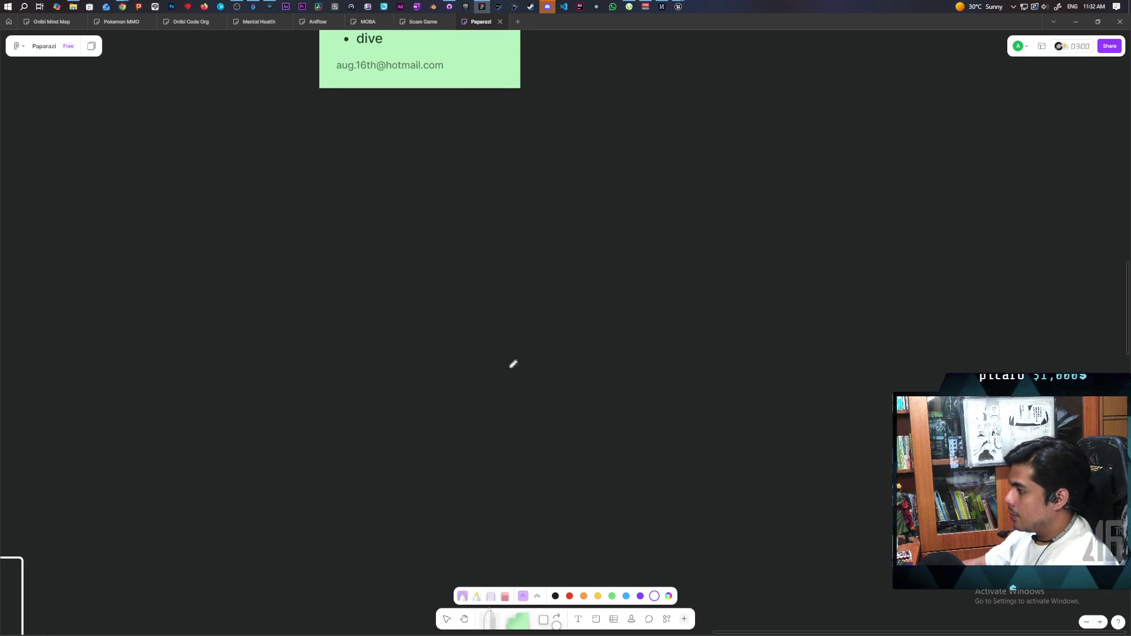
mouse_move(579, 358)
left_mouse_down()
mouse_move(533, 350)
mouse_move(510, 443)
mouse_move(595, 455)
mouse_move(612, 394)
mouse_move(578, 351)
left_mouse_up()
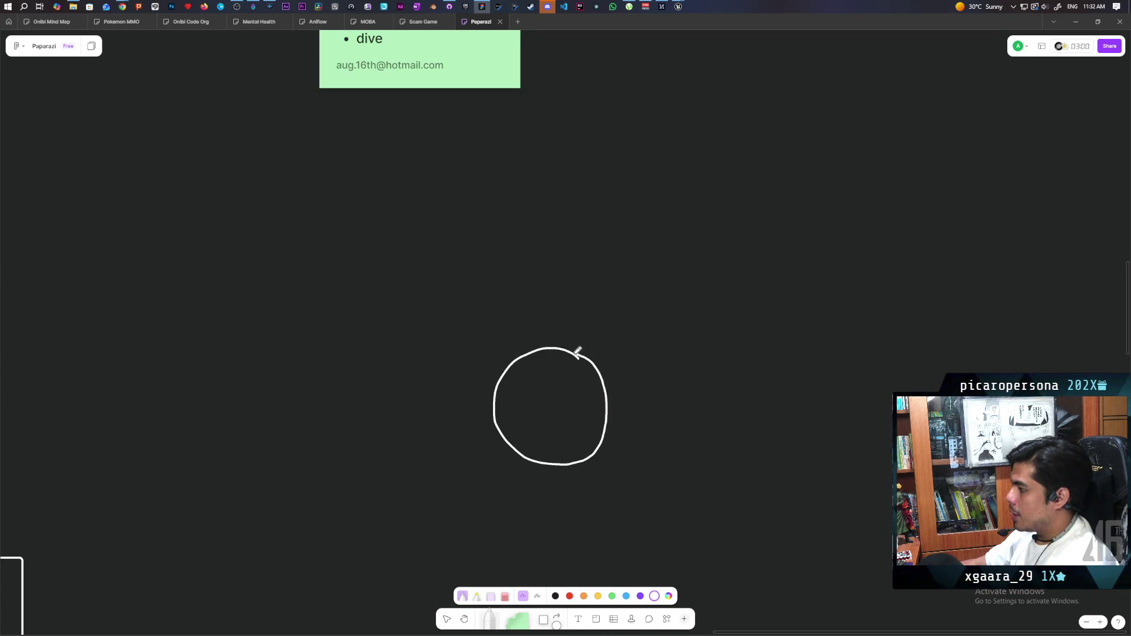
mouse_move(815, 357)
left_mouse_down()
mouse_move(788, 354)
mouse_move(727, 434)
mouse_move(813, 461)
mouse_move(816, 358)
mouse_move(651, 286)
mouse_move(636, 294)
left_mouse_up()
mouse_move(649, 276)
left_mouse_down()
mouse_move(615, 303)
mouse_move(627, 312)
left_mouse_up()
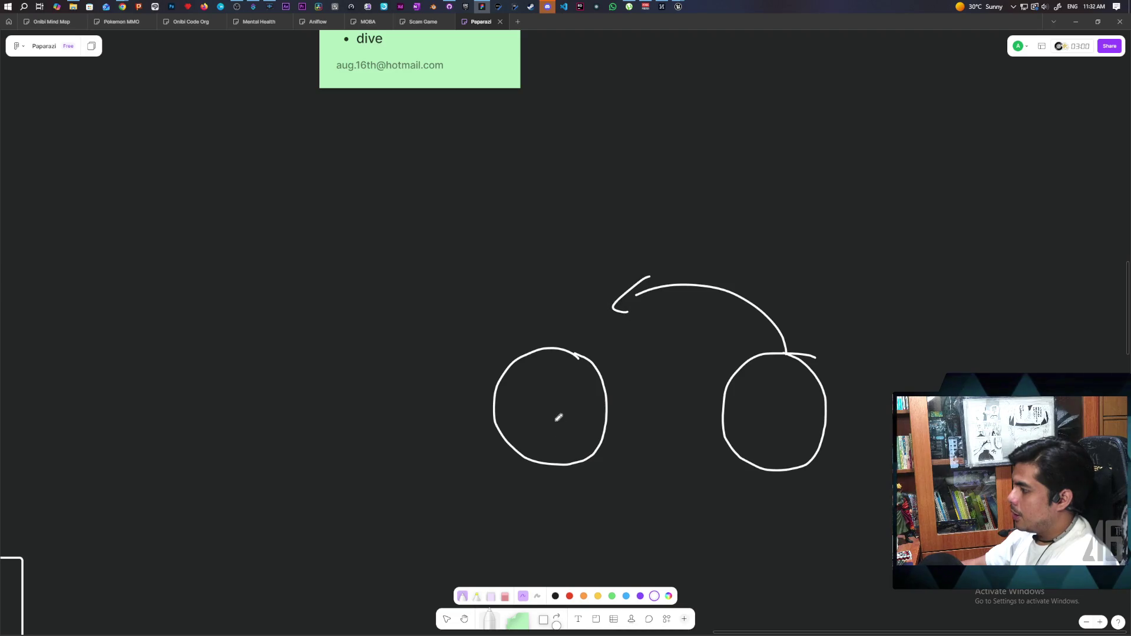
Sketch a knotted tie in the left circle, a small head on top, and an arrow pointing at it.
left_click_drag(554, 354, 535, 432)
mouse_move(552, 356)
left_mouse_down()
mouse_move(572, 430)
mouse_move(542, 468)
mouse_move(553, 455)
left_mouse_up()
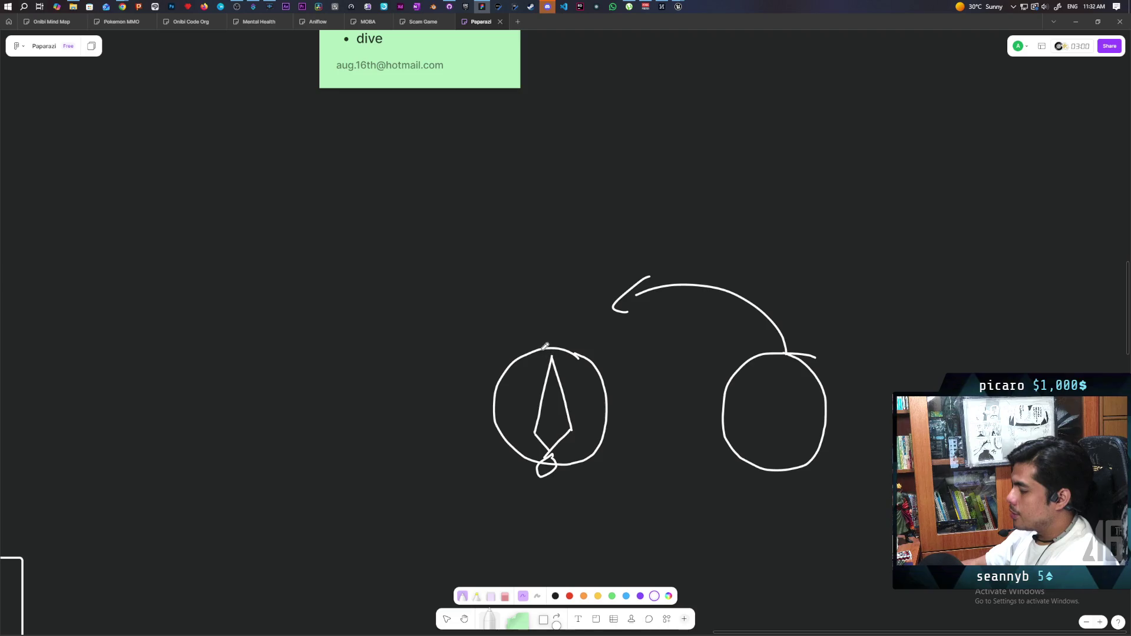
mouse_move(553, 352)
left_mouse_down()
mouse_move(557, 364)
mouse_move(543, 346)
mouse_move(557, 317)
mouse_move(561, 344)
left_mouse_up()
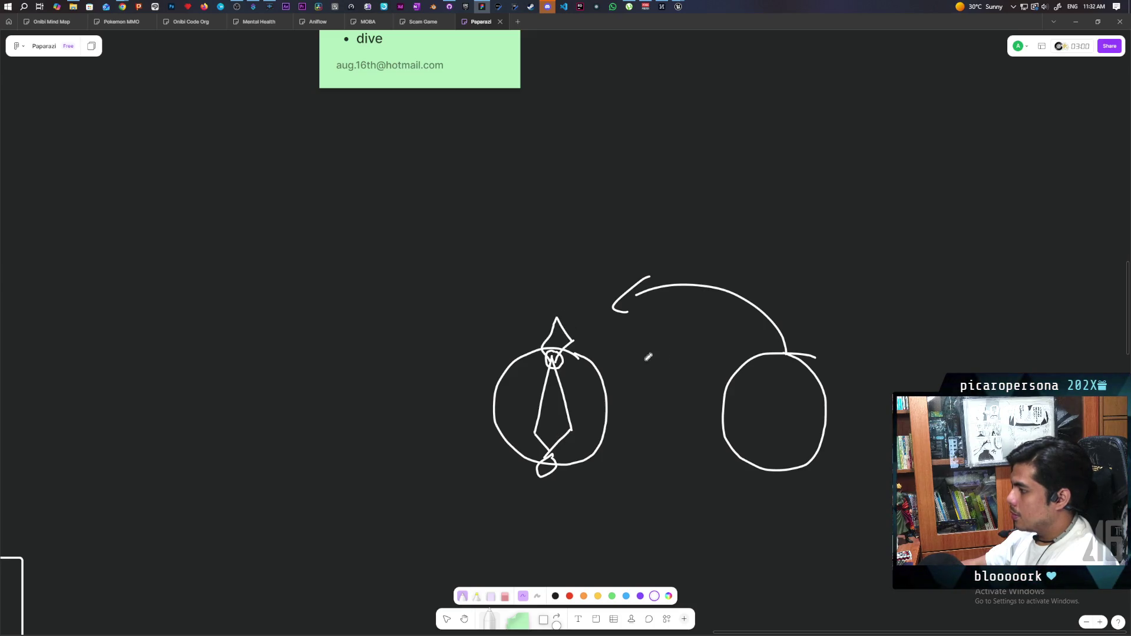
mouse_move(393, 391)
left_mouse_down()
mouse_move(462, 395)
mouse_move(455, 411)
left_mouse_up()
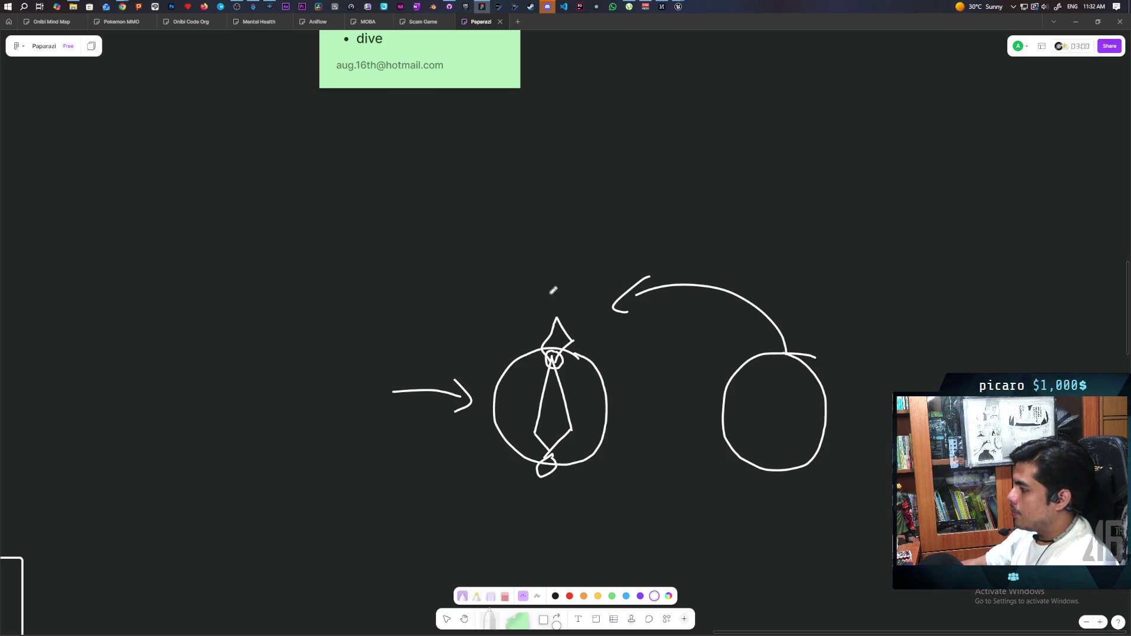
mouse_move(566, 307)
left_mouse_down()
mouse_move(567, 338)
mouse_move(581, 311)
left_mouse_up()
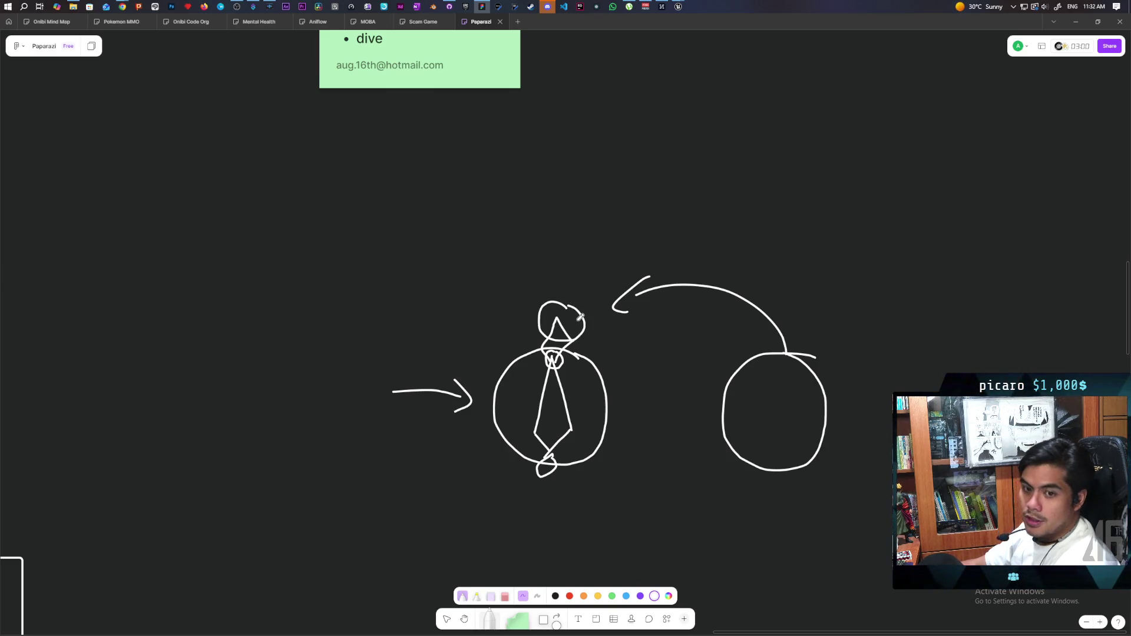
Draw a diagonal line from the head to the right circle, redoing it once.
left_click_drag(772, 472, 604, 327)
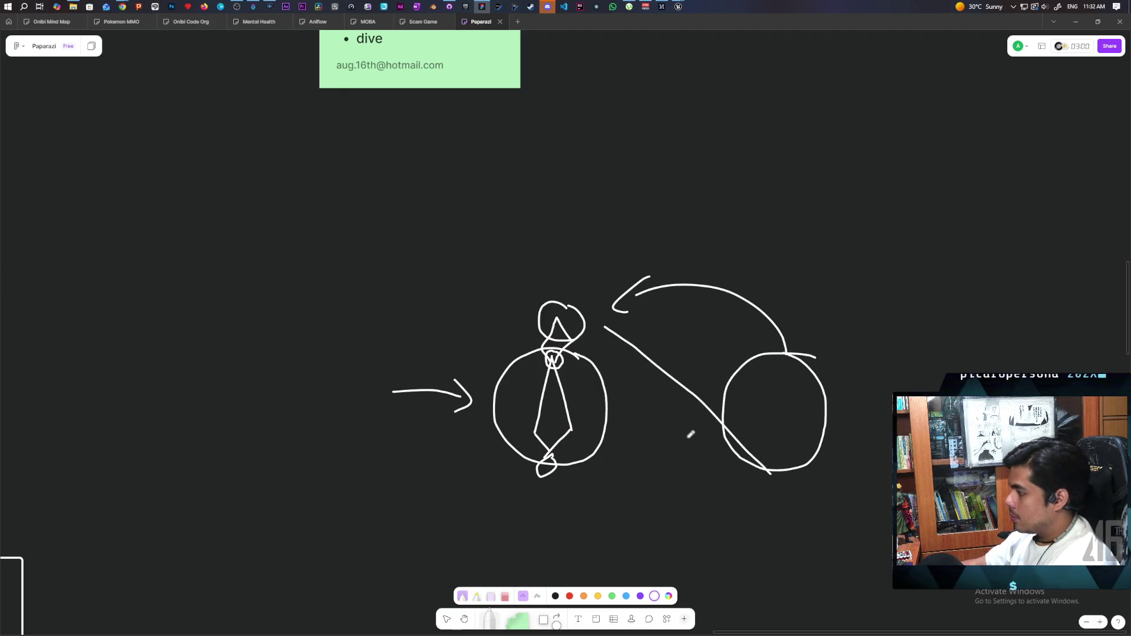
key("ctrl+z")
left_click_drag(587, 337, 736, 445)
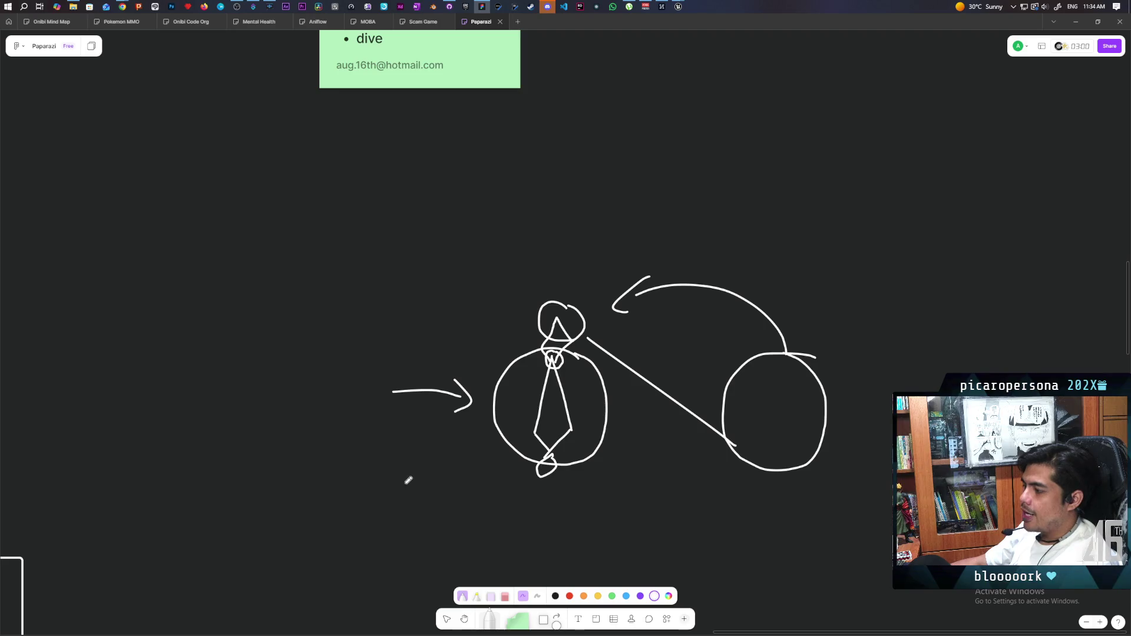
Draw a long curved arrow from the lower left into the tie figure in the left circle.
mouse_move(383, 488)
left_mouse_down()
mouse_move(537, 398)
mouse_move(536, 417)
left_mouse_up()
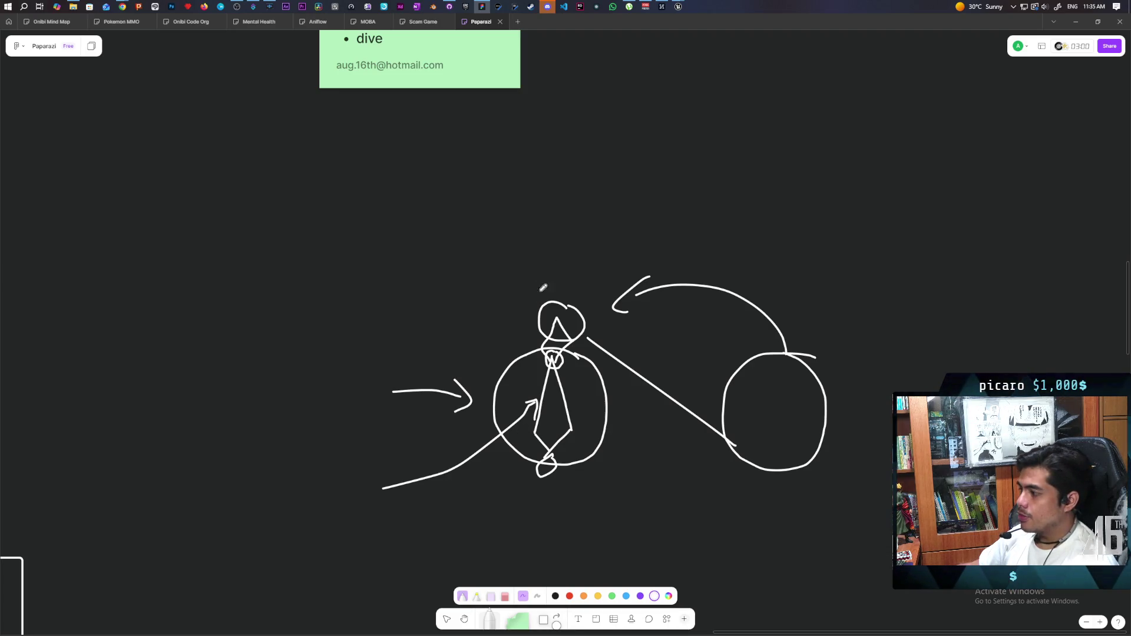
Stack a tall triangle and a diamond above the head, plus arrows to the top and base.
mouse_move(560, 268)
left_mouse_down()
mouse_move(544, 304)
mouse_move(580, 307)
mouse_move(558, 313)
mouse_move(561, 193)
mouse_move(598, 289)
mouse_move(569, 304)
left_mouse_up()
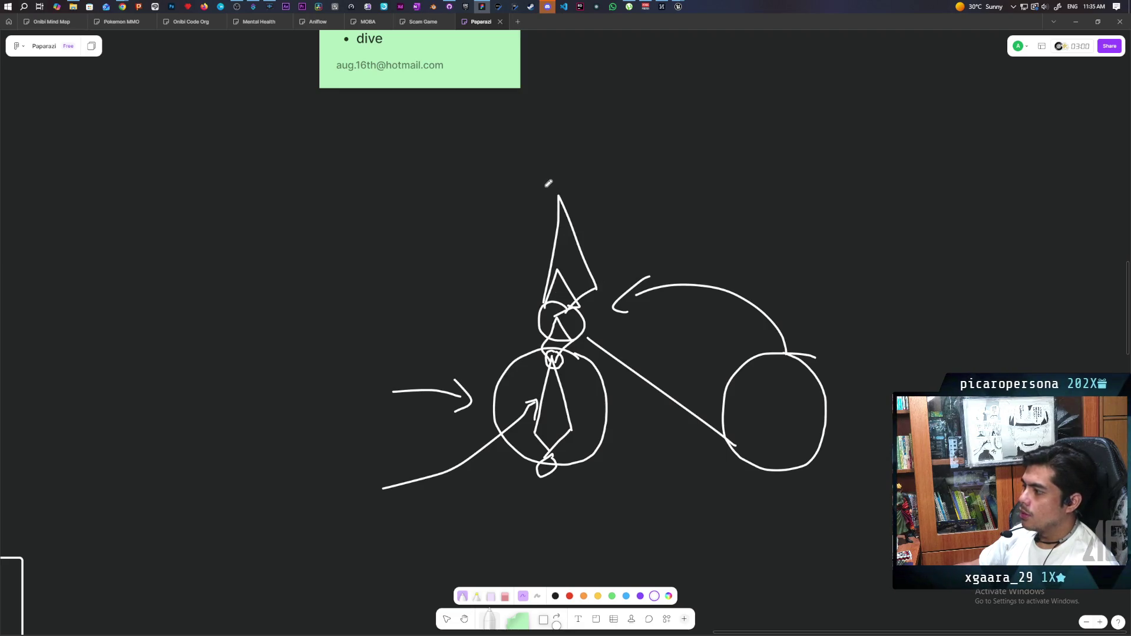
mouse_move(562, 186)
left_mouse_down()
mouse_move(573, 188)
mouse_move(541, 177)
mouse_move(560, 146)
left_mouse_up()
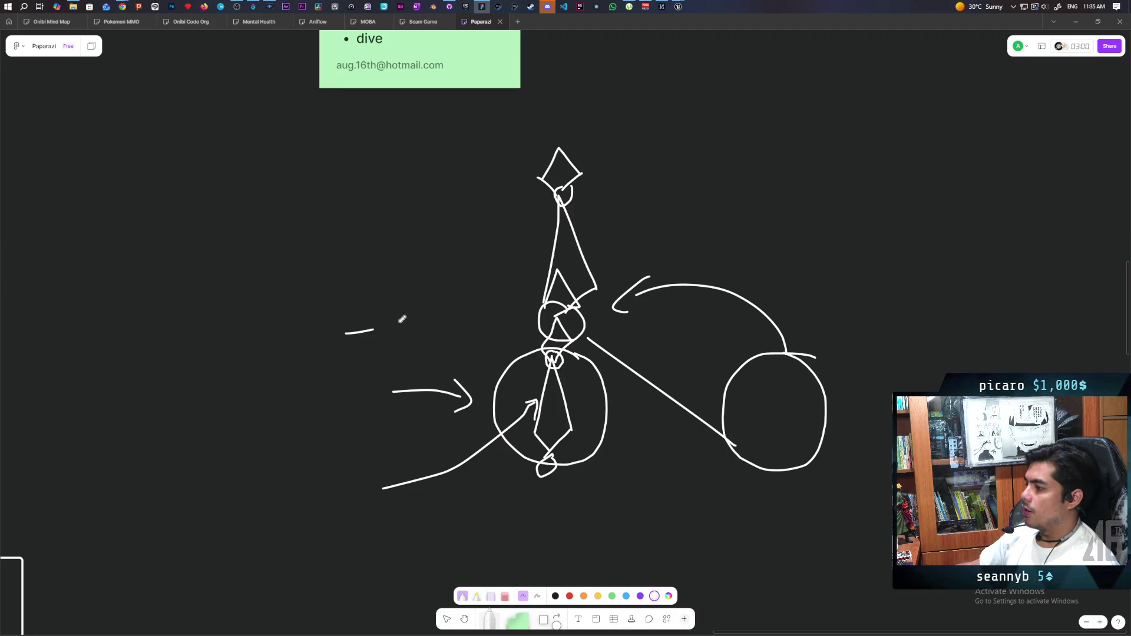
left_click_drag(378, 326, 520, 258)
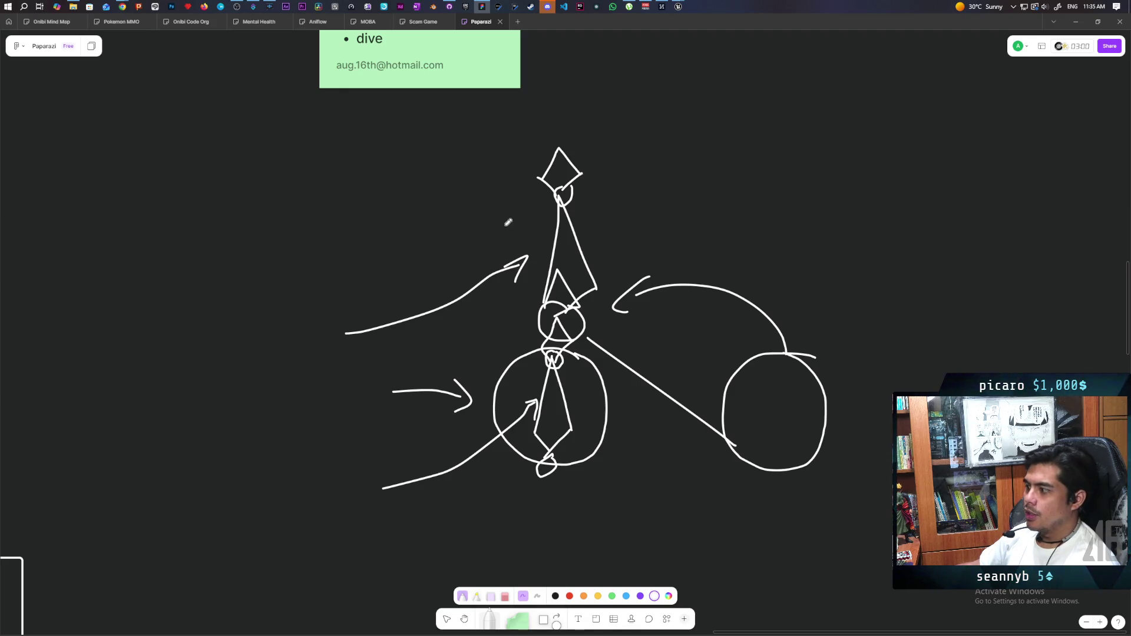
mouse_move(690, 489)
left_mouse_down()
mouse_move(612, 457)
mouse_move(611, 484)
left_mouse_up()
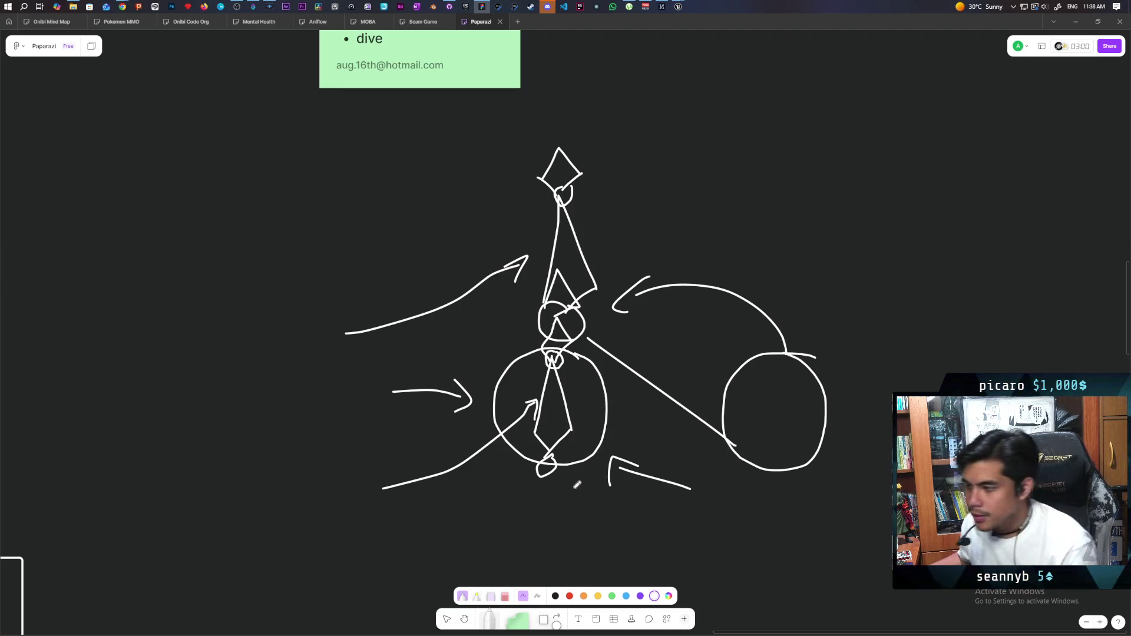
Scroll down the board below the finished stacked-figure sketch.
scroll(577, 484, "down", 2)
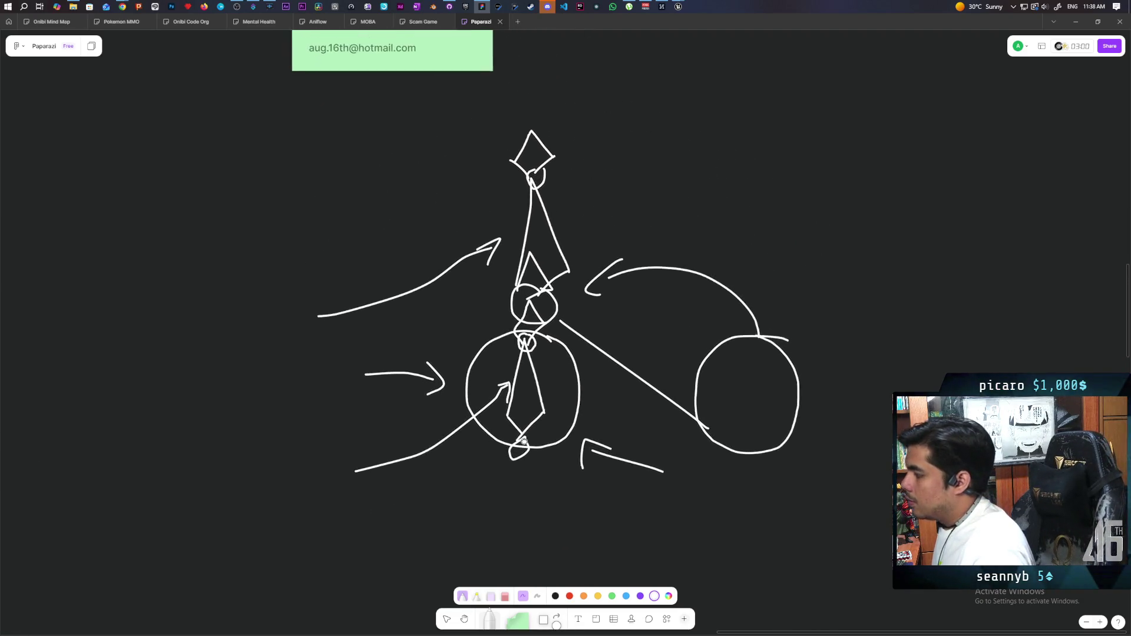
Sketch two diamonds stacked tip to tip and retrace the upper diamond's right edge.
scroll(523, 439, "left", 10)
scroll(523, 439, "down", 4)
mouse_move(552, 357)
left_mouse_down()
mouse_move(547, 474)
mouse_move(563, 364)
mouse_move(549, 488)
left_mouse_up()
mouse_move(530, 292)
left_mouse_down()
mouse_move(581, 256)
mouse_move(586, 330)
mouse_move(549, 365)
mouse_move(528, 287)
mouse_move(580, 252)
mouse_move(594, 272)
mouse_move(541, 357)
mouse_move(602, 305)
left_mouse_up()
left_click_drag(573, 247, 605, 299)
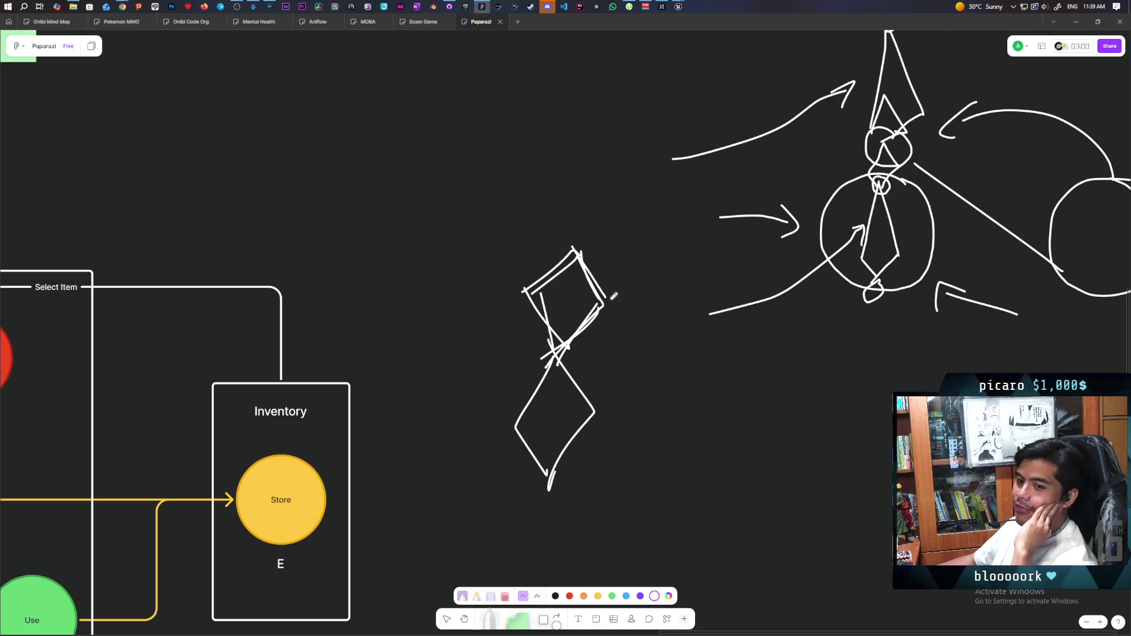
mouse_move(640, 358)
left_mouse_down()
mouse_move(684, 418)
mouse_move(727, 404)
mouse_move(751, 453)
left_mouse_up()
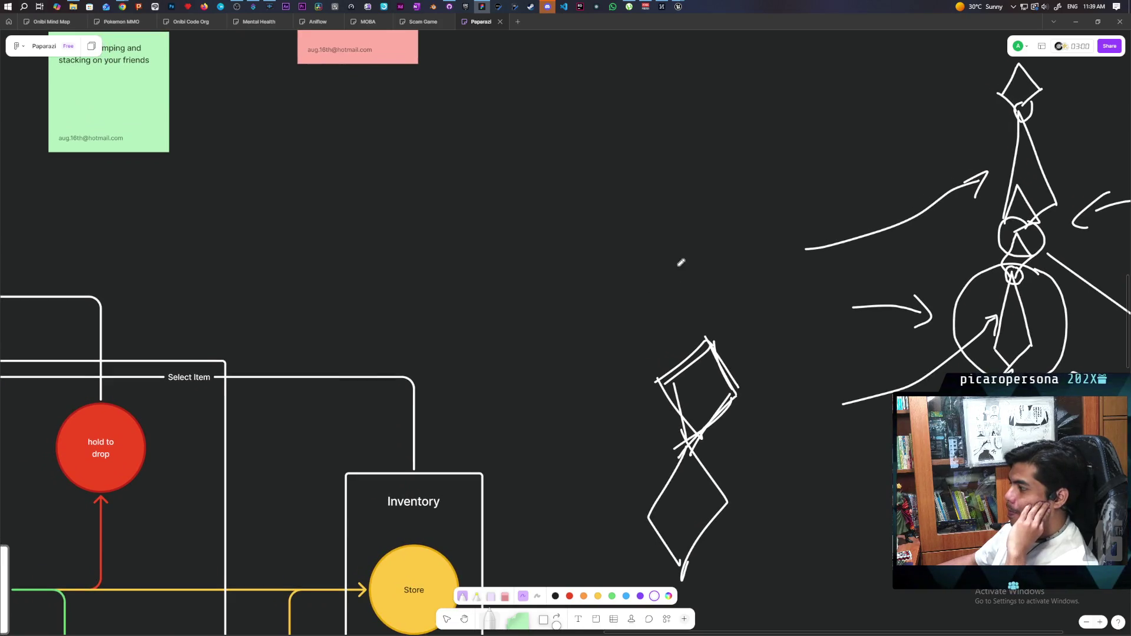
Add a third and a fourth diamond on top of the diamond chain.
left_click_drag(673, 296, 703, 332)
mouse_move(673, 297)
left_mouse_down()
mouse_move(712, 231)
mouse_move(751, 286)
mouse_move(701, 340)
left_mouse_up()
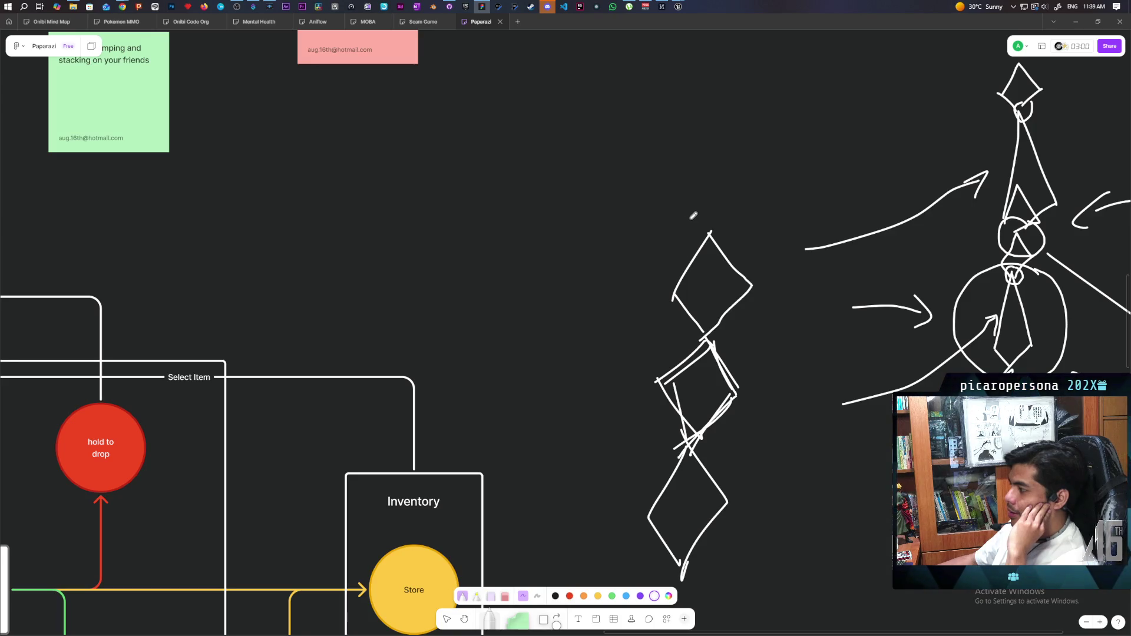
mouse_move(709, 231)
left_mouse_down()
mouse_move(680, 171)
mouse_move(714, 132)
mouse_move(755, 188)
mouse_move(711, 231)
left_mouse_up()
scroll(677, 259, "down", 2)
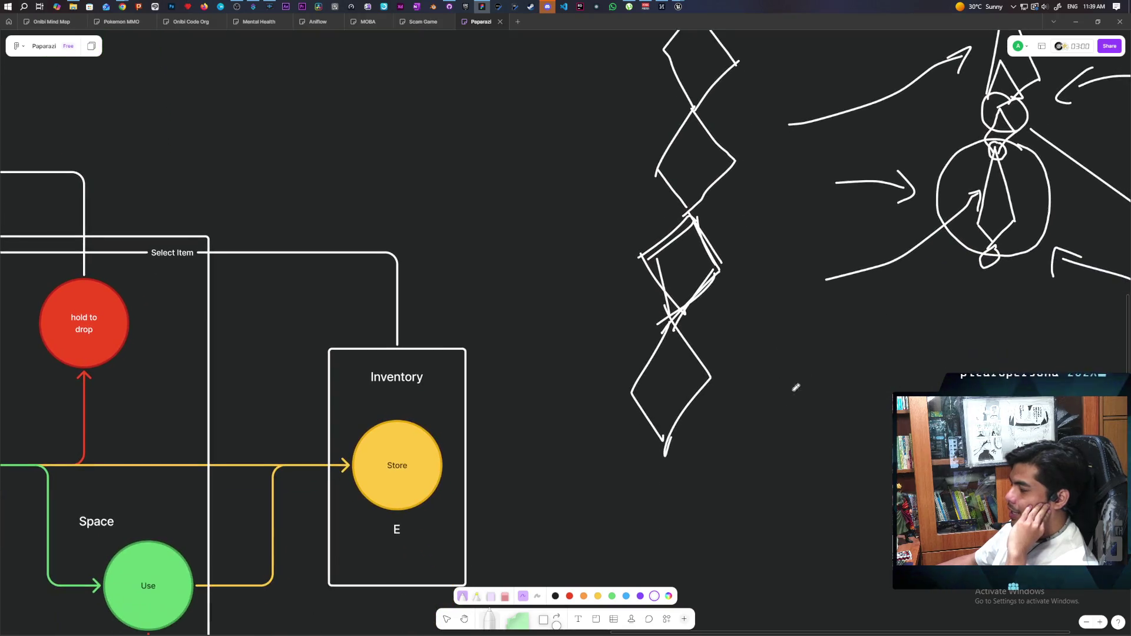
scroll(606, 289, "up", 1)
scroll(606, 288, "left", 2)
Write an underlined 1, then add a long curve, a ground line and a curved arrow from the left.
mouse_move(553, 236)
left_mouse_down()
mouse_move(570, 207)
mouse_move(582, 267)
left_mouse_up()
left_click_drag(558, 265, 623, 271)
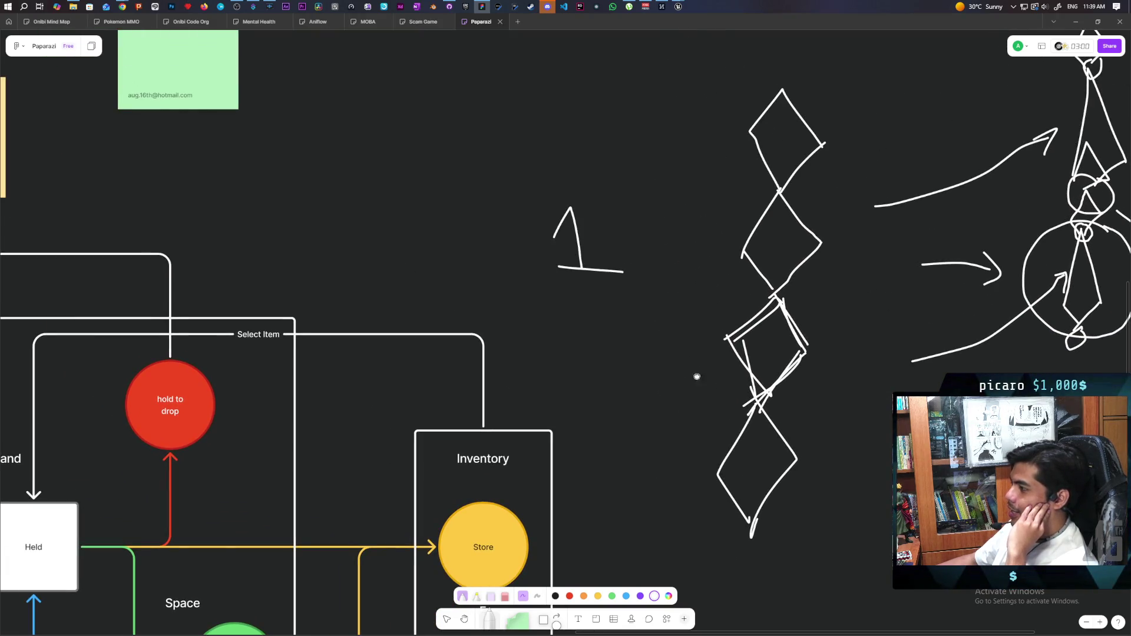
scroll(701, 384, "down", 1)
scroll(701, 384, "right", 1)
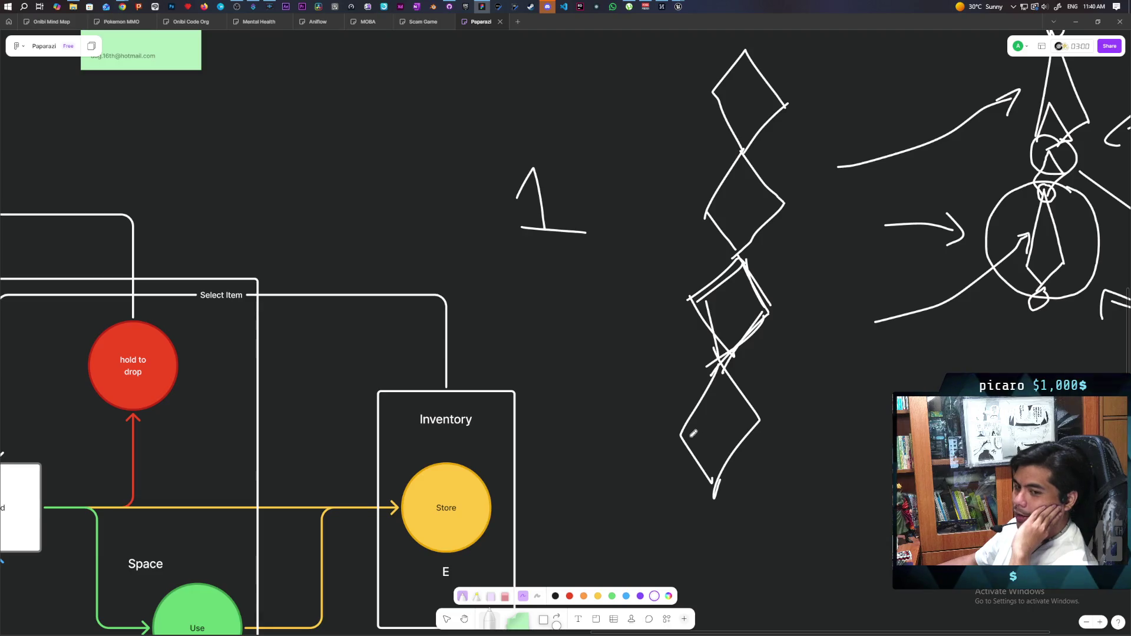
left_click_drag(555, 237, 631, 374)
left_click_drag(618, 438, 822, 436)
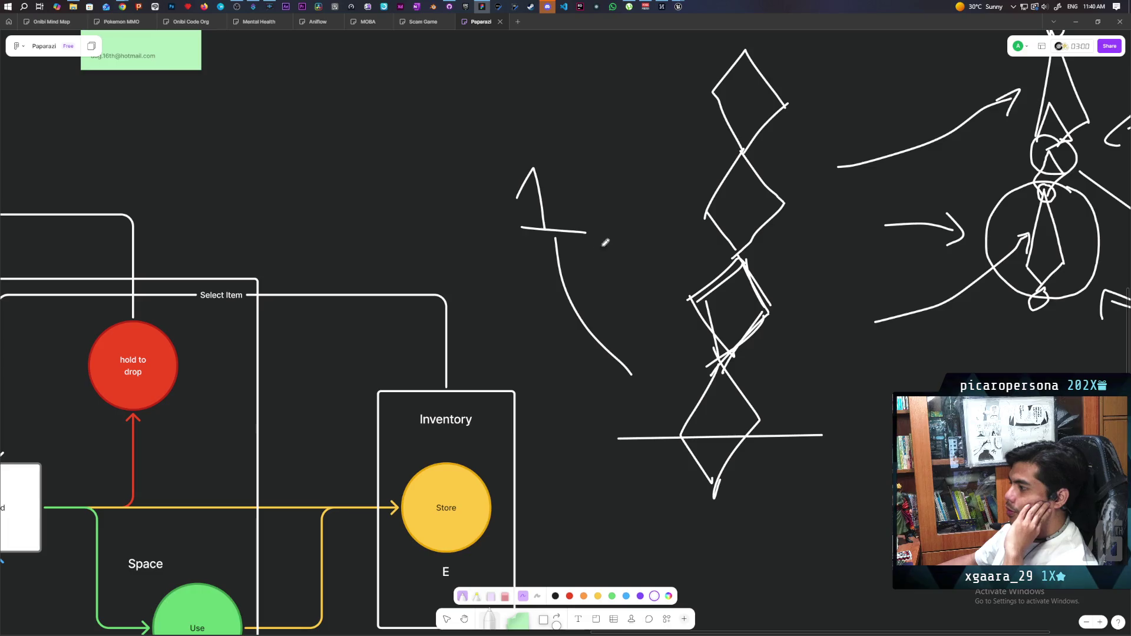
mouse_move(610, 259)
left_mouse_down()
mouse_move(671, 280)
mouse_move(651, 289)
mouse_move(607, 245)
mouse_move(683, 121)
mouse_move(690, 146)
left_mouse_up()
Draw a short arrow, a long left-pointing base arrow, and three curved arrows from the right.
left_click_drag(640, 209, 684, 207)
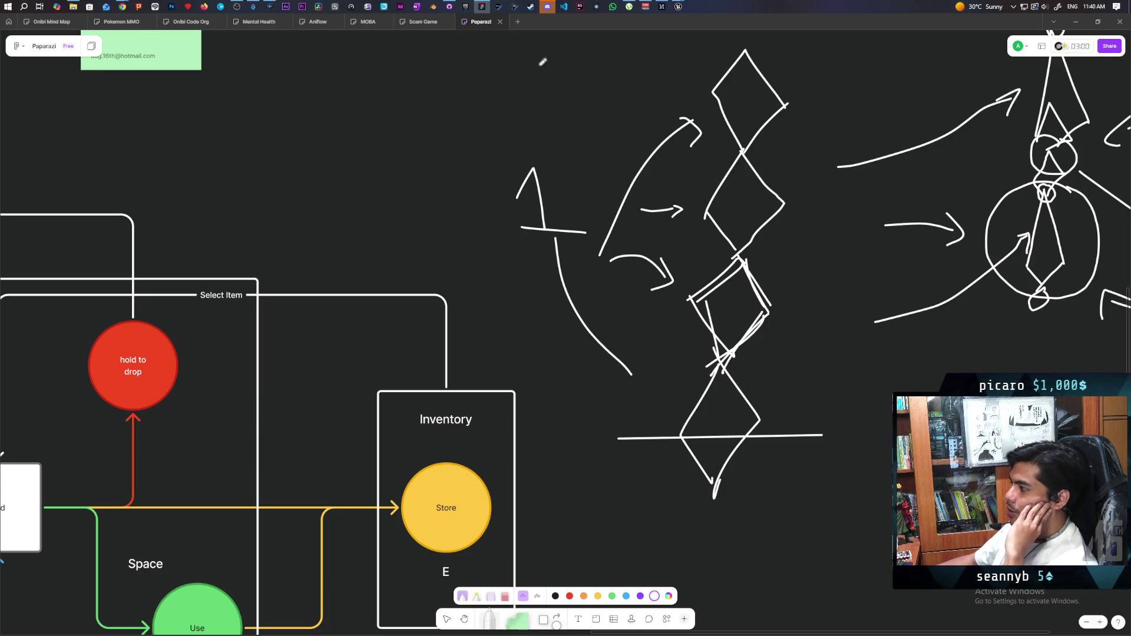
scroll(815, 305, "right", 5)
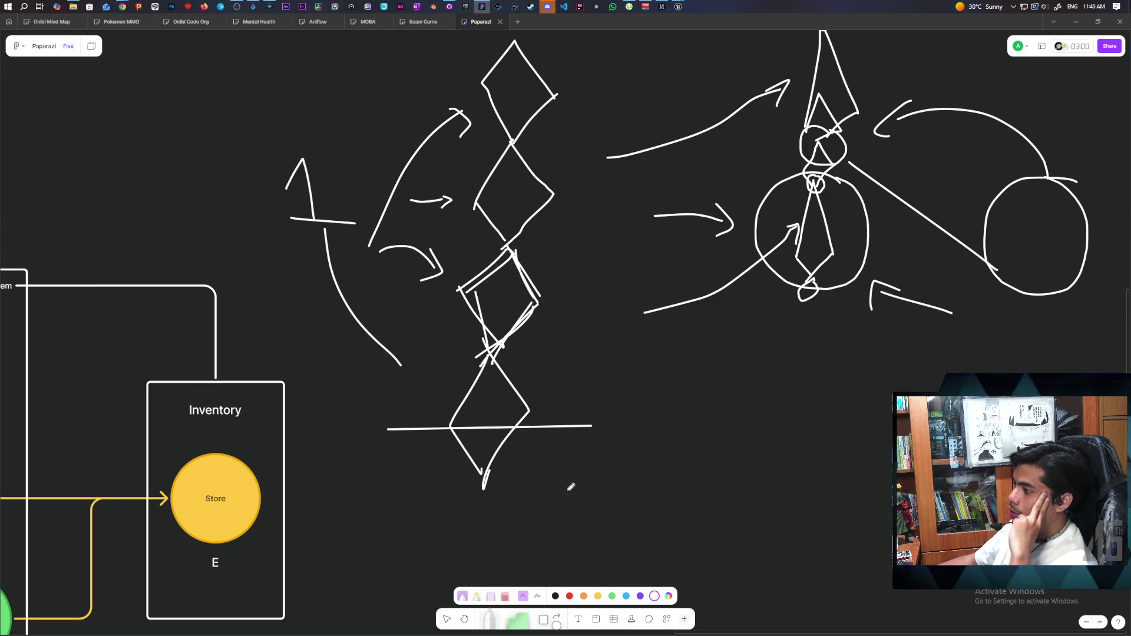
mouse_move(794, 487)
left_mouse_down()
mouse_move(567, 472)
mouse_move(563, 496)
left_mouse_up()
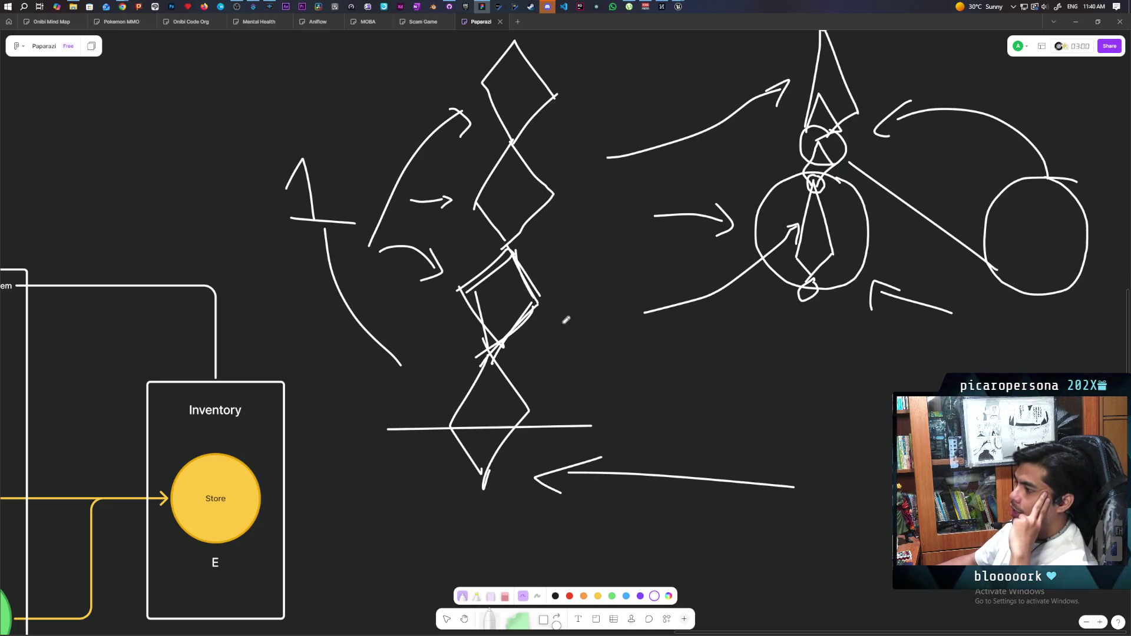
mouse_move(658, 263)
left_mouse_down()
mouse_move(554, 271)
mouse_move(568, 299)
left_mouse_up()
left_click_drag(635, 178, 583, 208)
mouse_move(635, 75)
left_mouse_down()
mouse_move(570, 88)
mouse_move(577, 106)
left_mouse_up()
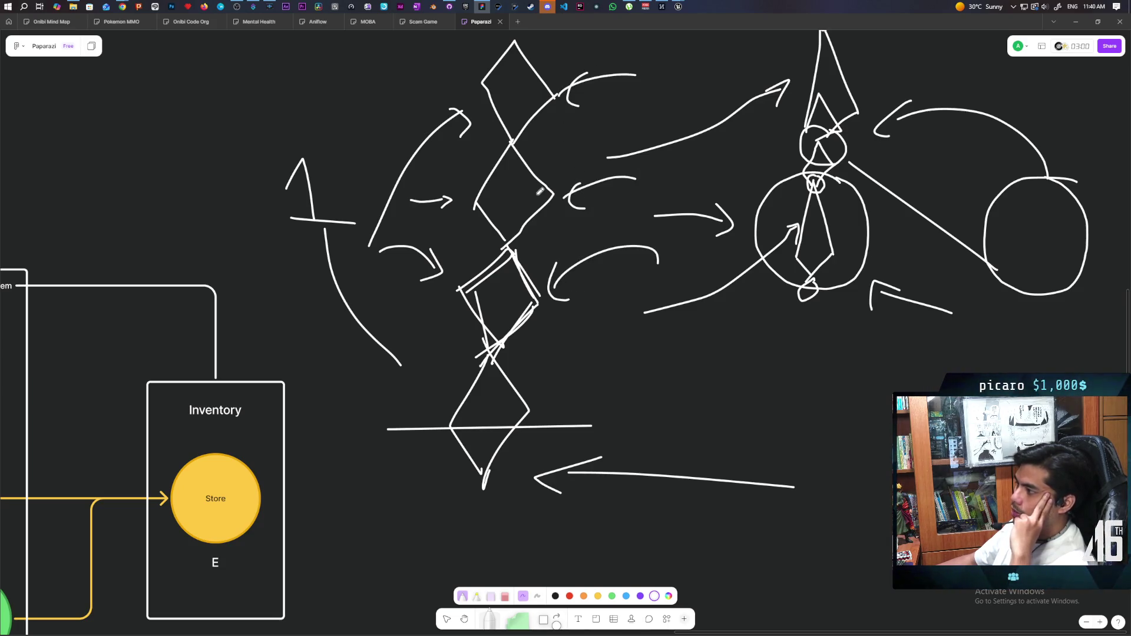
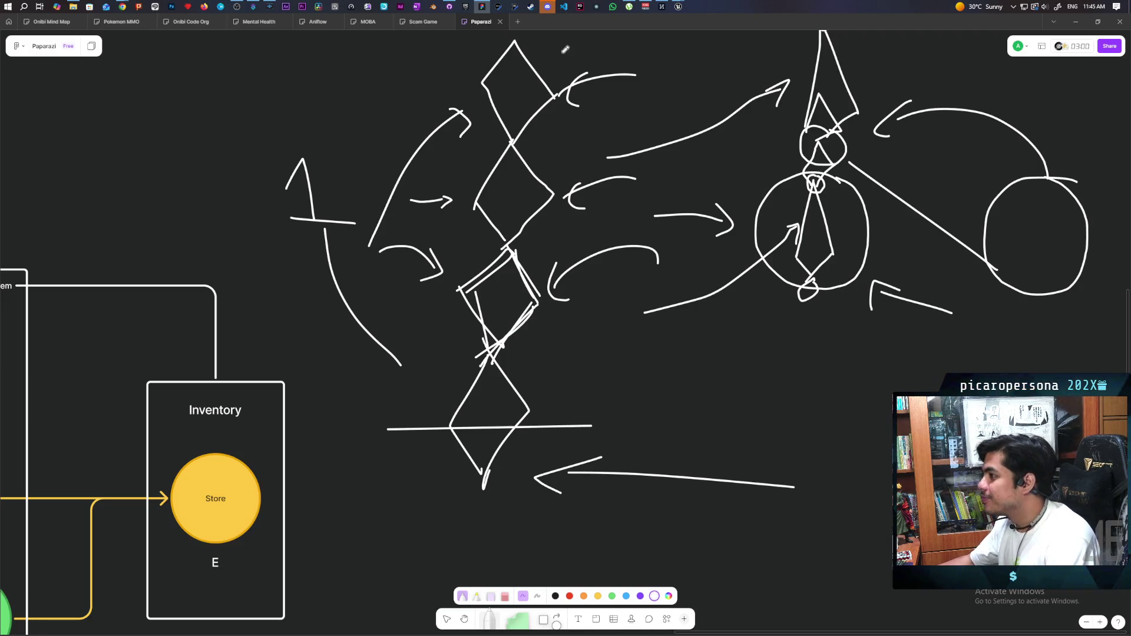
Marquee-select all strokes of the hand-drawn sketch, then clear the selection.
left_click(445, 620)
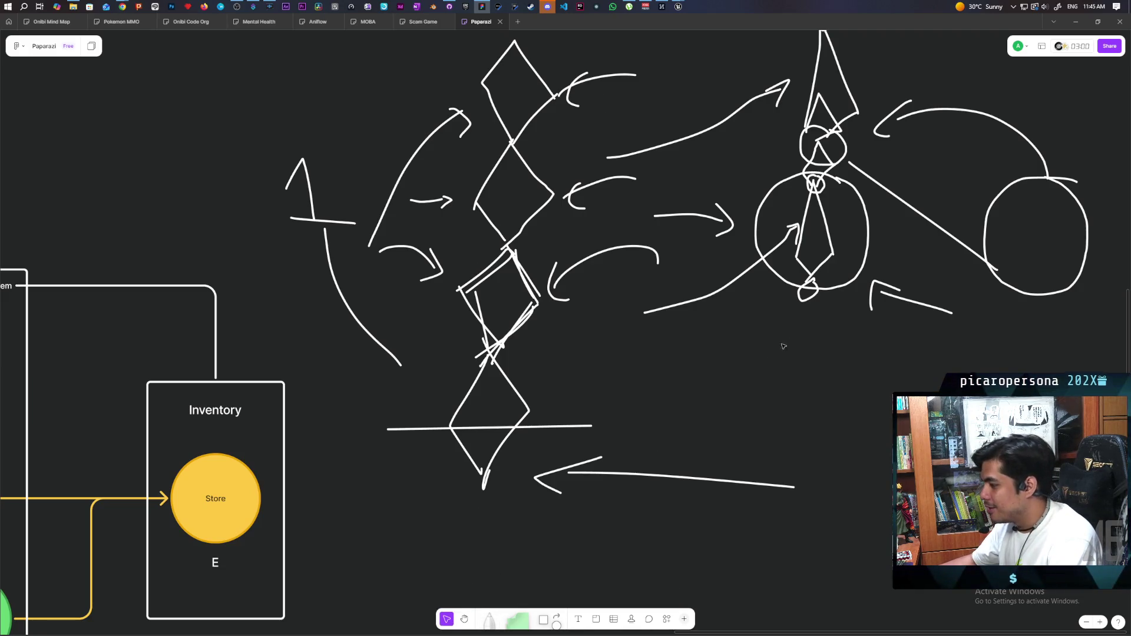
scroll(607, 310, "up", 5)
scroll(607, 310, "up", 5)
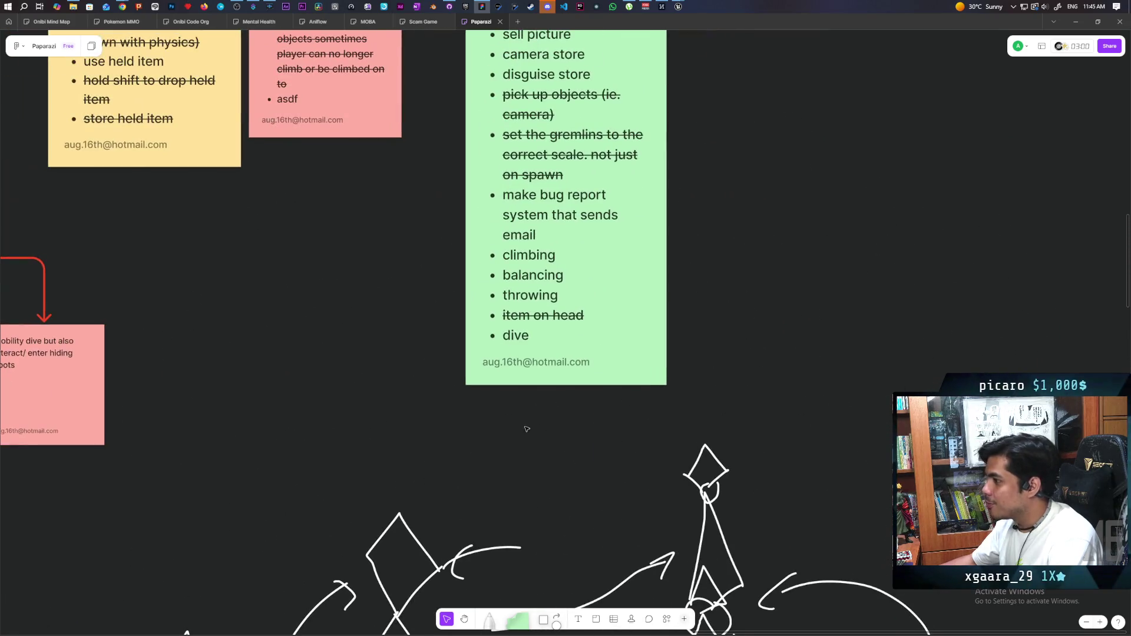
left_click(503, 377)
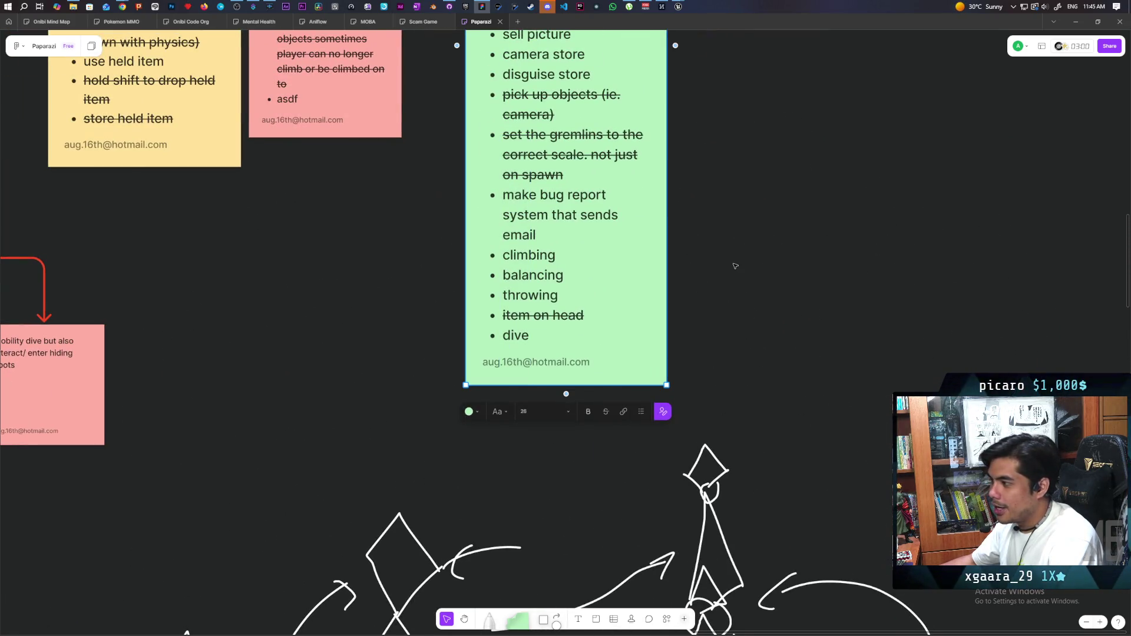
scroll(755, 291, "down", 6)
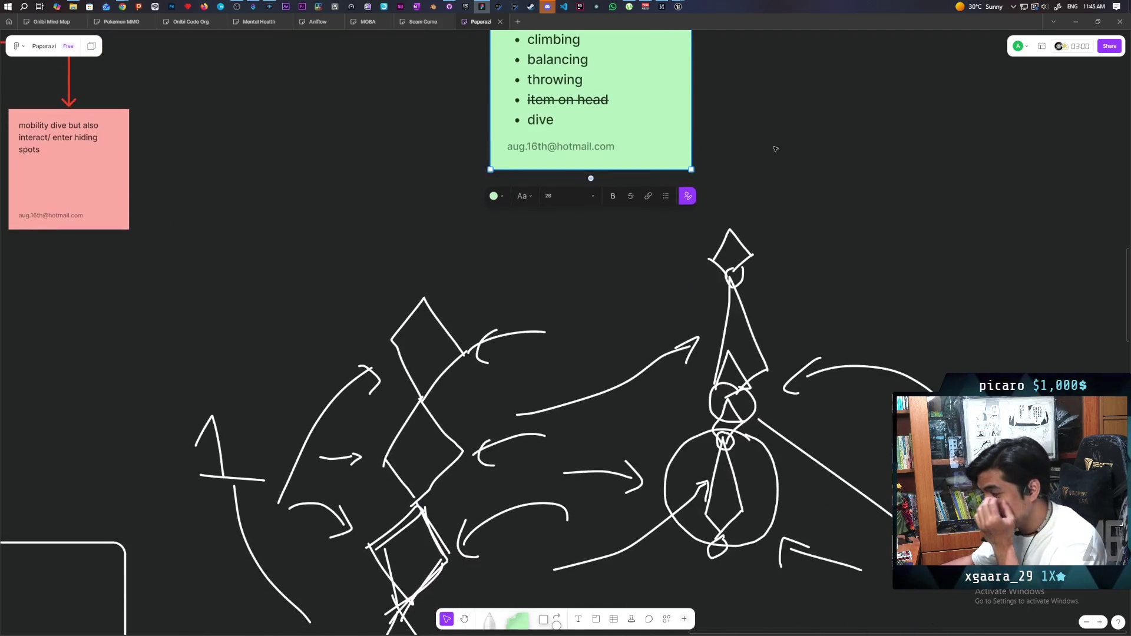
mouse_move(247, 133)
left_mouse_down()
mouse_move(618, 404)
mouse_move(896, 479)
mouse_move(1004, 583)
left_mouse_up()
left_click(567, 390)
Marquee-select the stacked diamond strokes and horizontal line from the column's top.
scroll(567, 390, "up", 4)
scroll(567, 390, "up", 1)
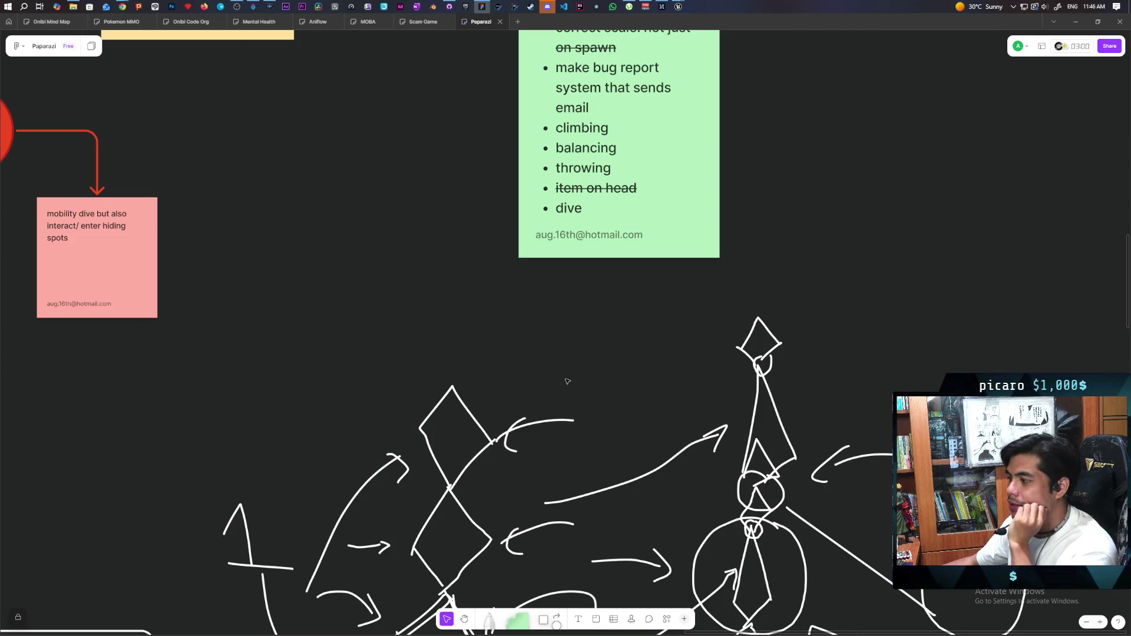
scroll(567, 381, "down", 5)
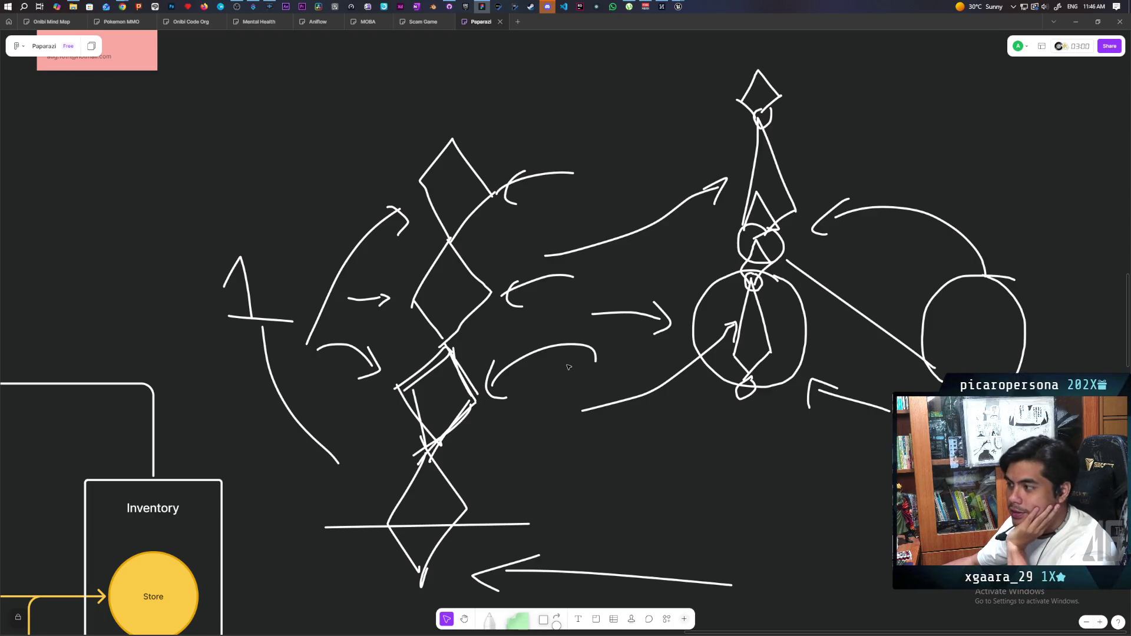
mouse_move(429, 101)
left_mouse_down()
mouse_move(442, 530)
mouse_move(442, 508)
left_mouse_up()
left_click(613, 483)
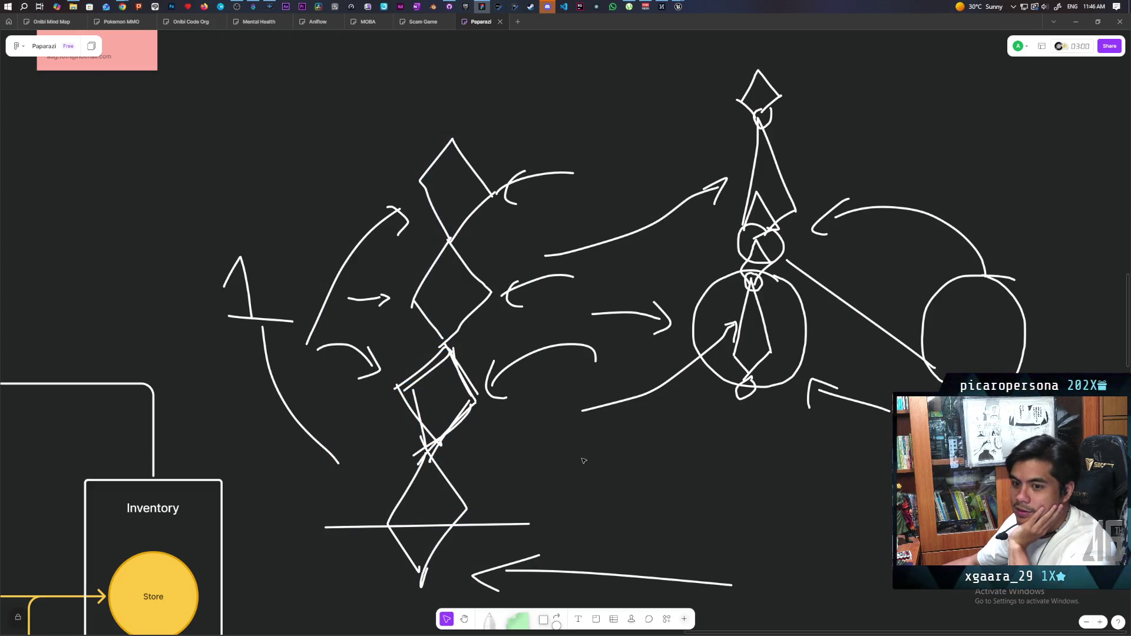
mouse_move(436, 72)
left_mouse_down()
mouse_move(437, 571)
mouse_move(421, 585)
left_mouse_up()
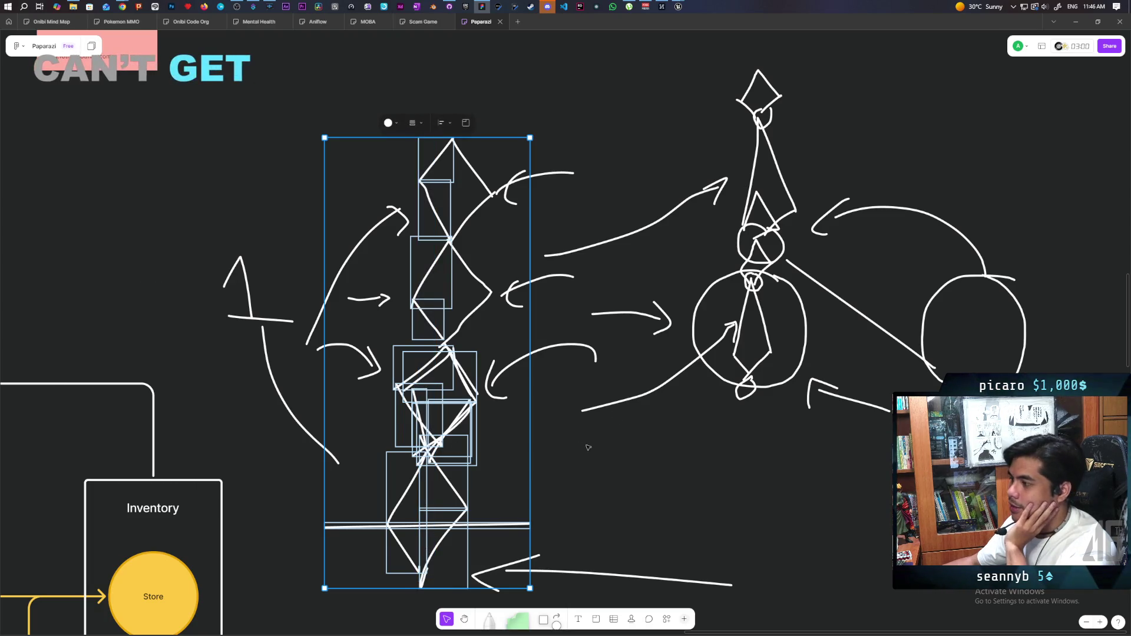
Delete the duplicate overlapping diamond strokes.
key("Delete")
scroll(618, 382, "down", 5)
scroll(507, 318, "right", 3)
scroll(506, 318, "down", 1)
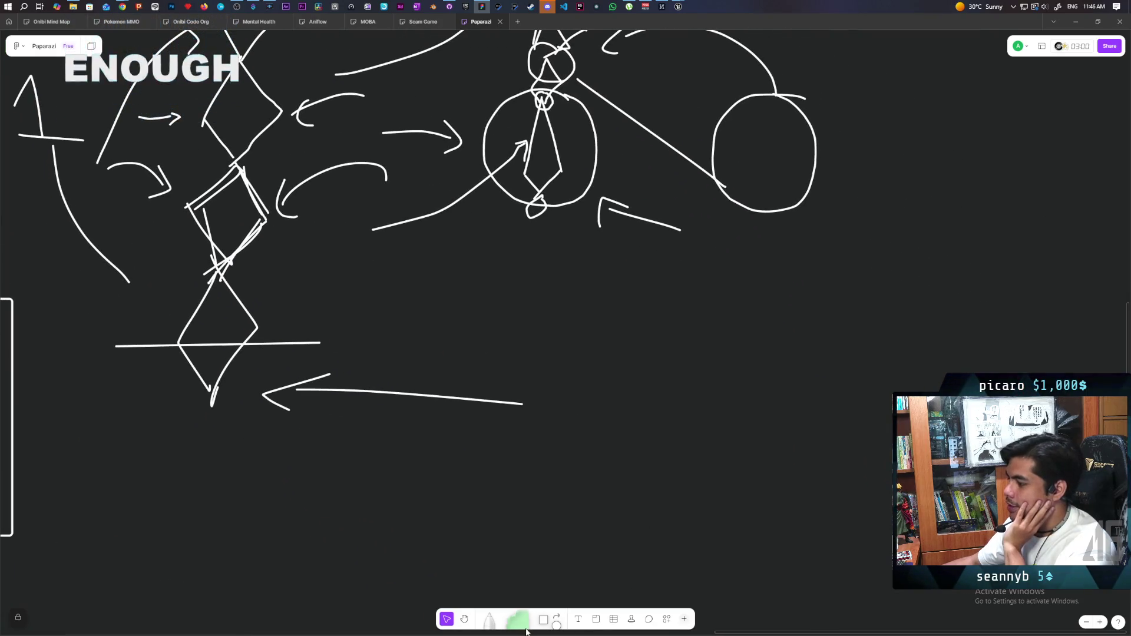
scroll(502, 476, "up", 3)
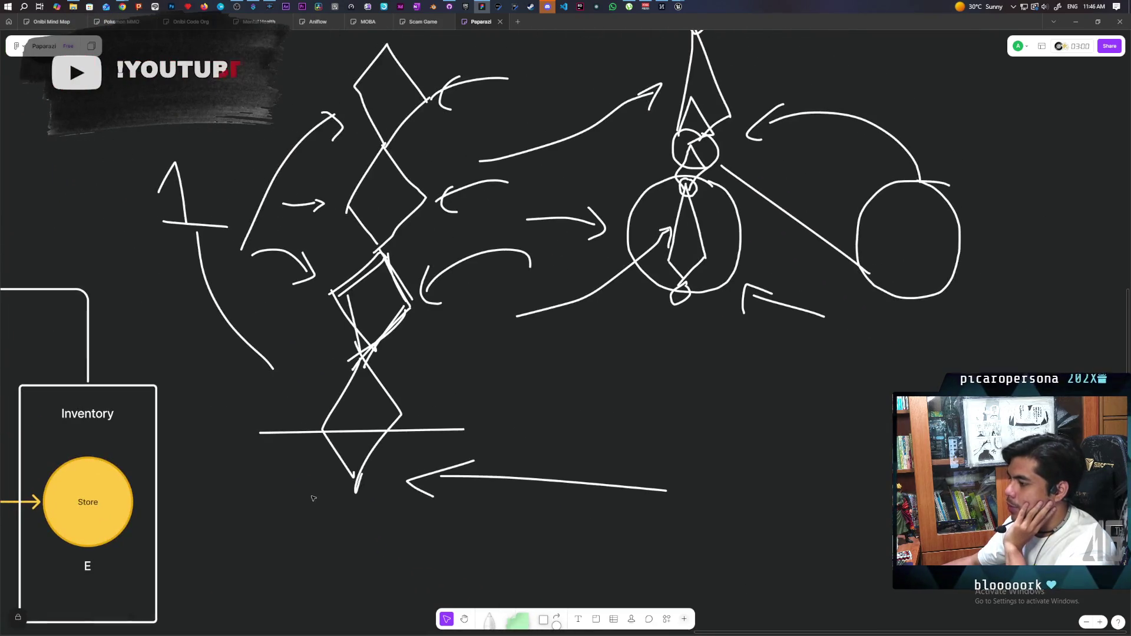
Select and clear the lower diamond-and-line group and the diamond column to check them.
left_click_drag(313, 498, 562, 395)
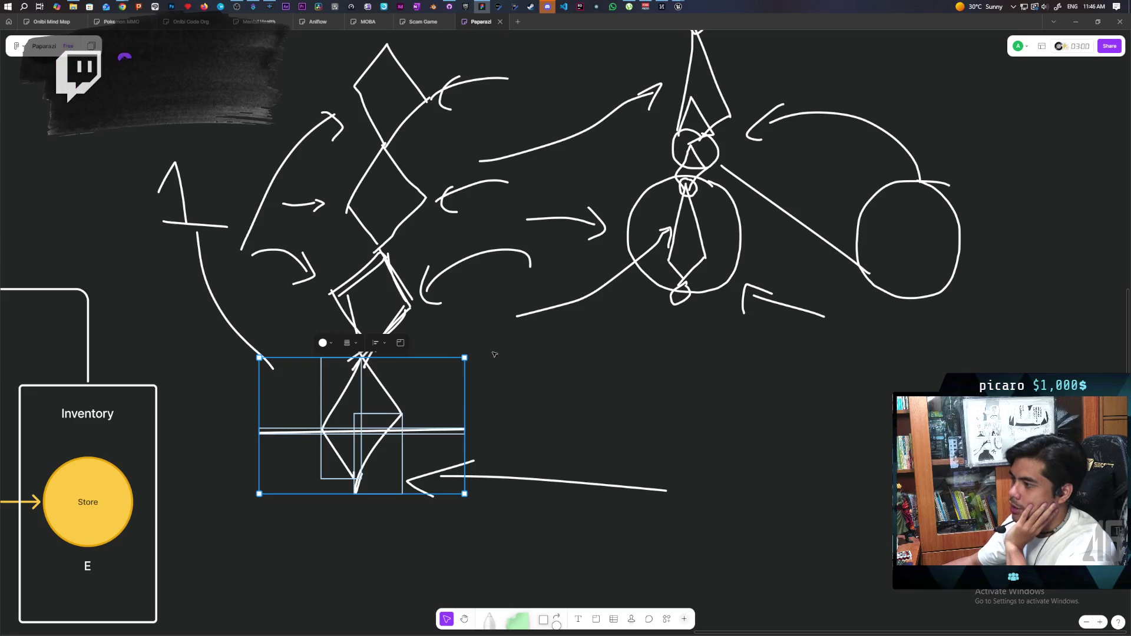
left_click(321, 172)
left_click_drag(349, 63, 398, 247)
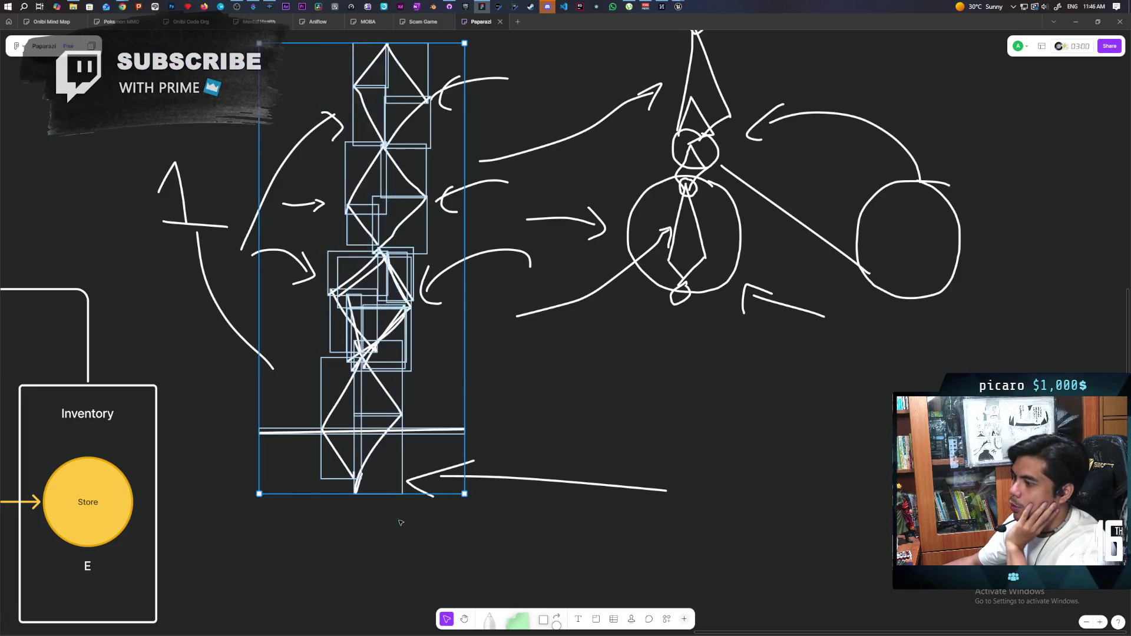
left_click(525, 417)
left_click(370, 455)
scroll(471, 436, "up", 2)
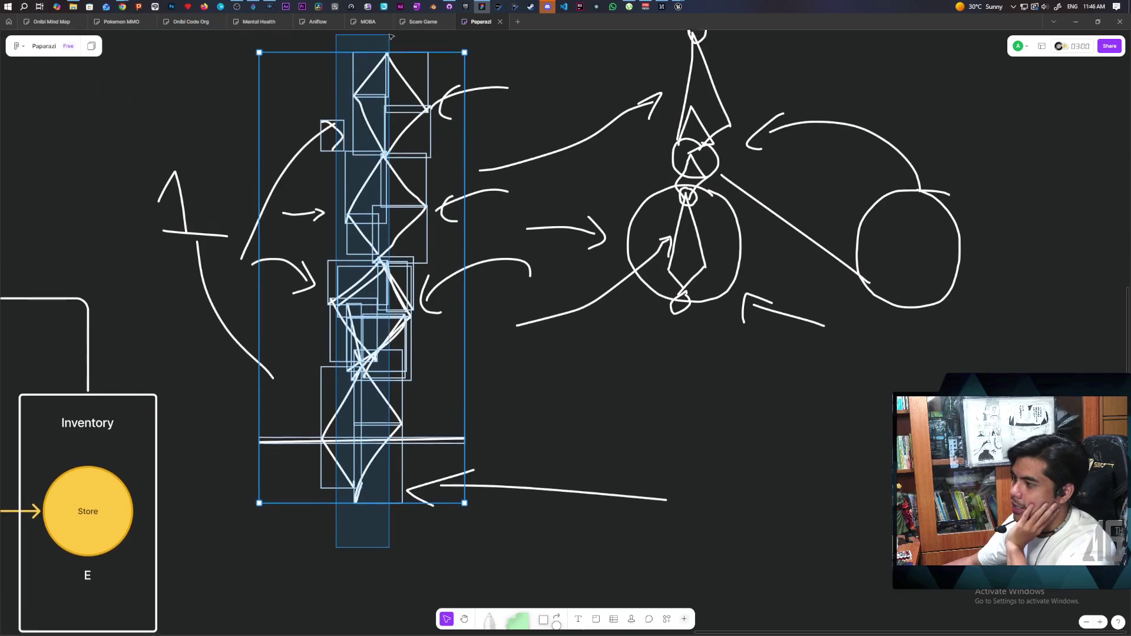
left_click(626, 450)
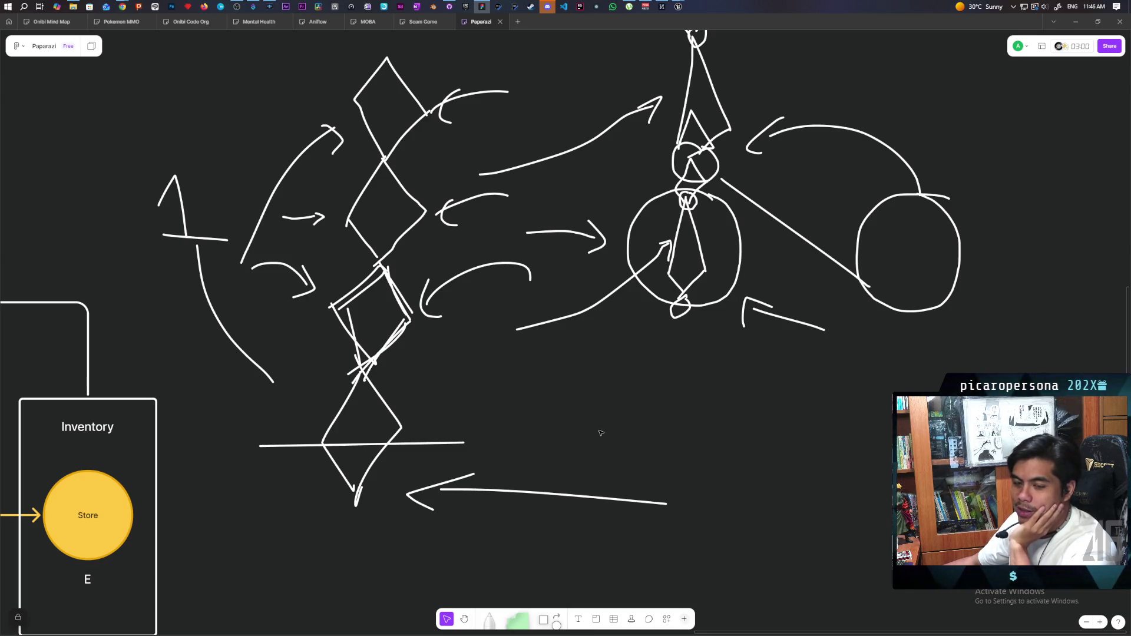
Reselect and deselect the vertical diamond column to confirm a single stack remains.
left_click_drag(488, 396, 549, 394)
left_click_drag(394, 538, 407, 82)
left_click(422, 174)
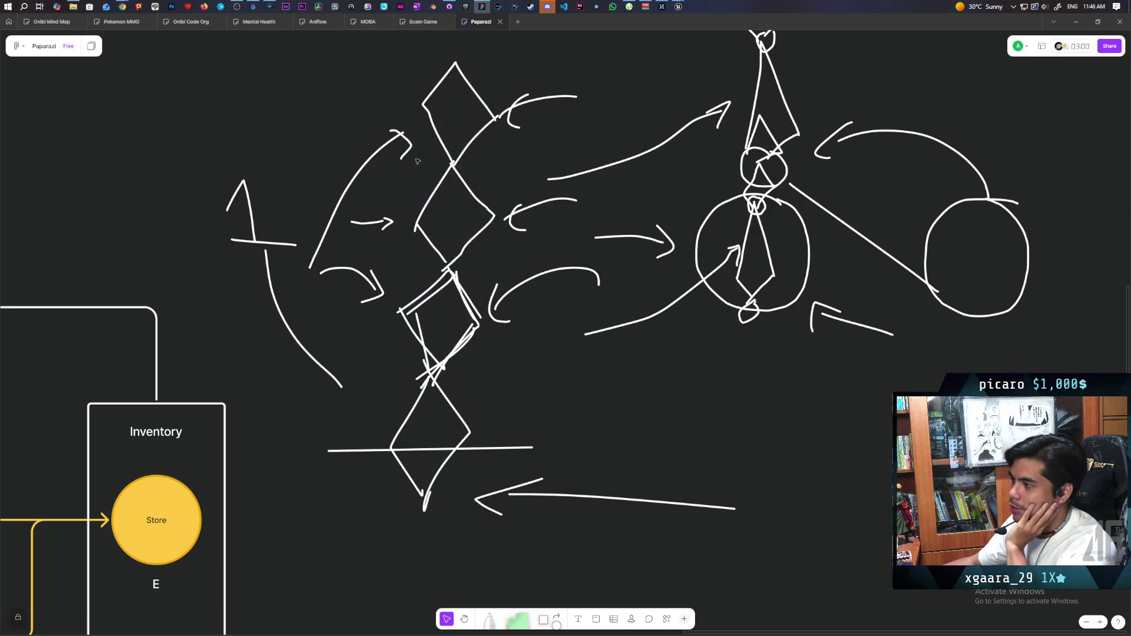
left_click_drag(421, 174, 445, 524)
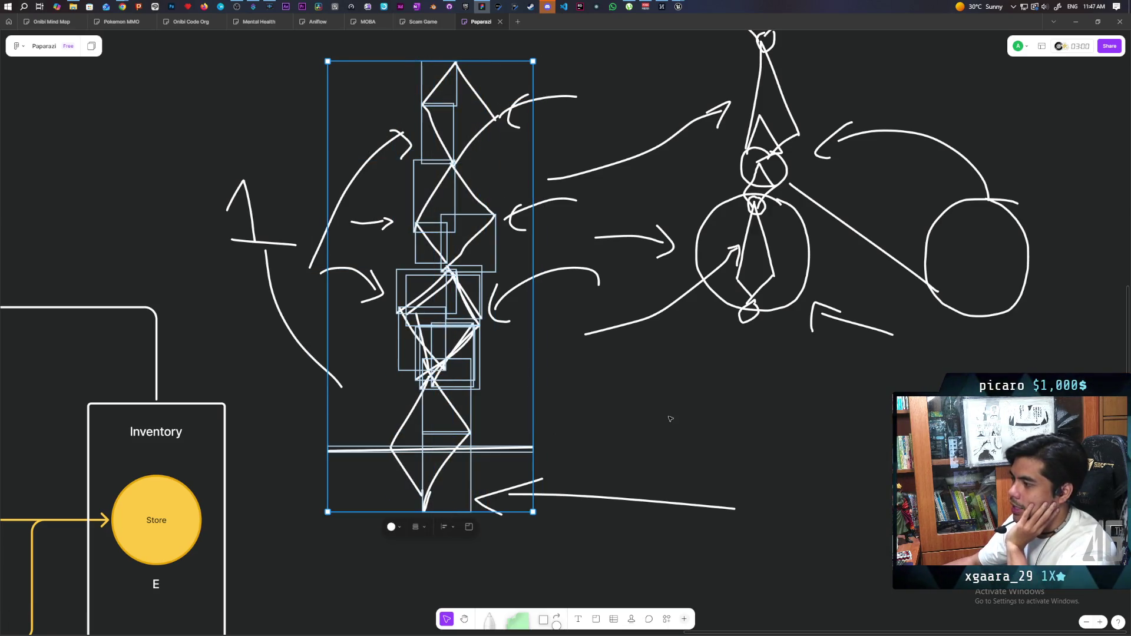
left_click(650, 416)
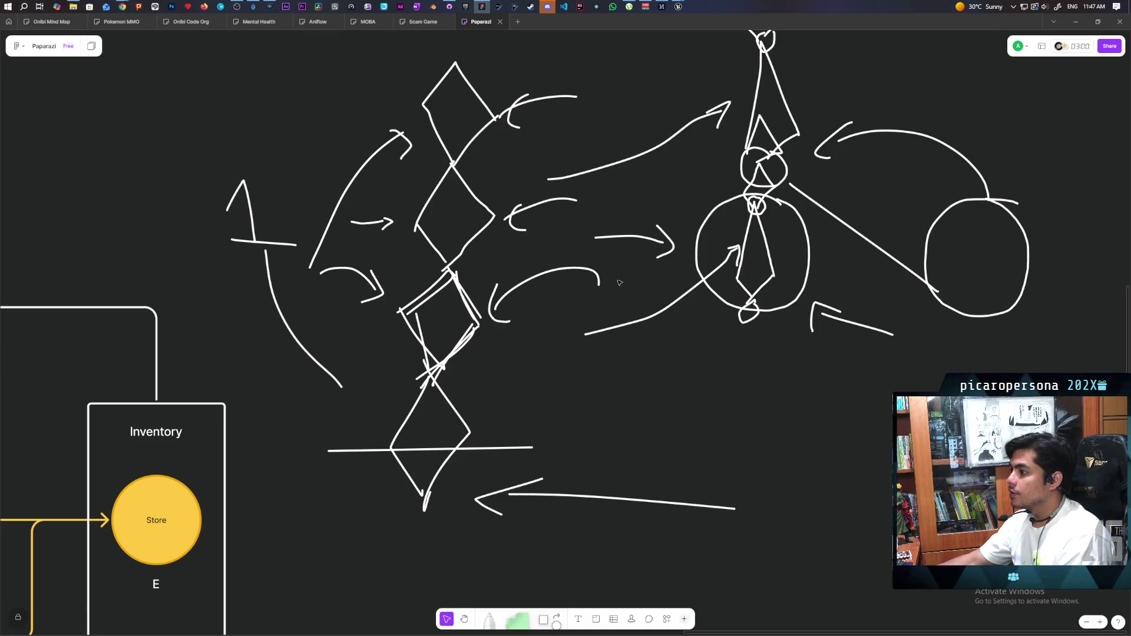
mouse_move(552, 8)
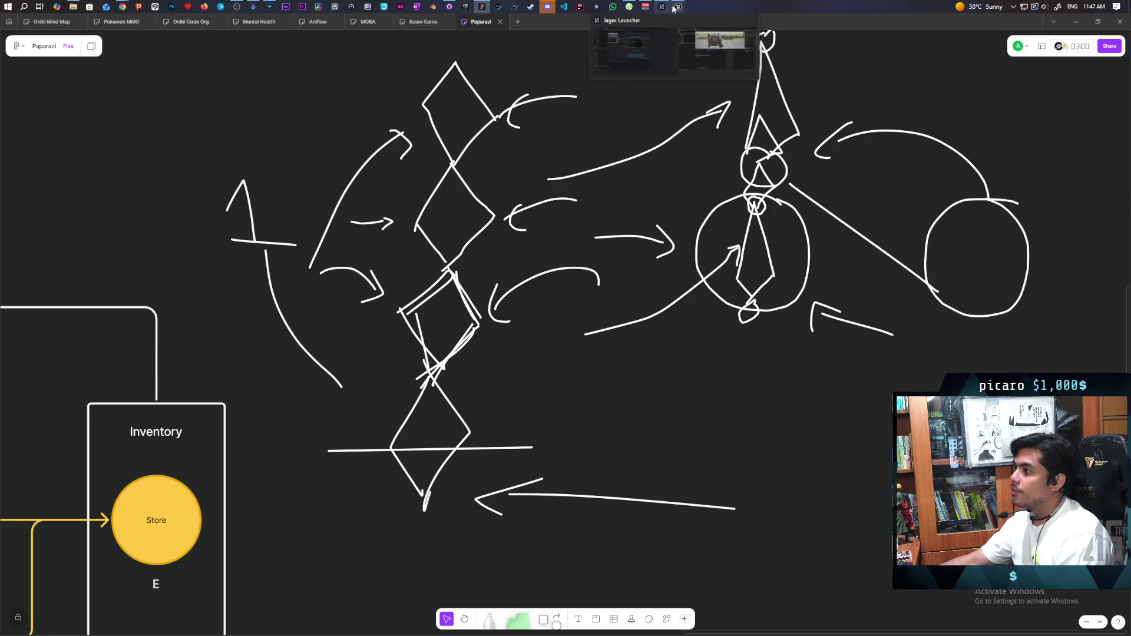
mouse_move(424, 71)
left_mouse_down()
mouse_move(498, 270)
mouse_move(535, 513)
left_mouse_up()
left_click(662, 36)
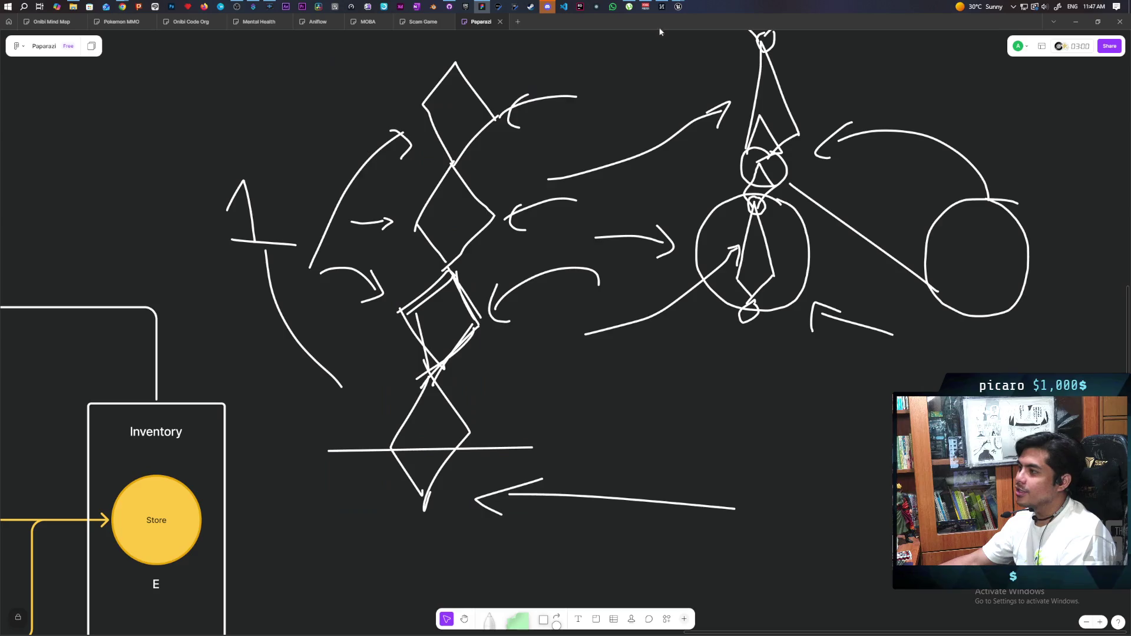
mouse_move(678, 7)
left_click(702, 51)
Bring the SKM_Oni_Walk editor forward, watch the walk preview, and select HeadSocket.
left_click(703, 51)
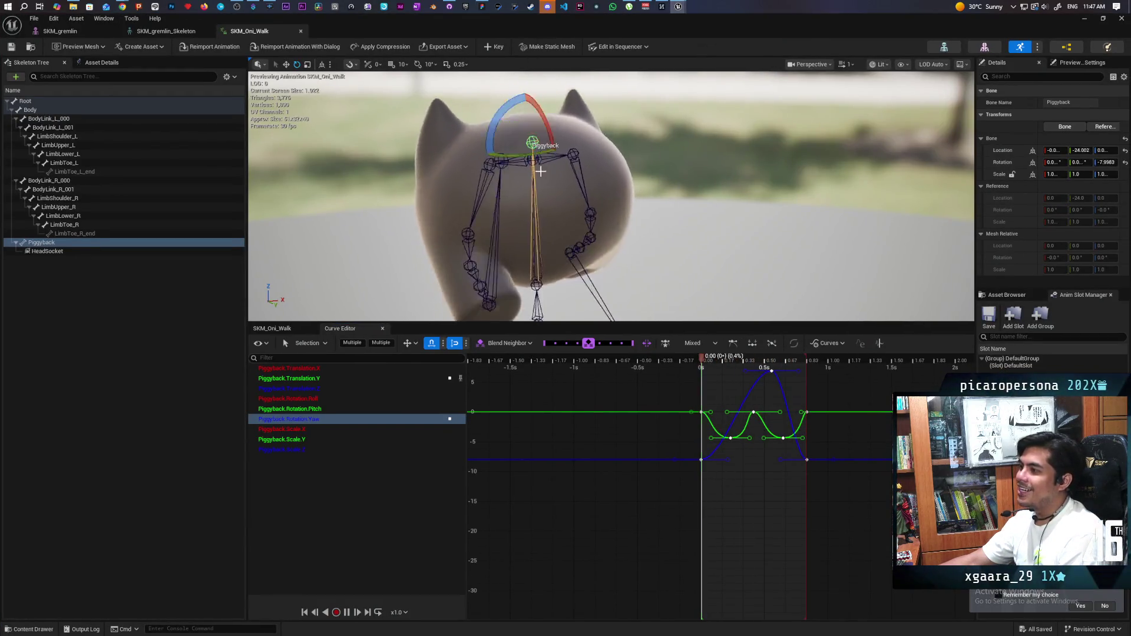
scroll(537, 163, "down", 5)
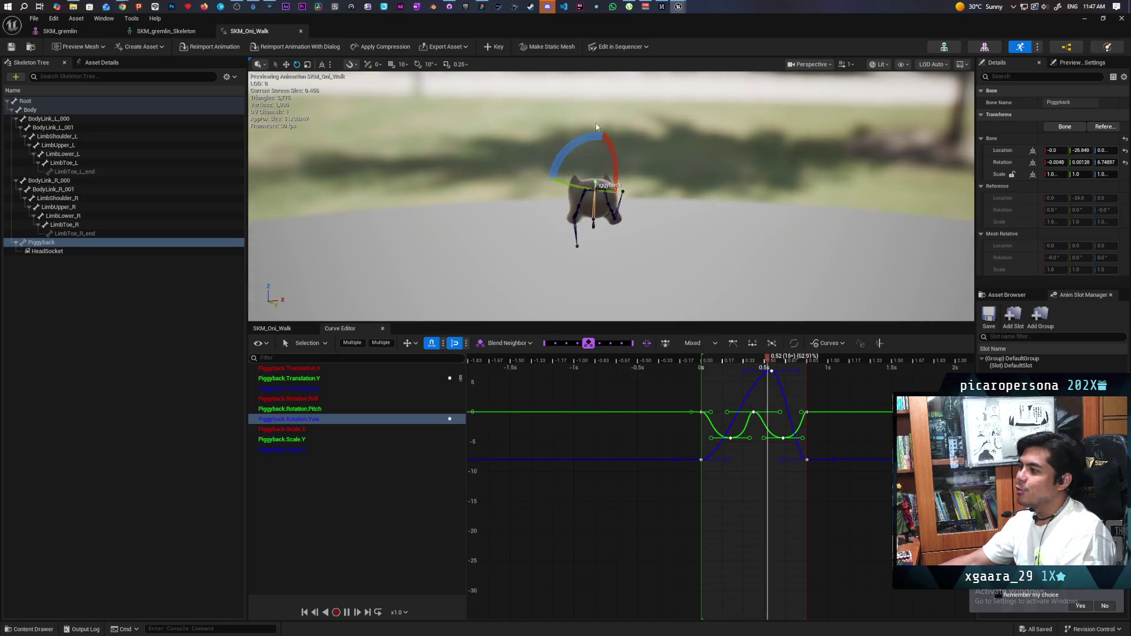
scroll(590, 143, "up", 5)
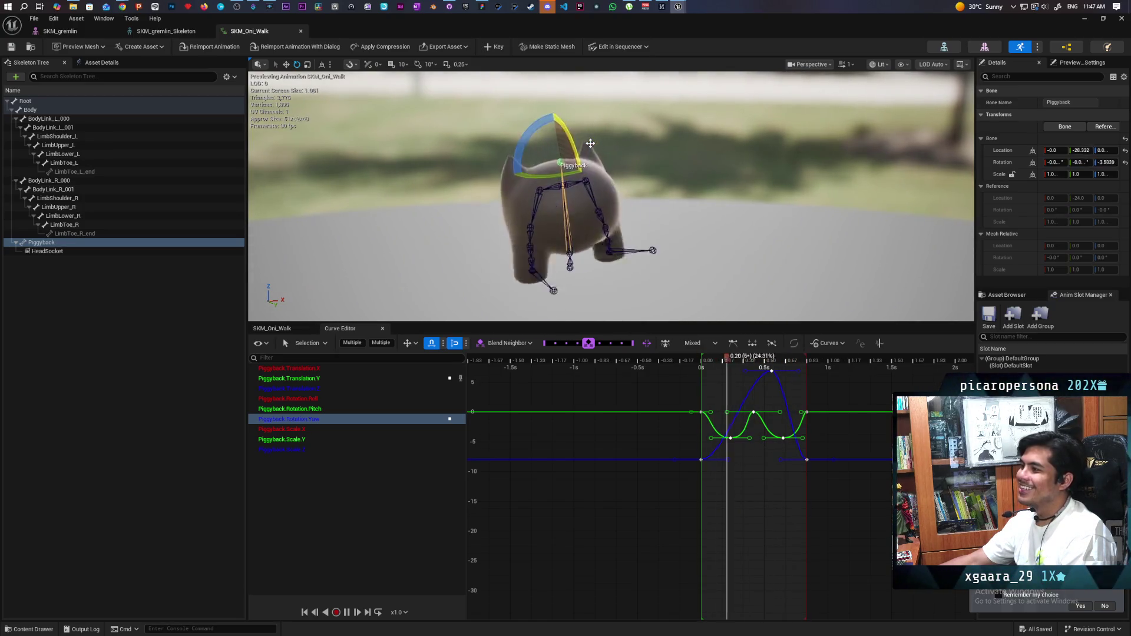
scroll(590, 144, "down", 6)
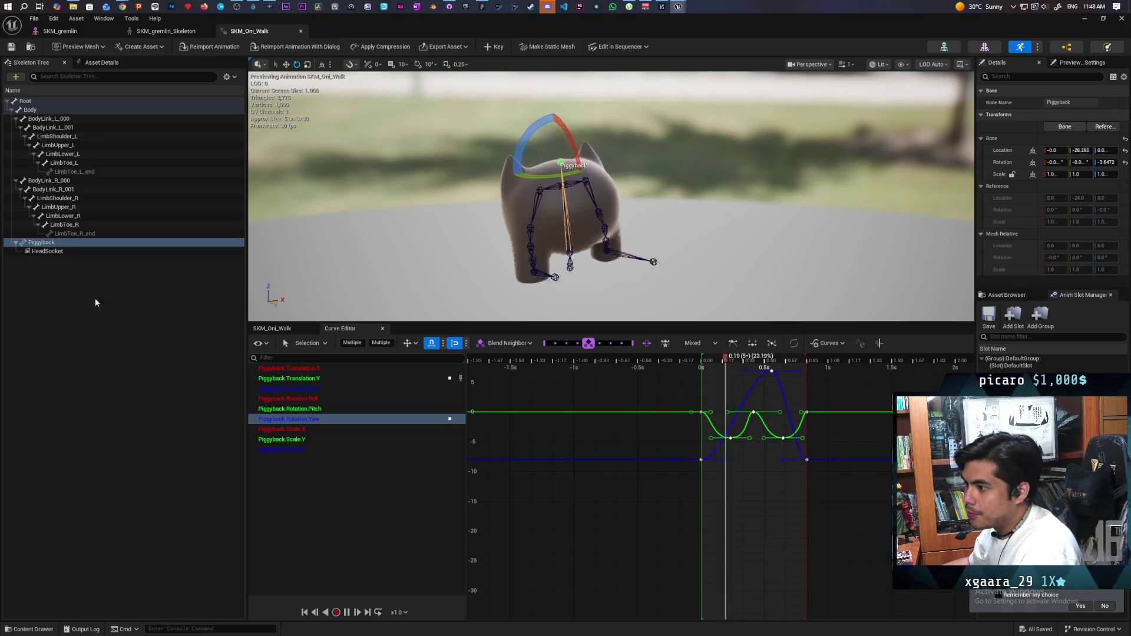
left_click(47, 251)
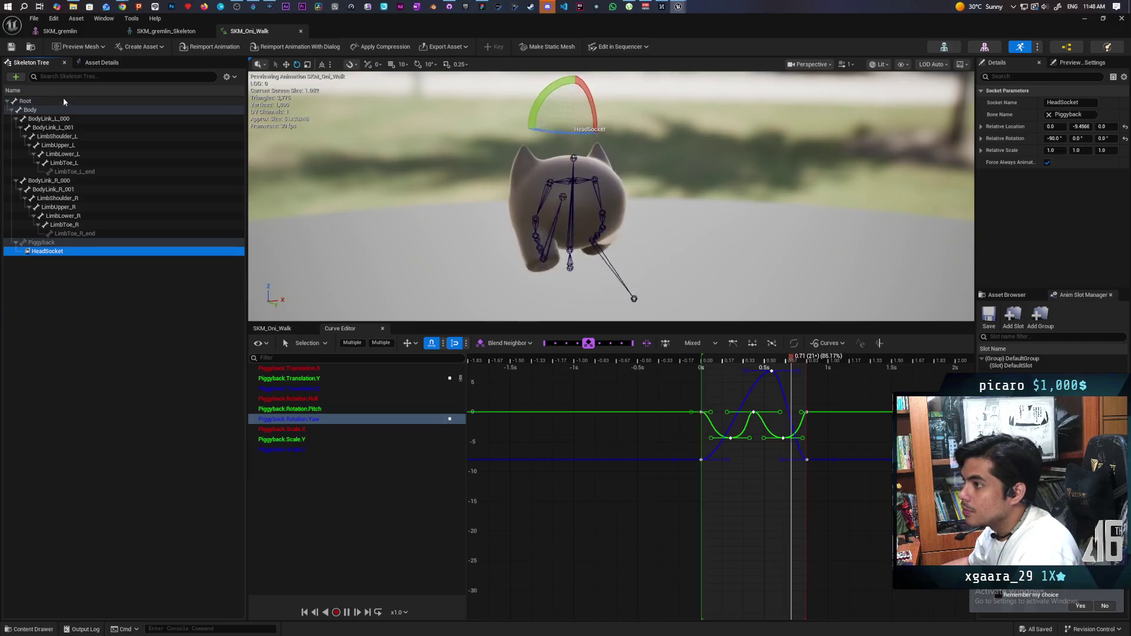
Open the SKM_gremlin mesh editor and enter skeleton bone editing.
left_click(155, 33)
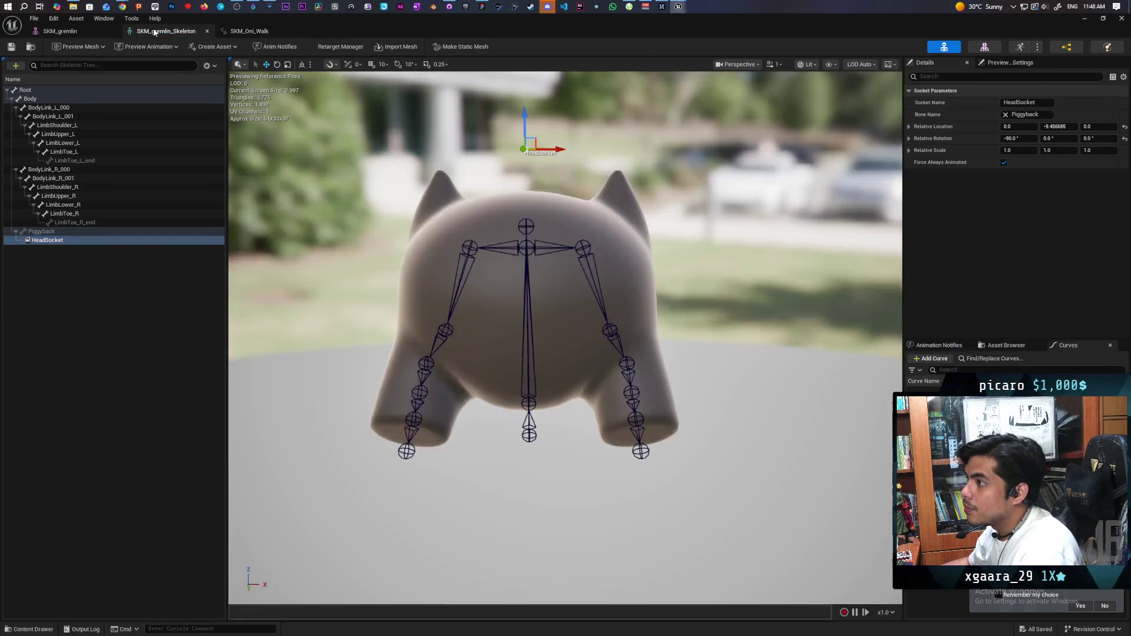
left_click(61, 32)
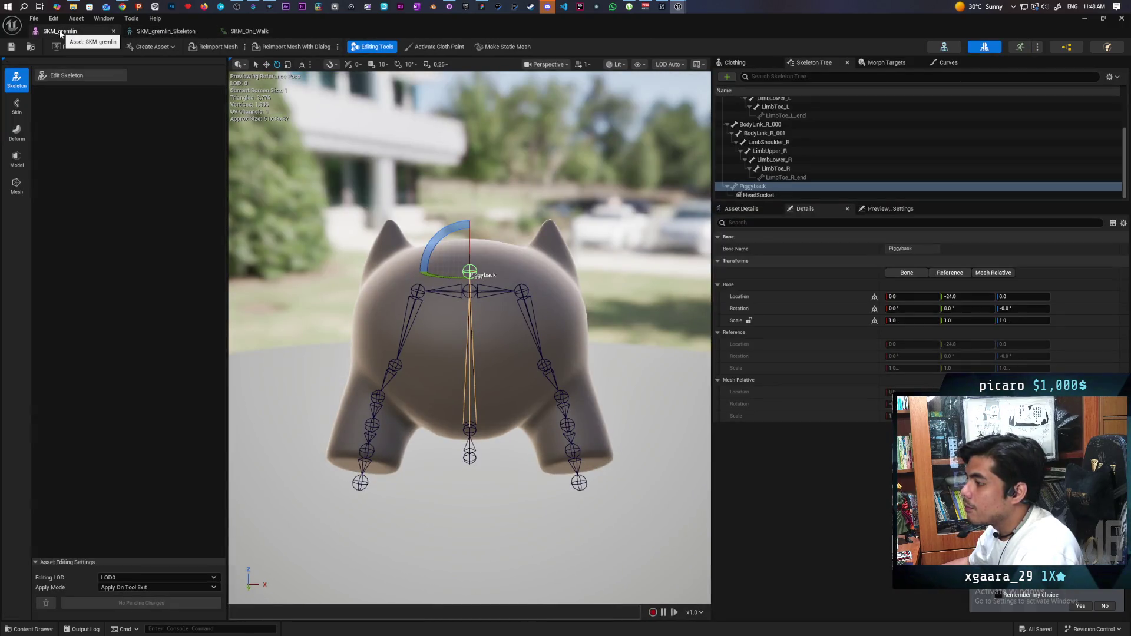
left_click(83, 76)
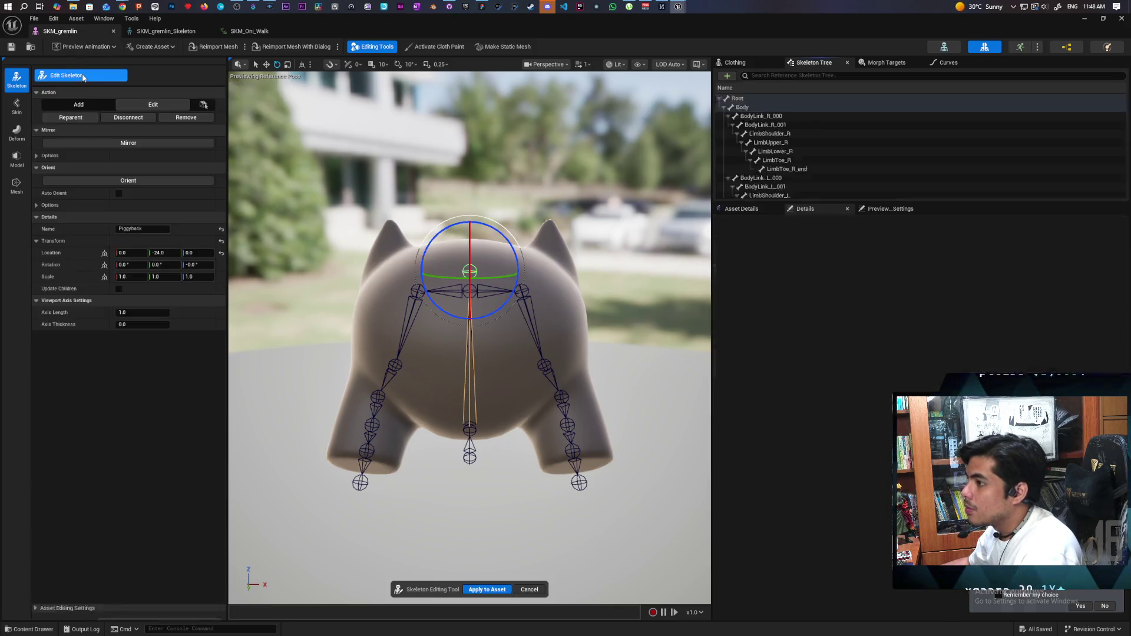
scroll(791, 172, "up", 2)
scroll(789, 174, "down", 2)
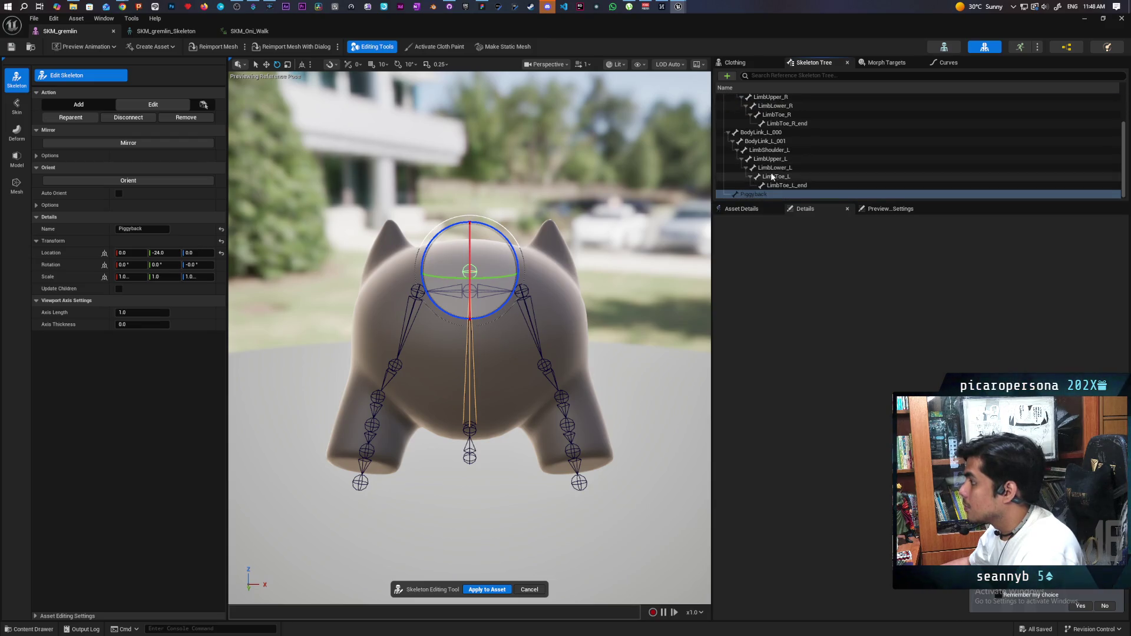
Select the Piggyback bone, collapse the Body branches, and drag Piggyback onto Body.
left_click(747, 194)
scroll(746, 194, "up", 10)
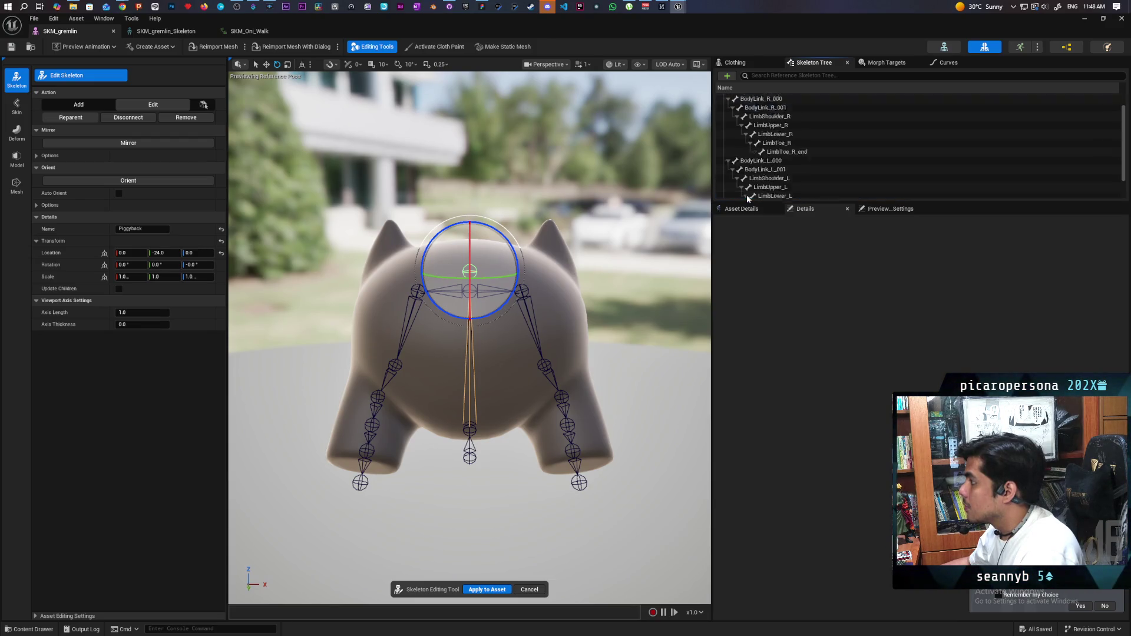
left_click(723, 107)
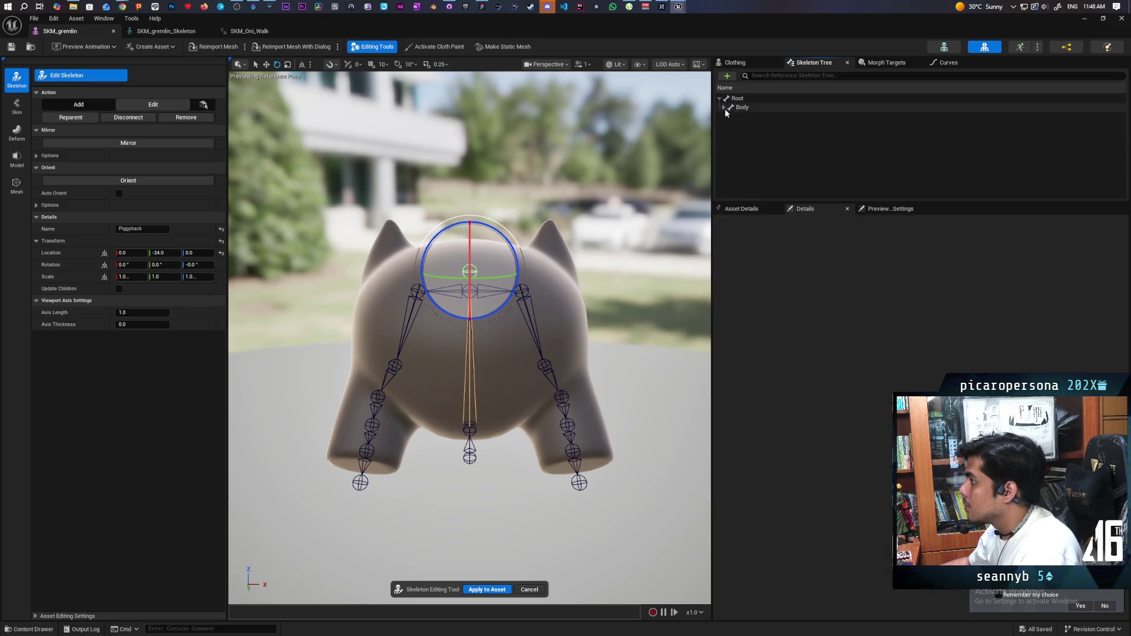
left_click(723, 107)
left_click(729, 116)
left_click(730, 125)
left_click_drag(736, 134, 730, 108)
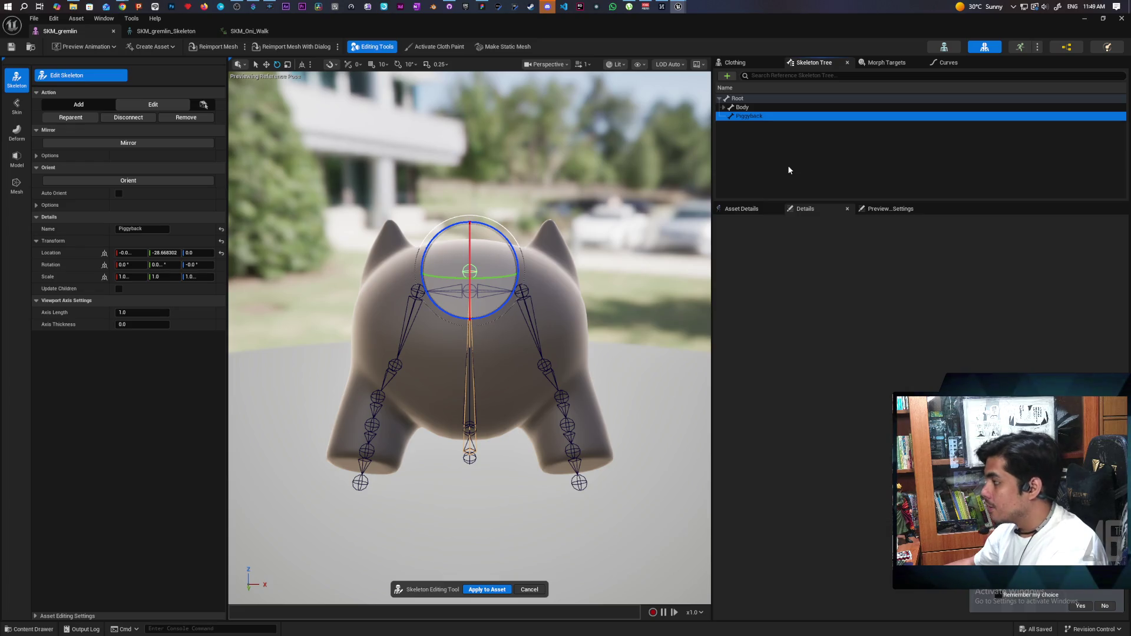
key("ctrl+z")
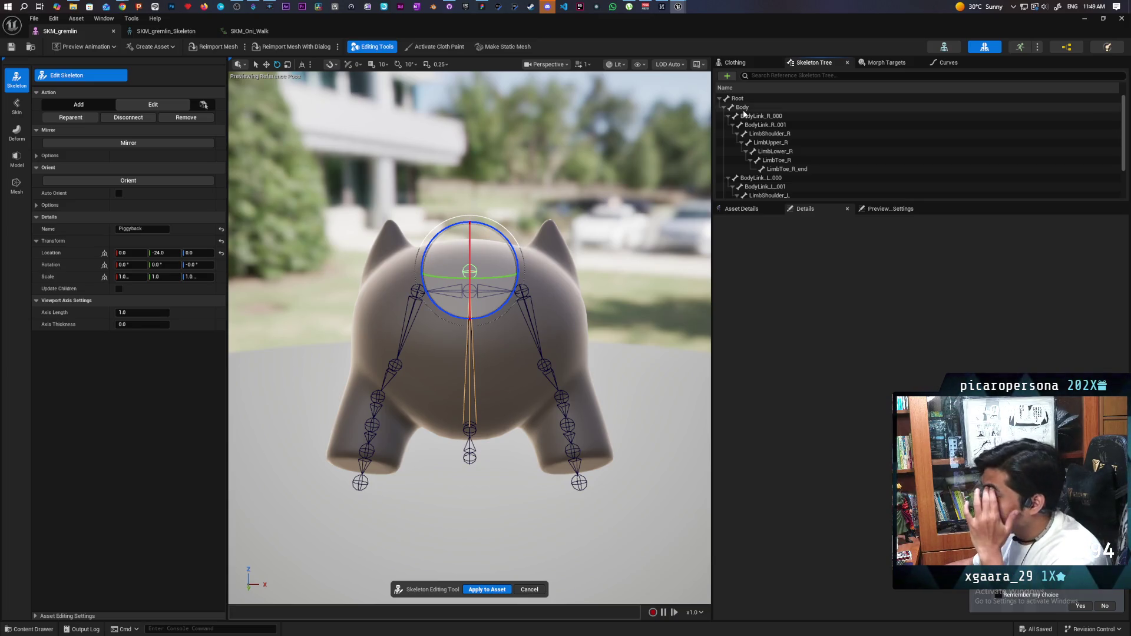
left_click(726, 108)
left_click(726, 107)
scroll(741, 140, "down", 2)
left_click(749, 196)
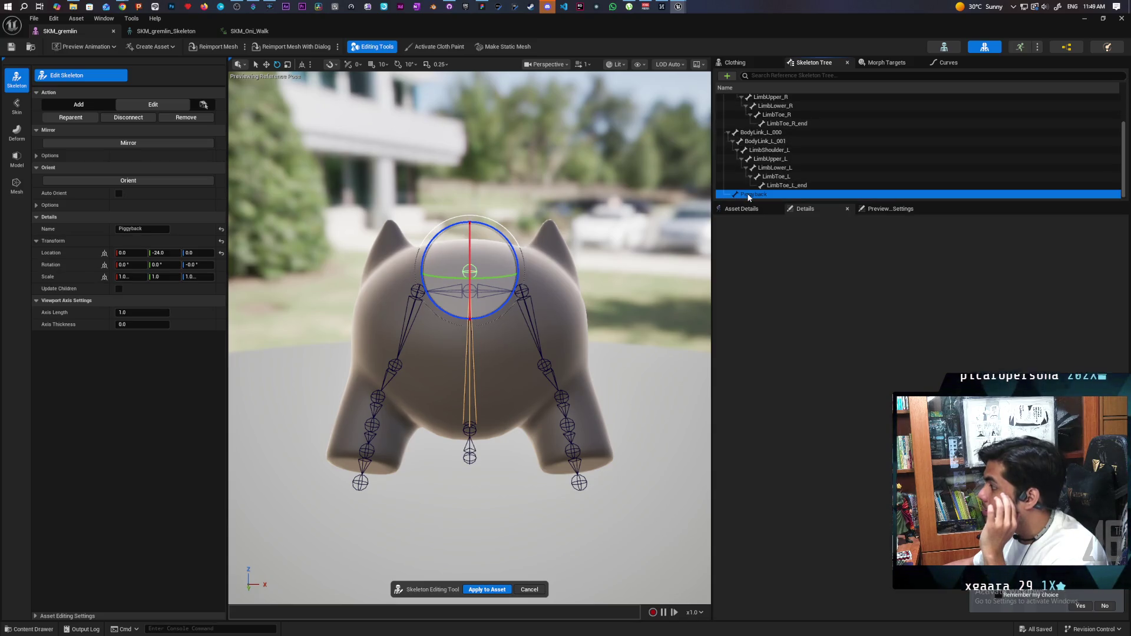
scroll(745, 165, "up", 3)
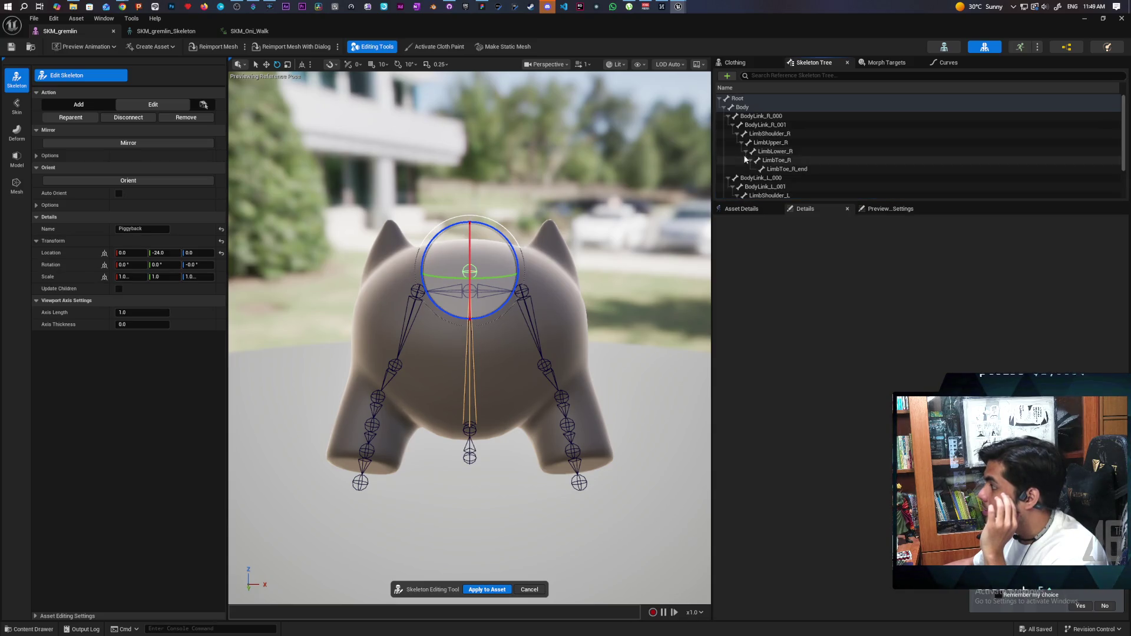
left_click(729, 116)
left_click(730, 125)
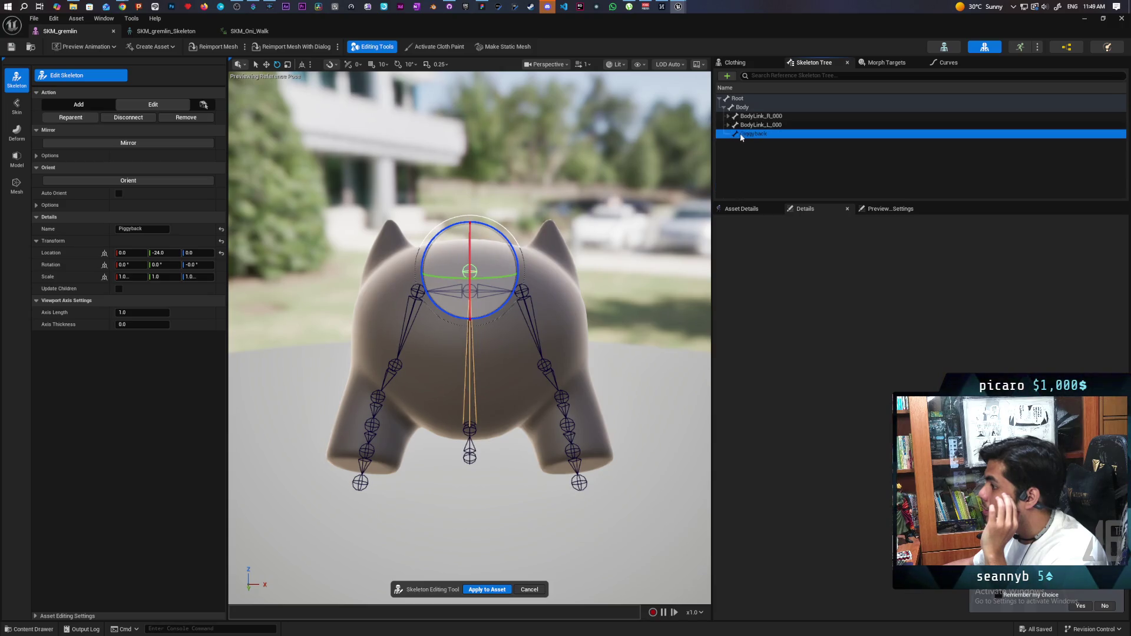
key("ctrl+z")
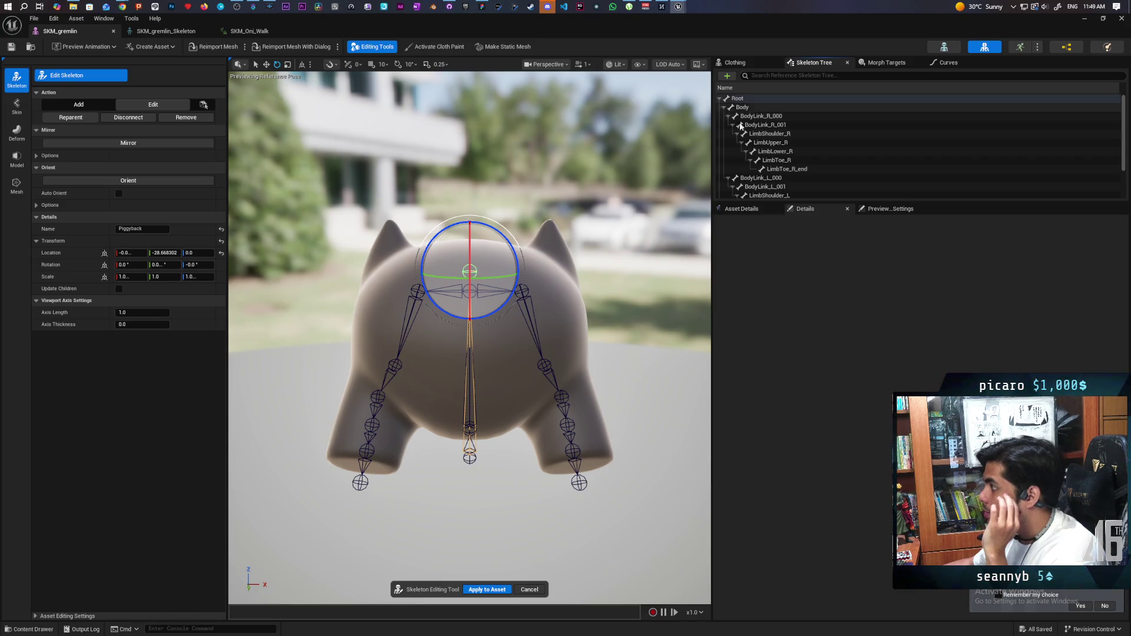
left_click(803, 210)
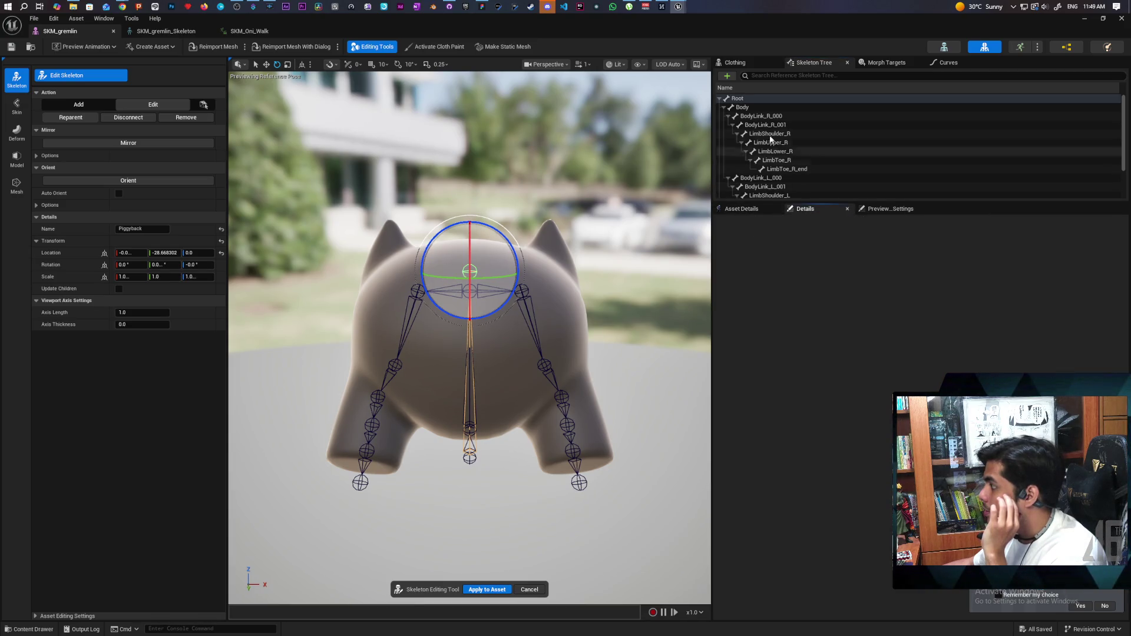
scroll(756, 177, "down", 2)
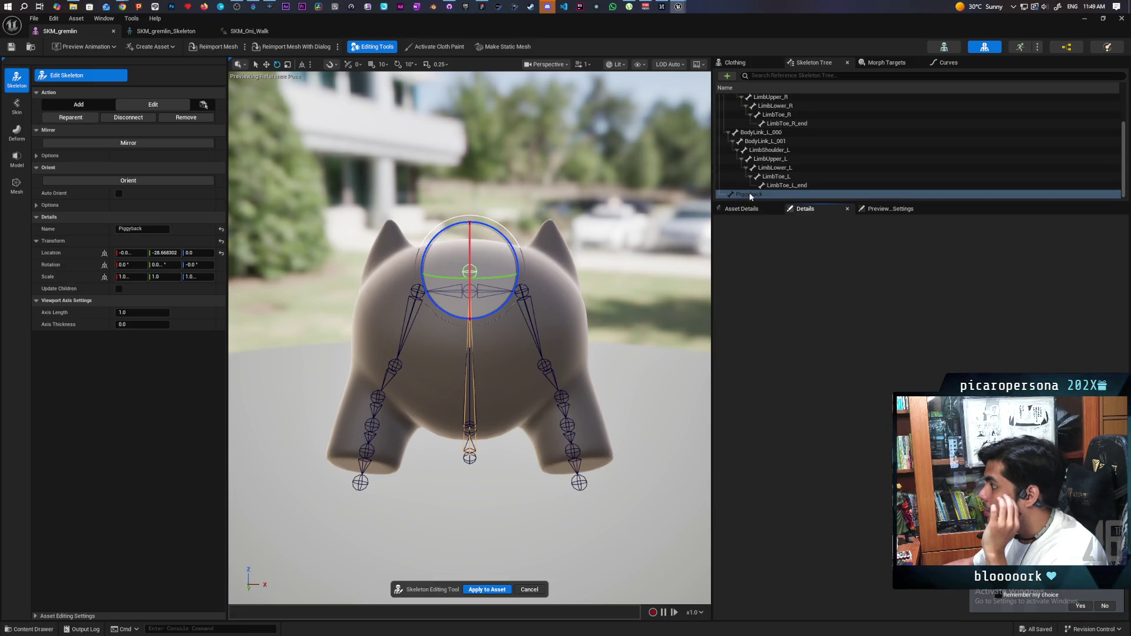
left_click(751, 195)
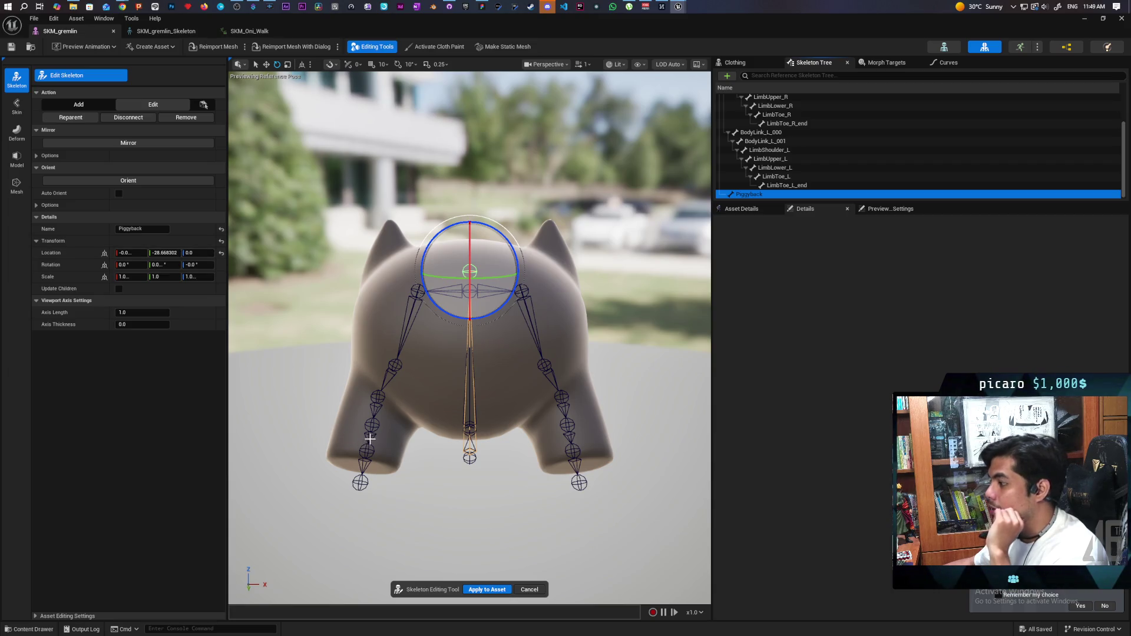
left_click(494, 591)
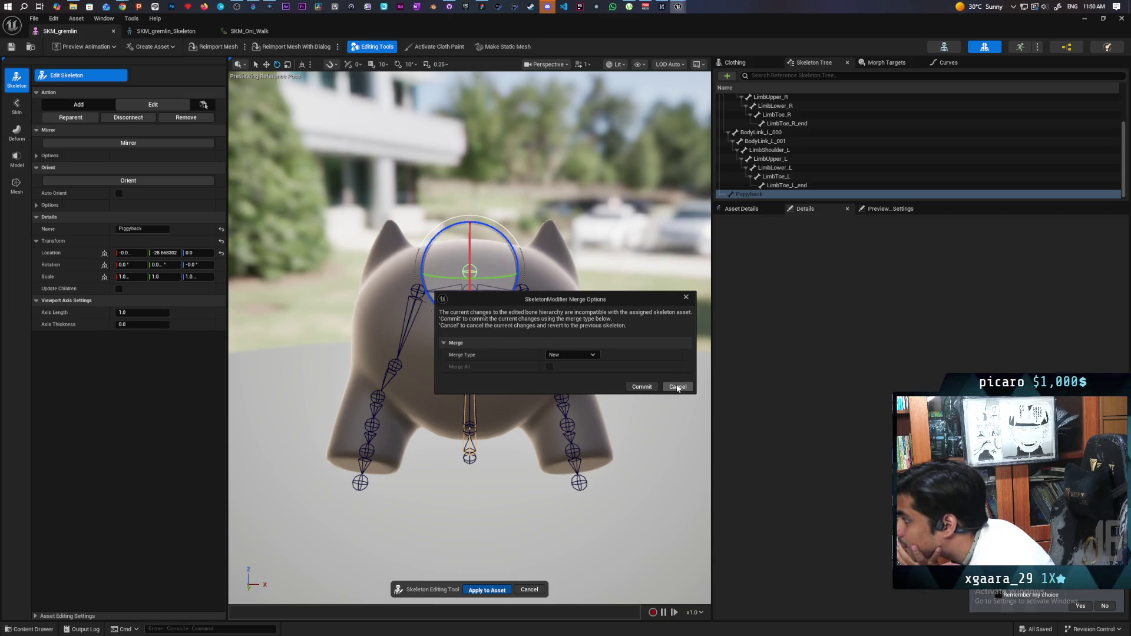
Commit the Piggyback bone in the SkeletonModifier Merge Options dialog.
left_click(642, 387)
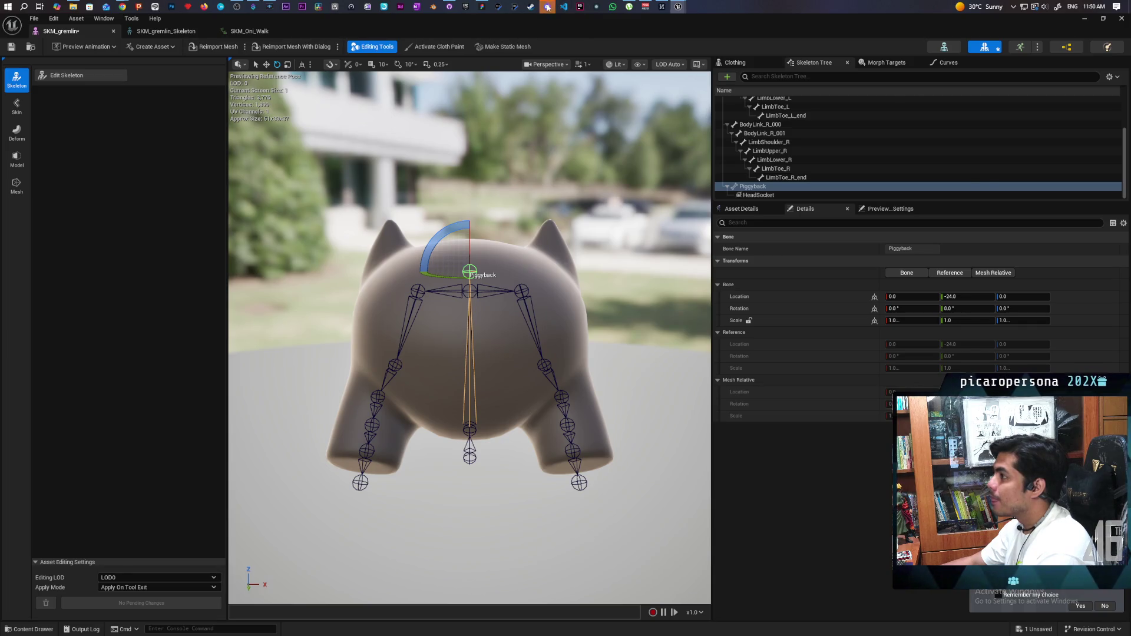
left_click(547, 7)
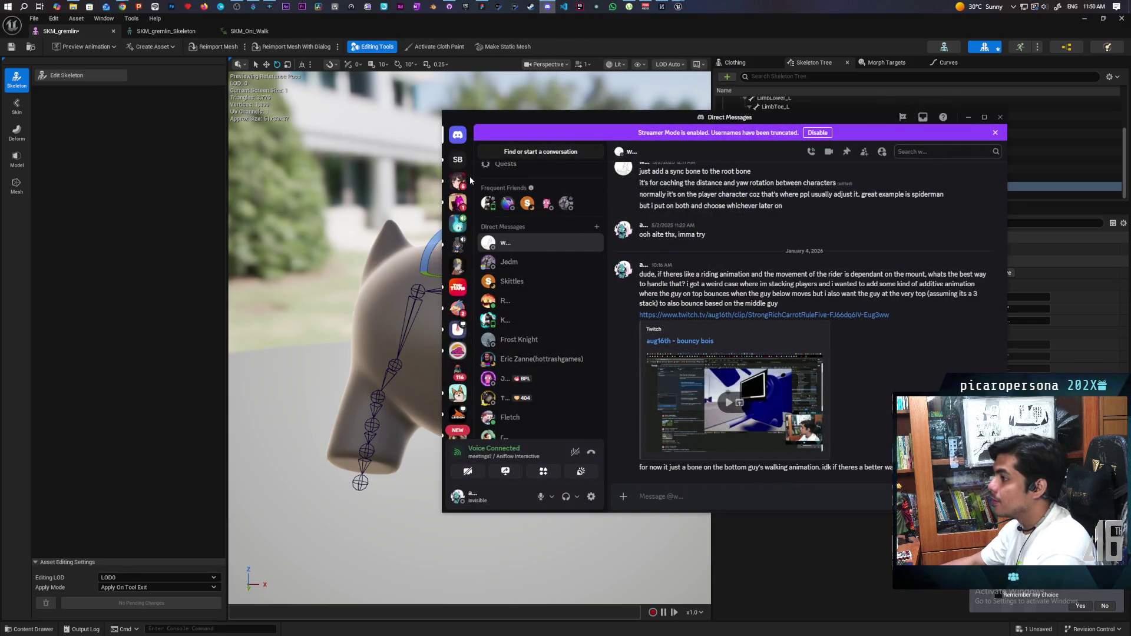
left_click(968, 118)
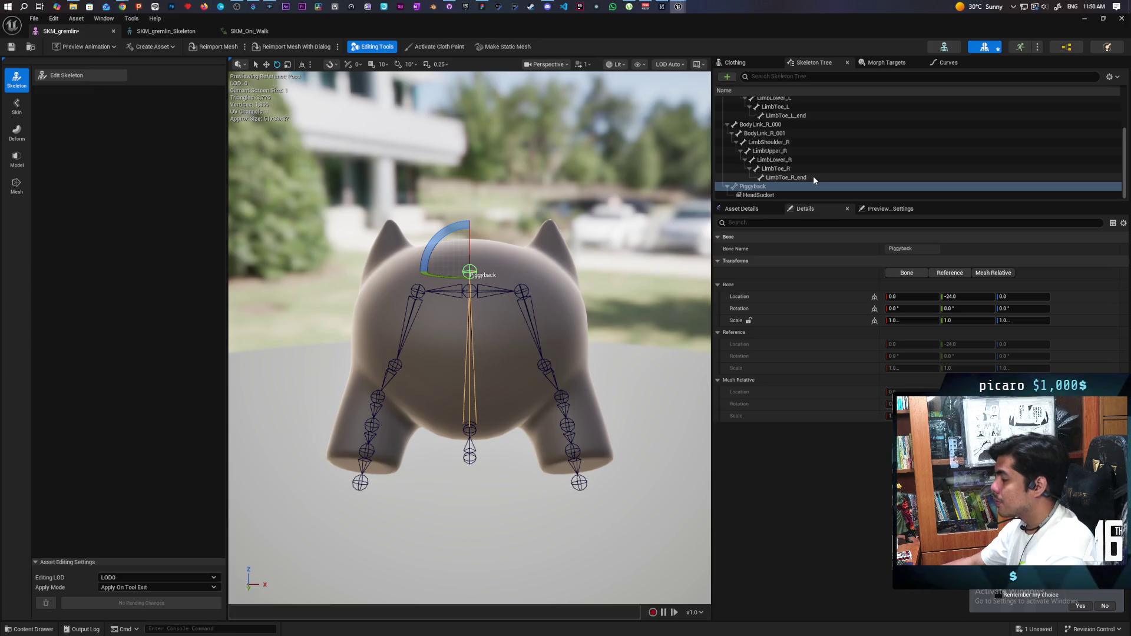
scroll(812, 176, "up", 2)
scroll(812, 175, "down", 1)
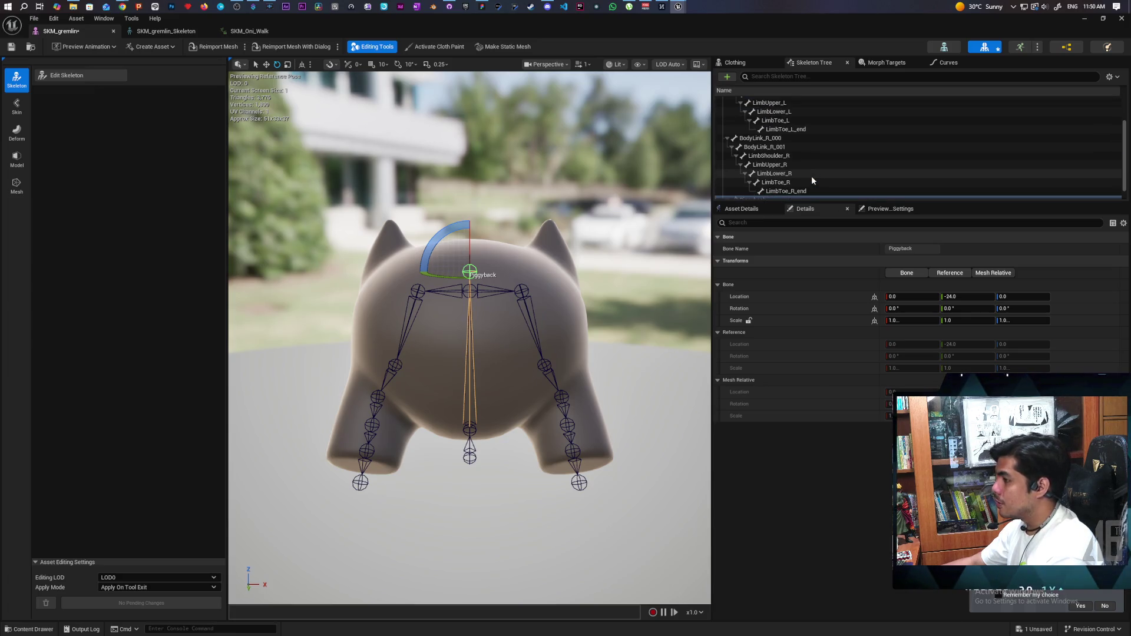
scroll(811, 175, "down", 1)
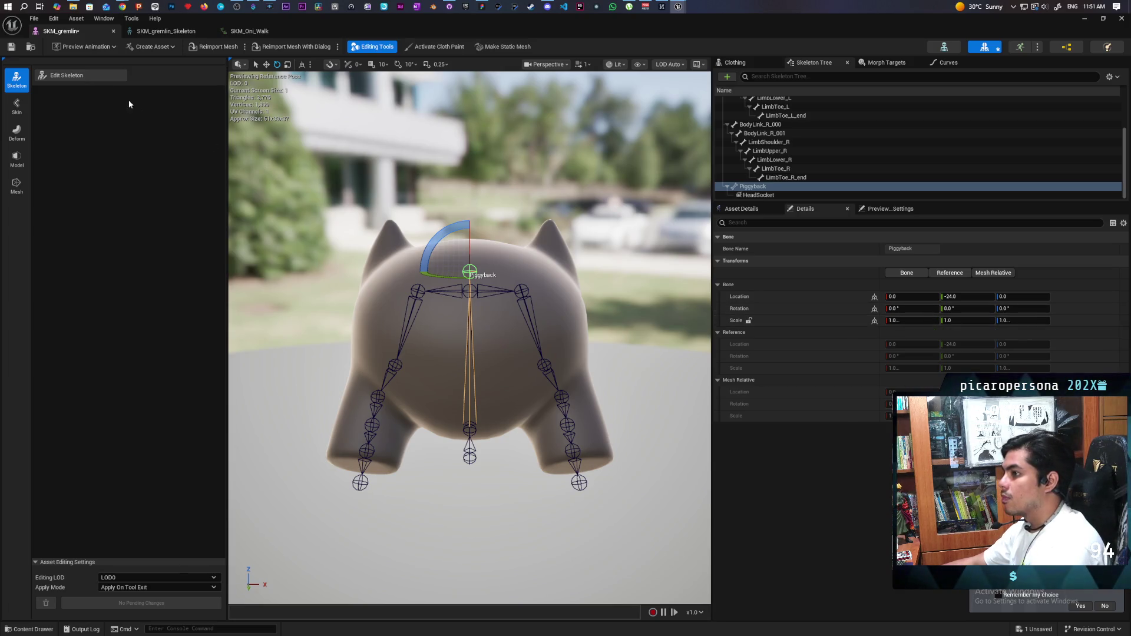
left_click(80, 78)
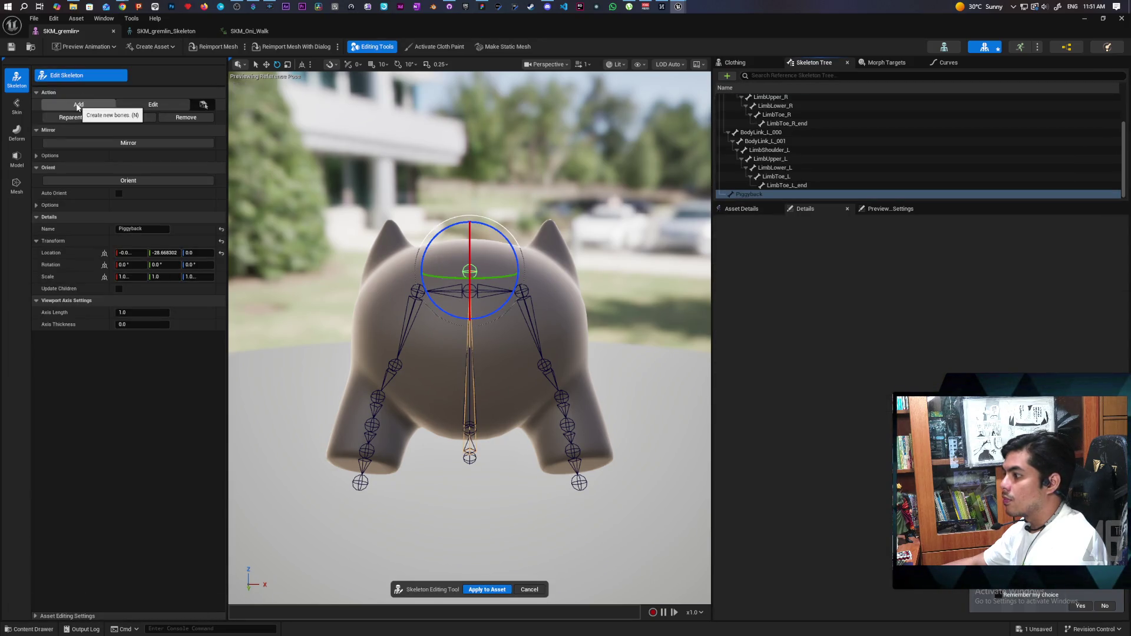
Add a new joint under Piggyback above the gremlin's head and zero its location.
left_click(78, 104)
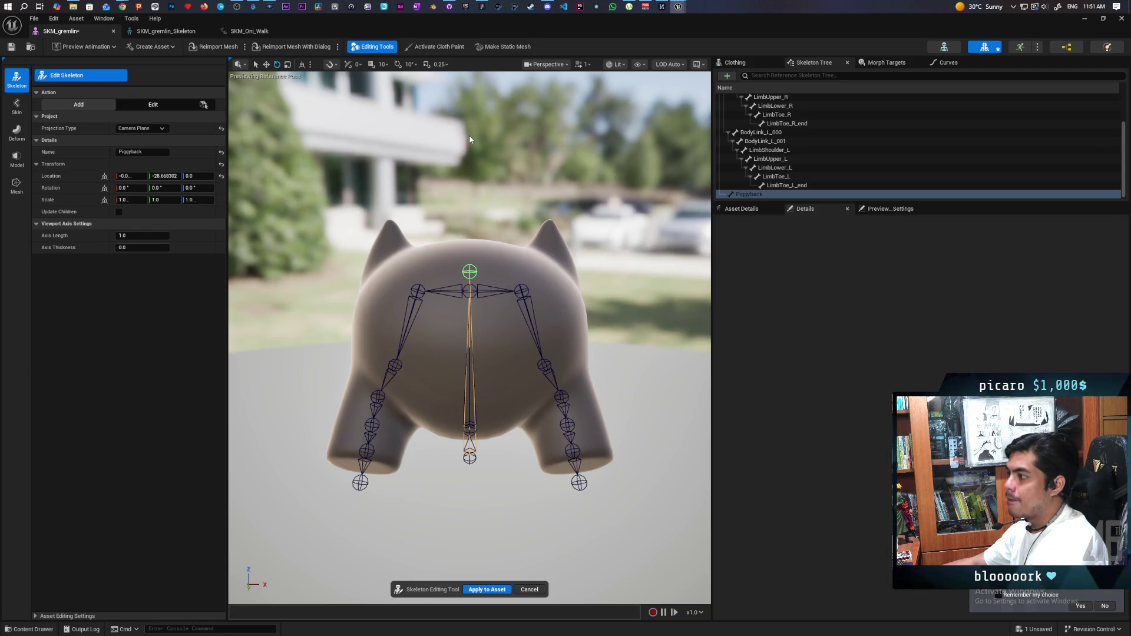
left_click(469, 136)
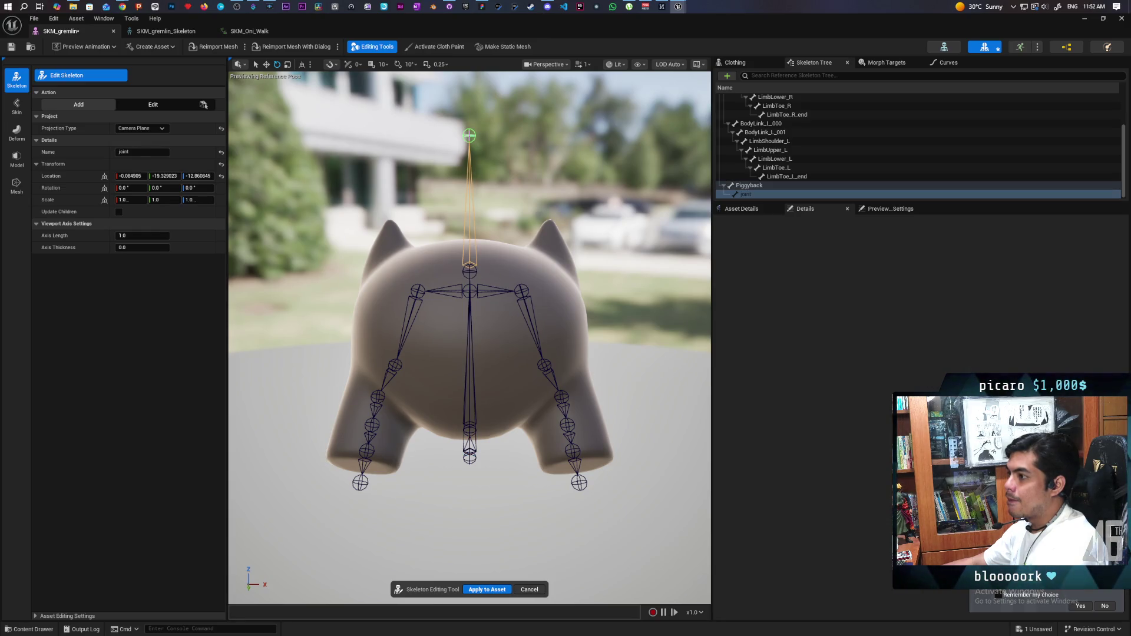
left_click(221, 176)
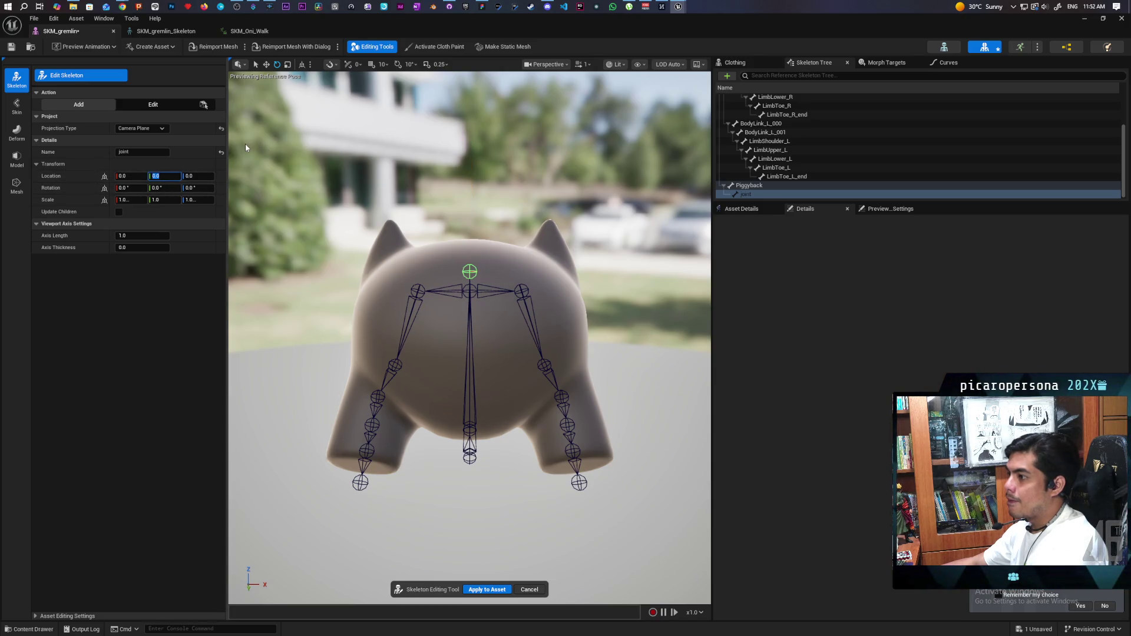
Set the new joint's Location Y to -24 and rename it Piggyback2.
type("-24")
key("Return")
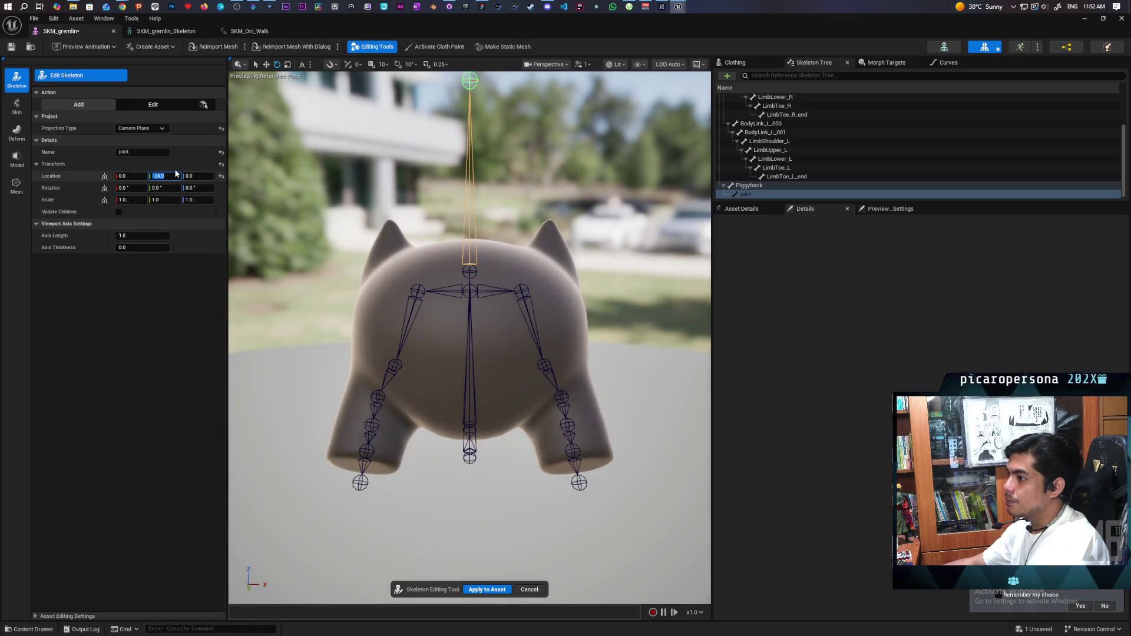
left_click(139, 153)
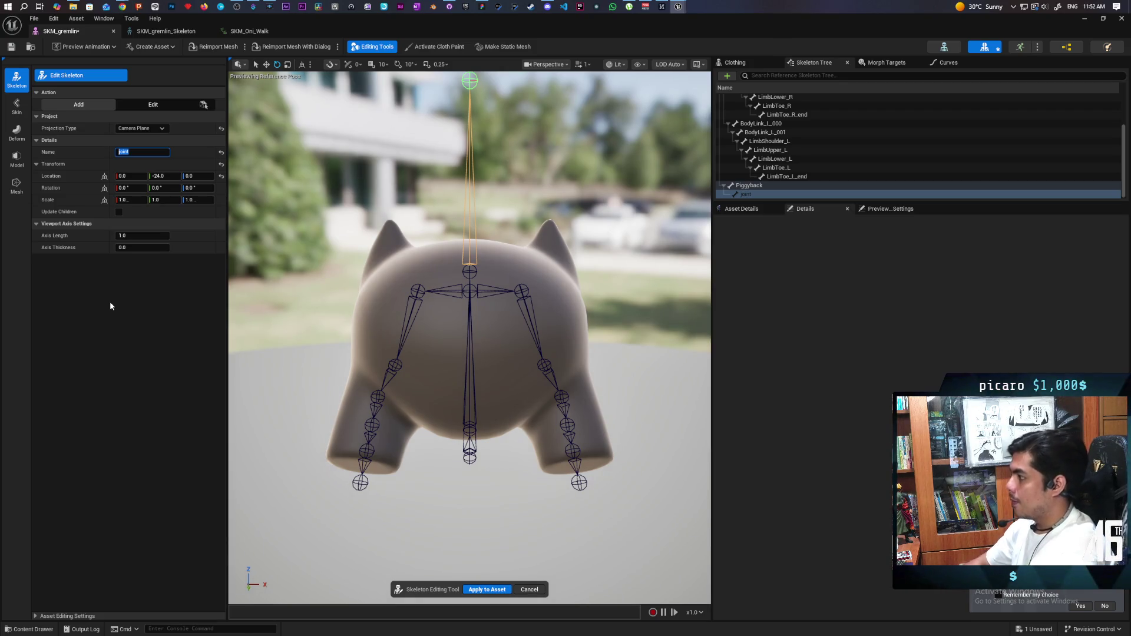
type("Piggy")
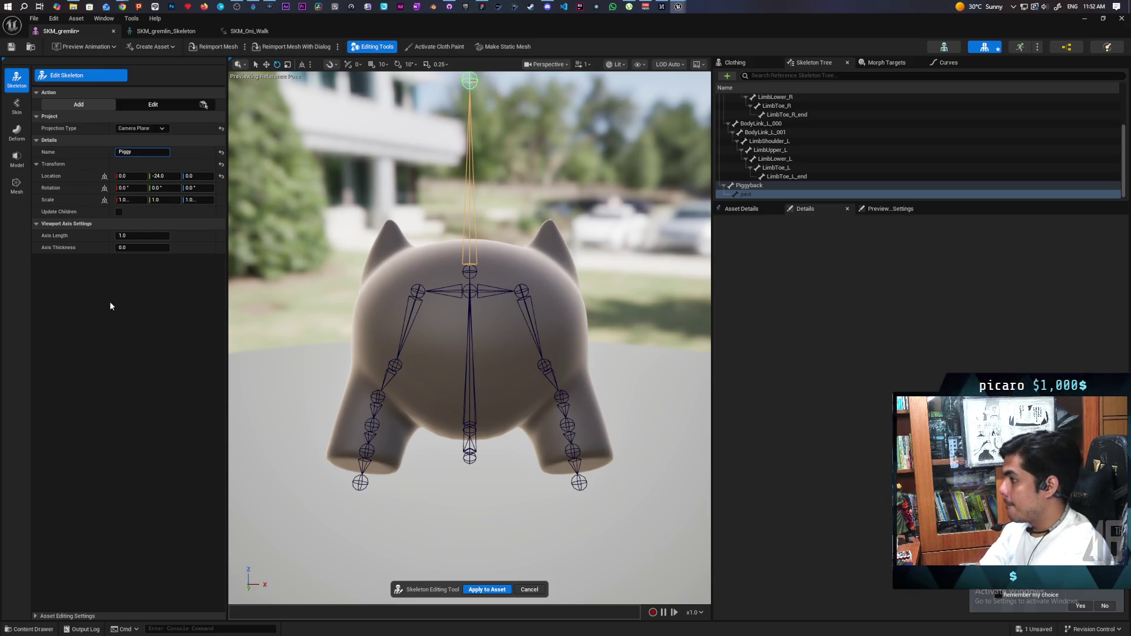
type("back")
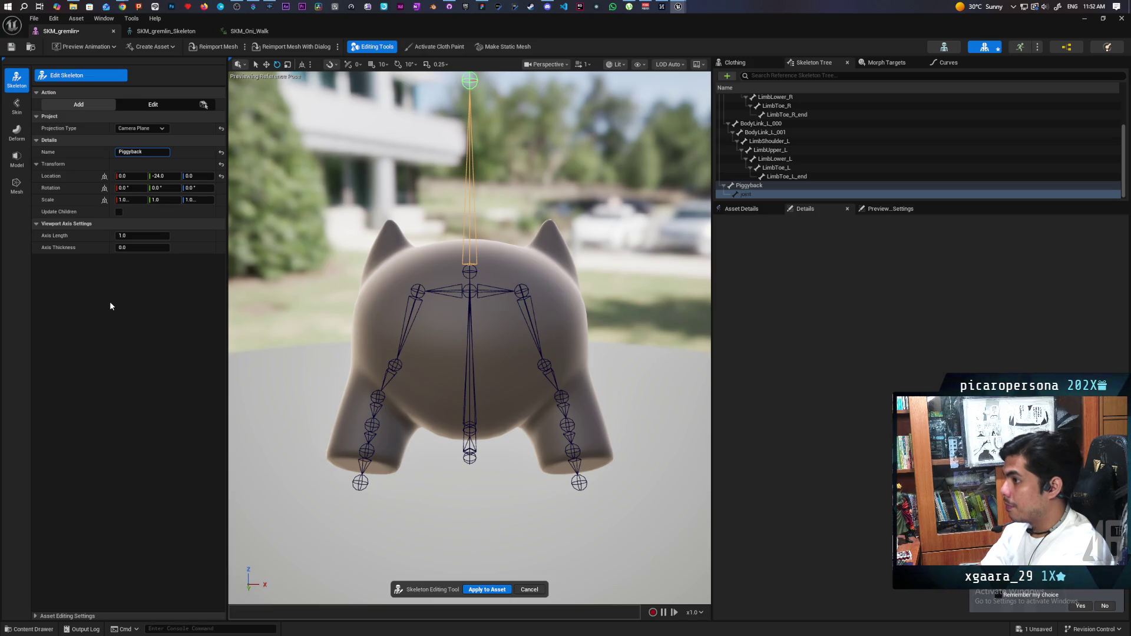
type("2")
key("Return")
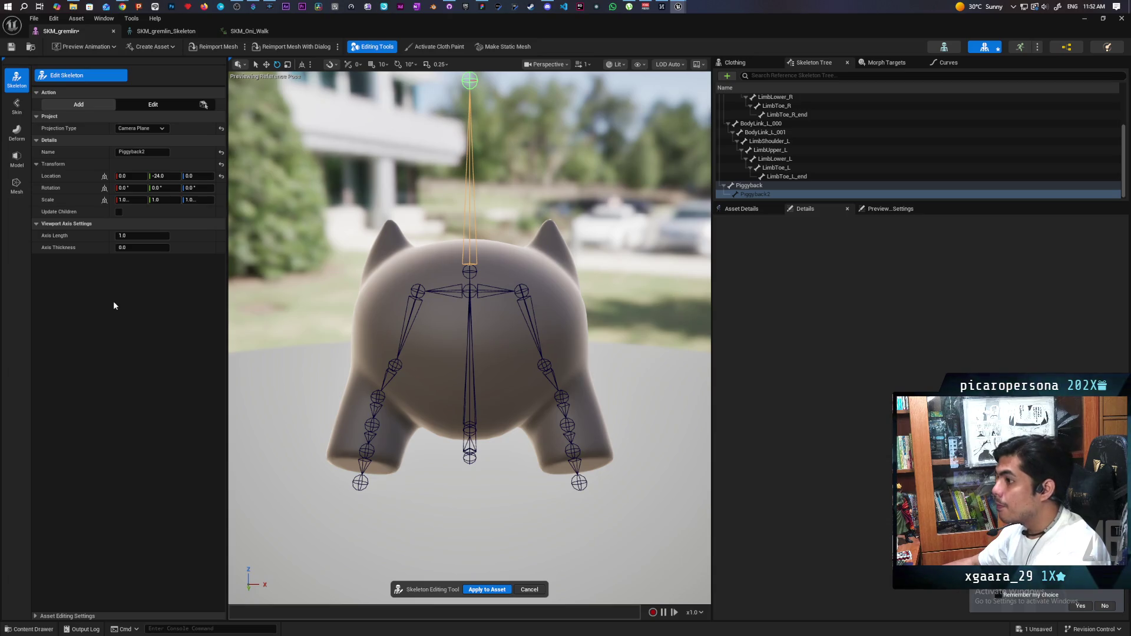
scroll(438, 161, "down", 5)
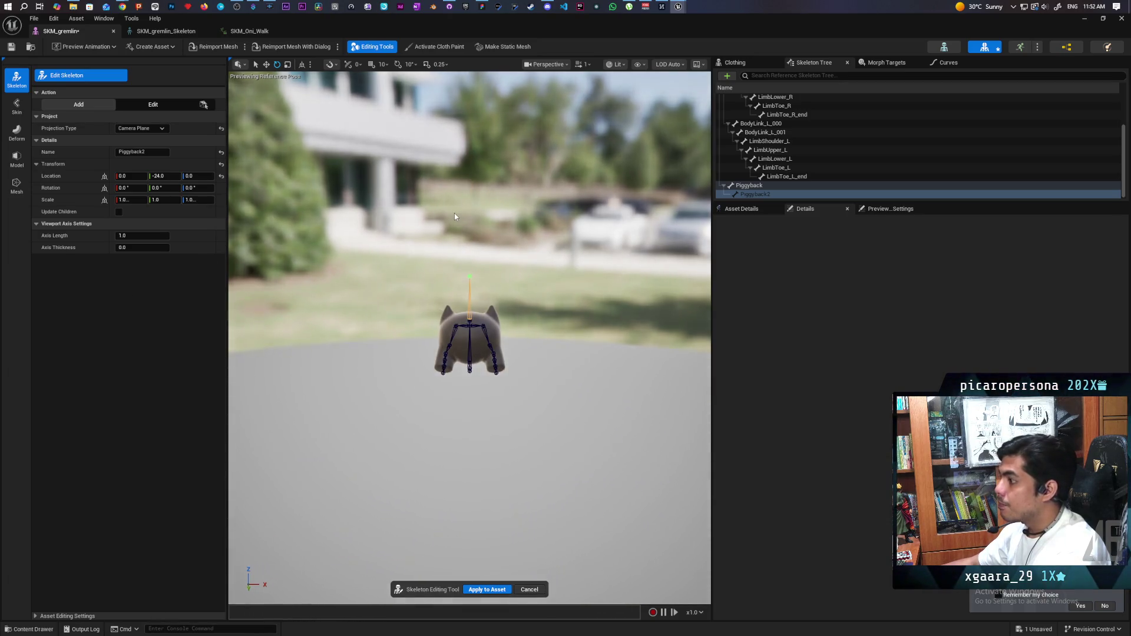
Add a joint under Piggyback2 at location 0, -24, 0.
scroll(454, 212, "up", 2)
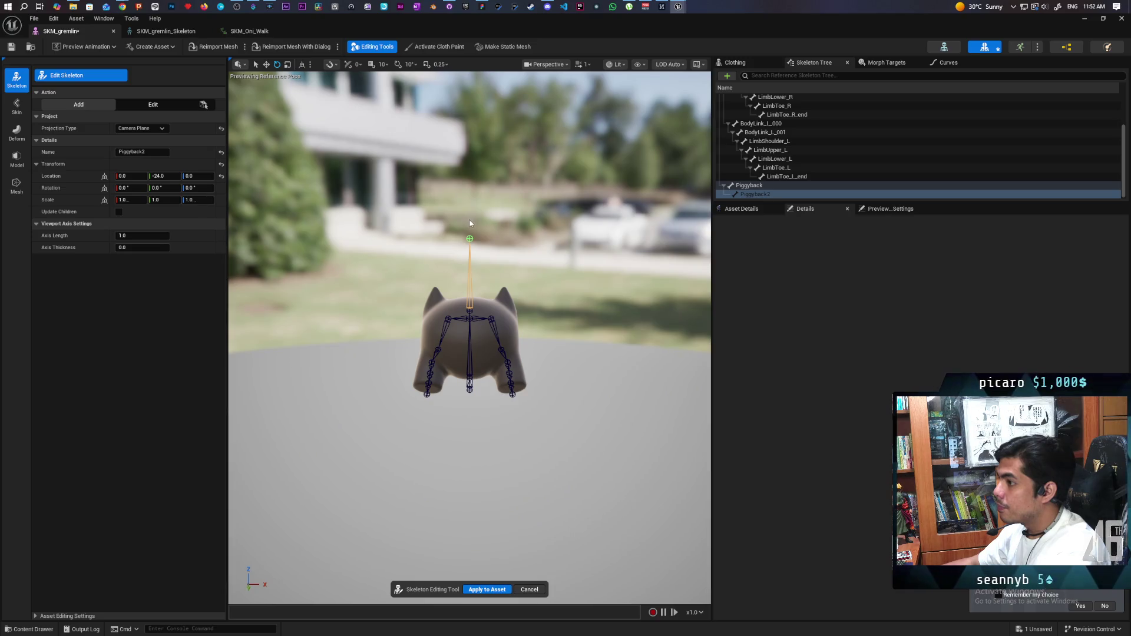
left_click(469, 168)
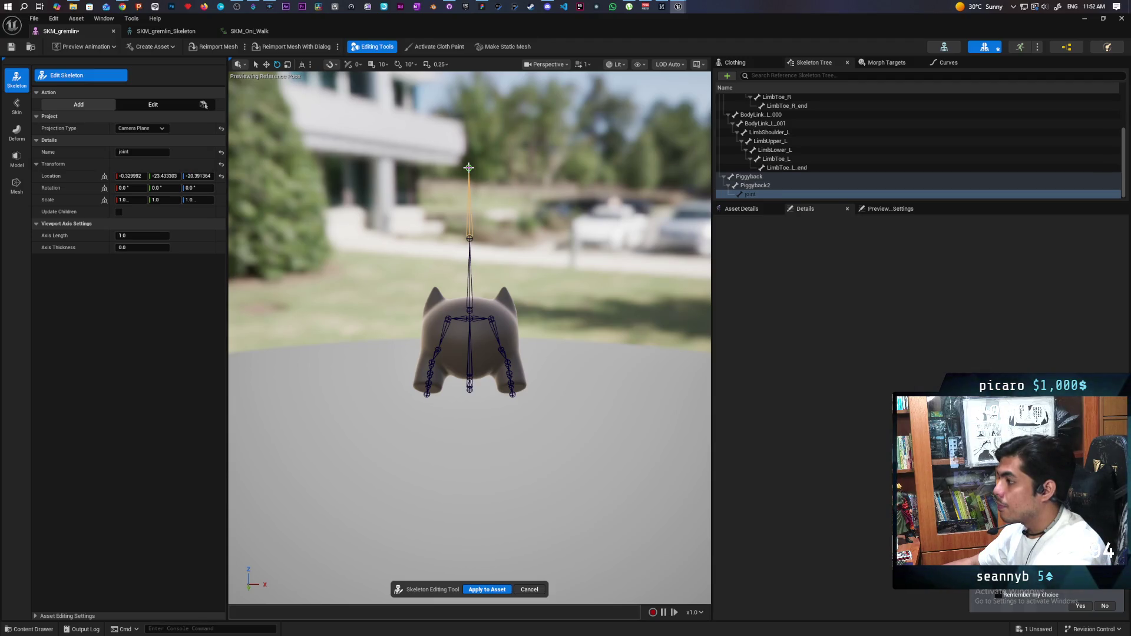
left_click(221, 175)
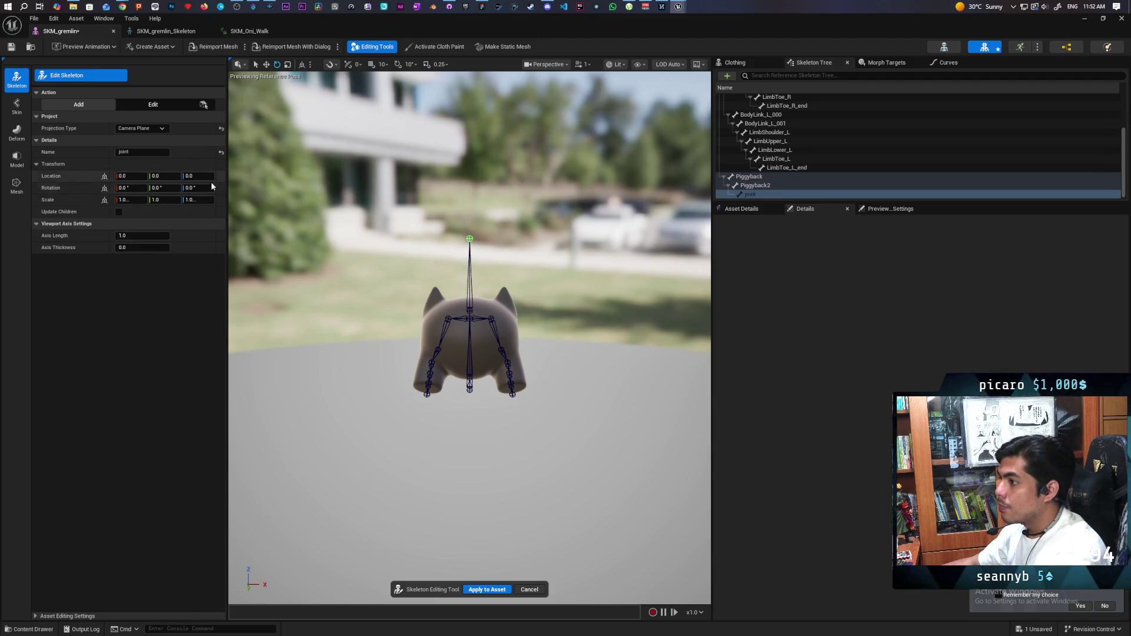
left_click(166, 175)
type("-24")
key("Return")
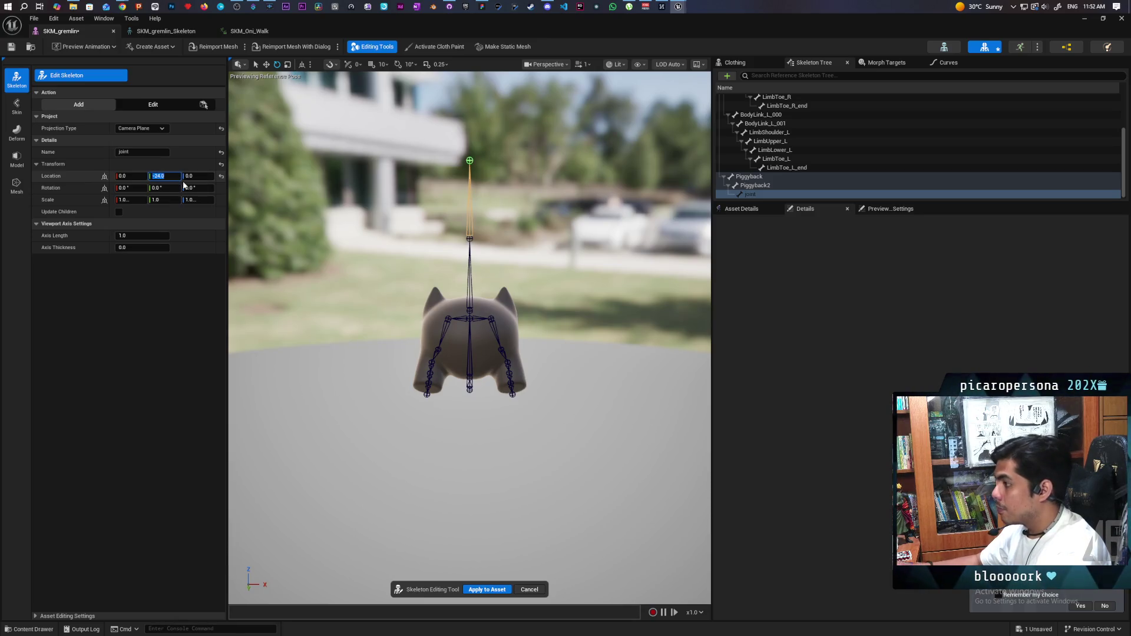
Rename the joint Piggyback3 and save SKM_gremlin with Ctrl+S.
left_click(92, 155)
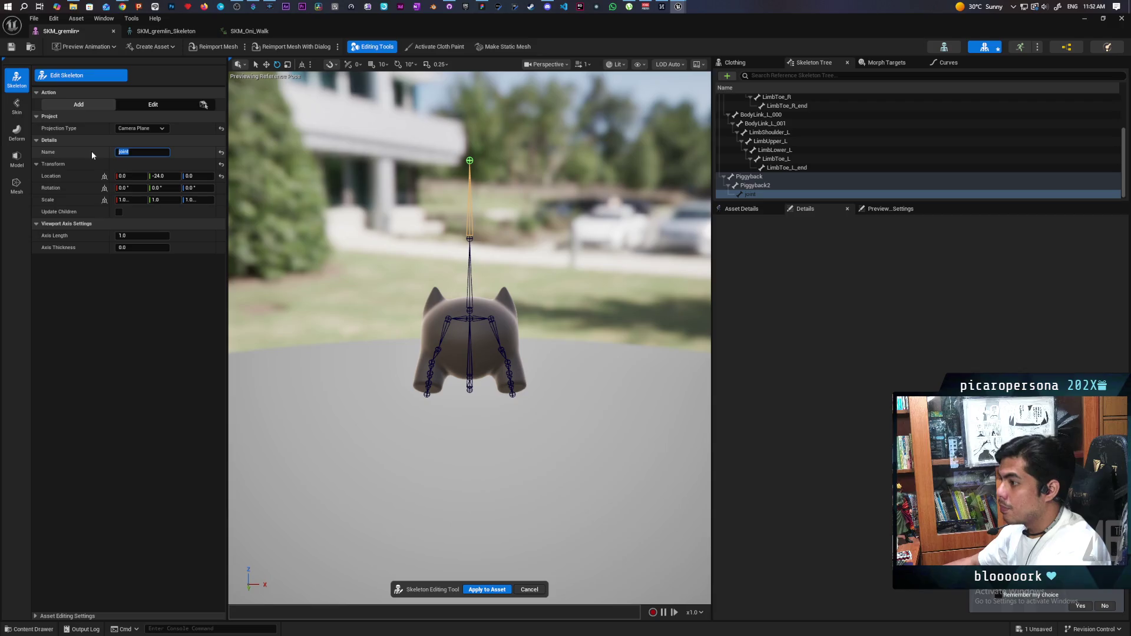
type("iggyback3")
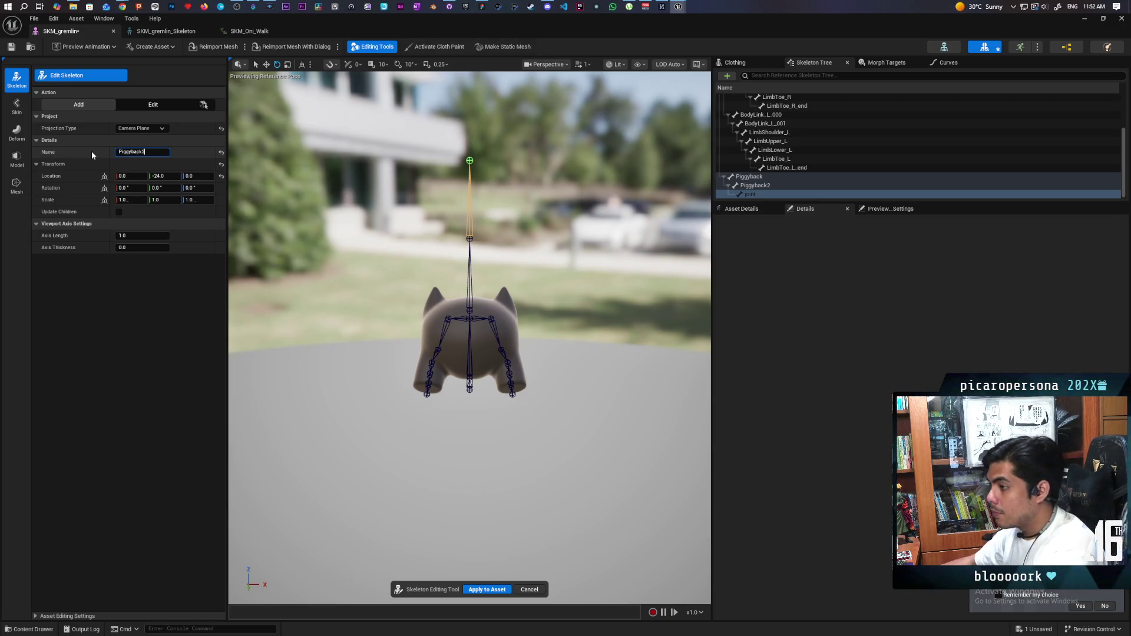
key("Return")
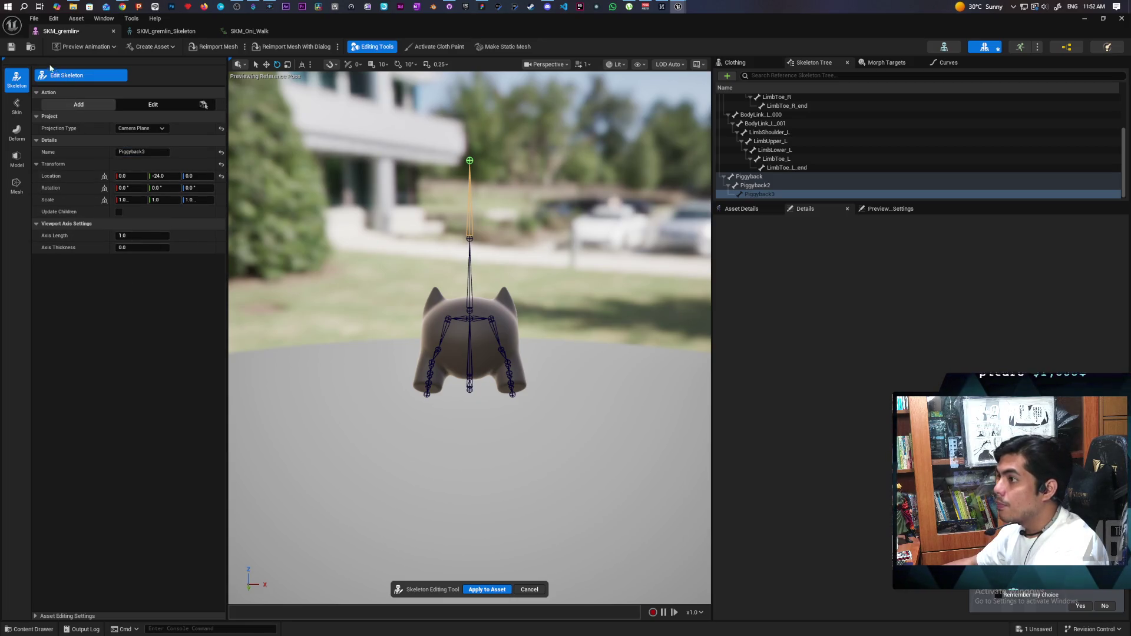
key("ctrl+s")
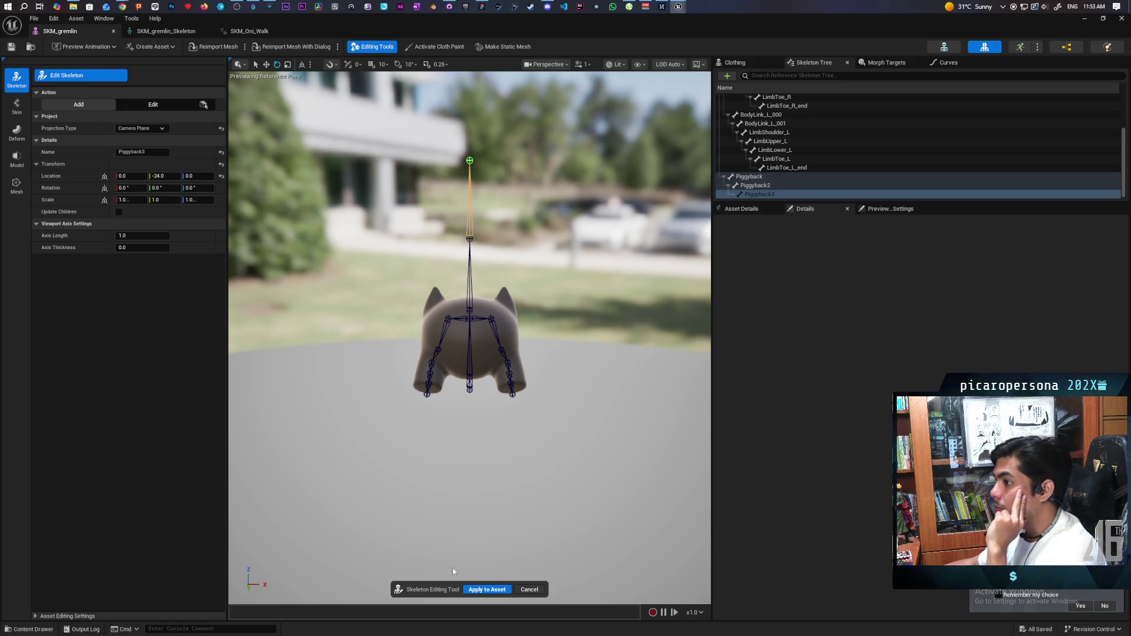
Apply the skeleton edits, then cancel the merge to discard Piggyback2 and Piggyback3.
left_click(486, 589)
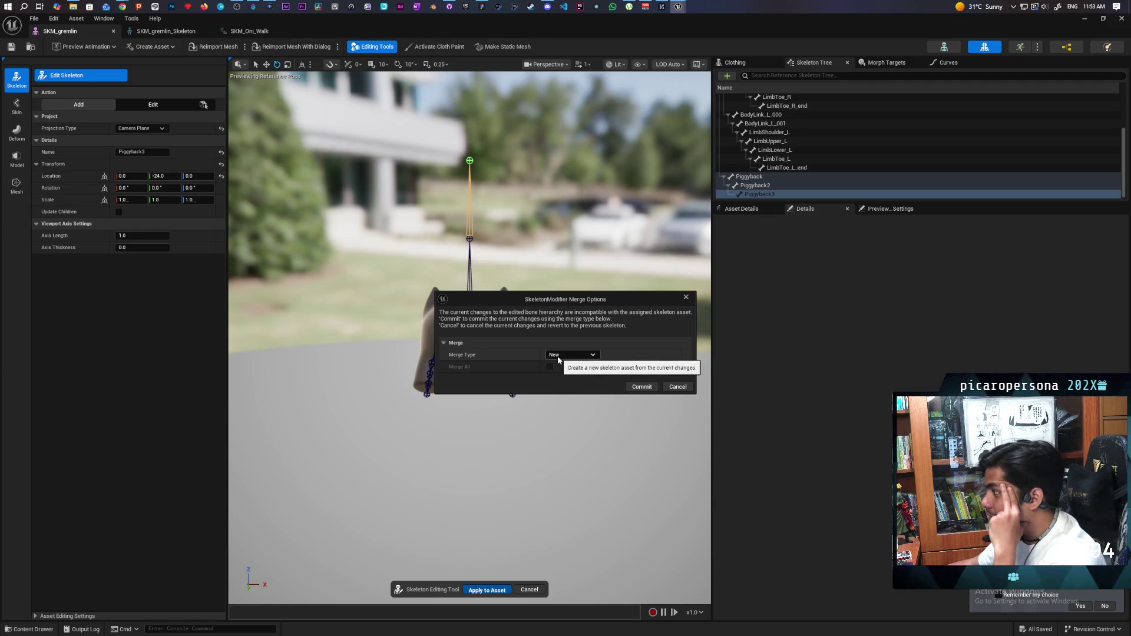
left_click(678, 387)
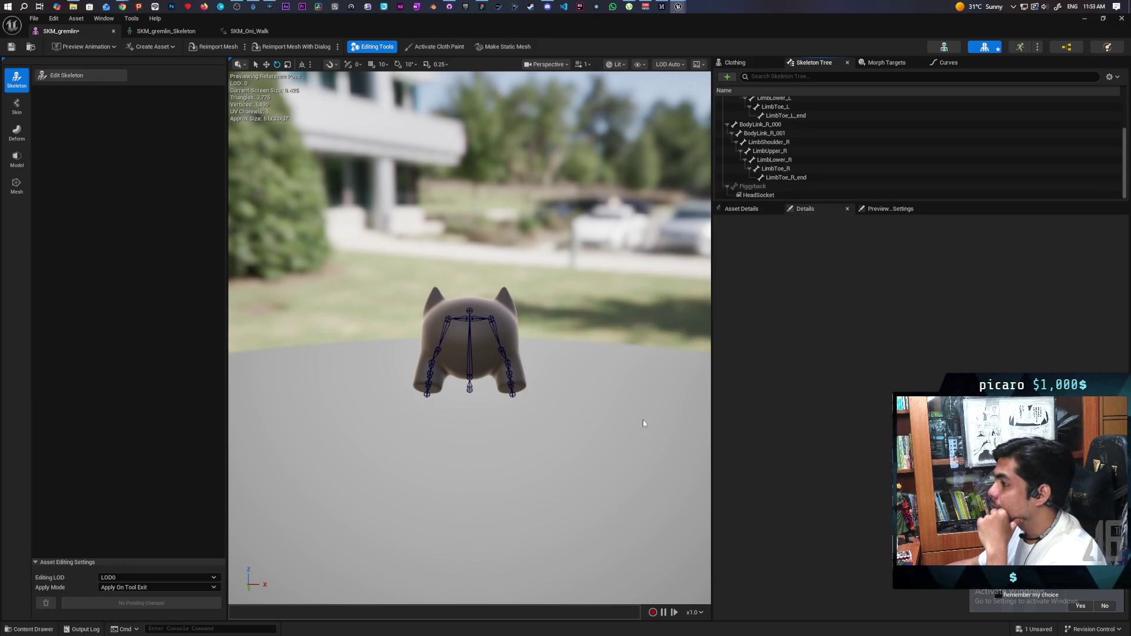
Select the Piggyback bone and enter Edit Skeleton mode.
left_click(468, 350)
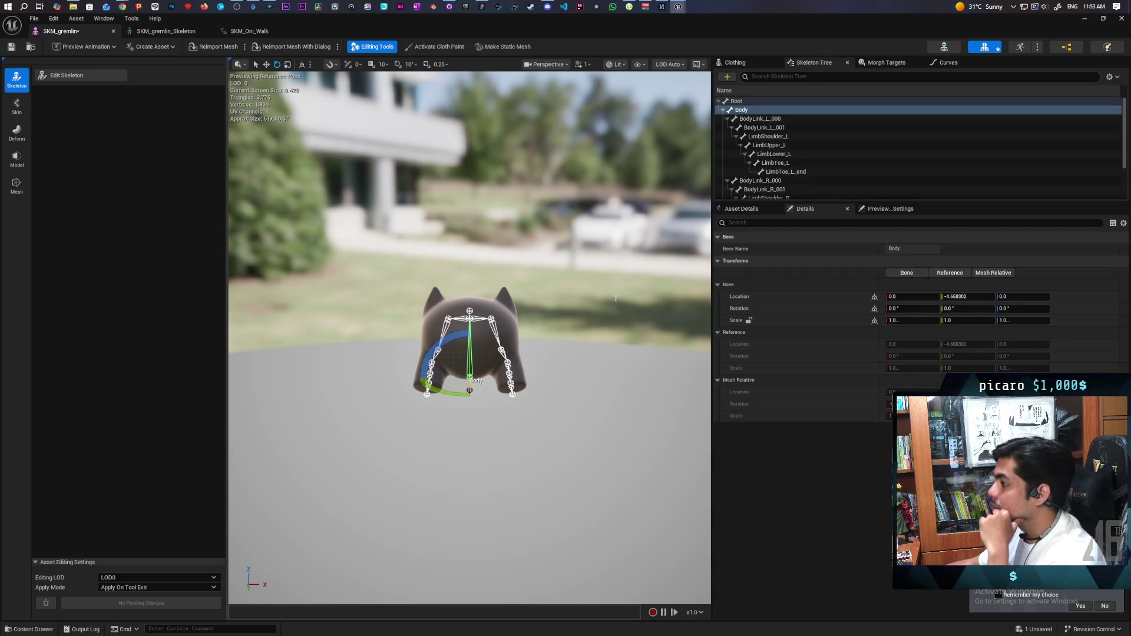
scroll(854, 154, "down", 3)
left_click(754, 186)
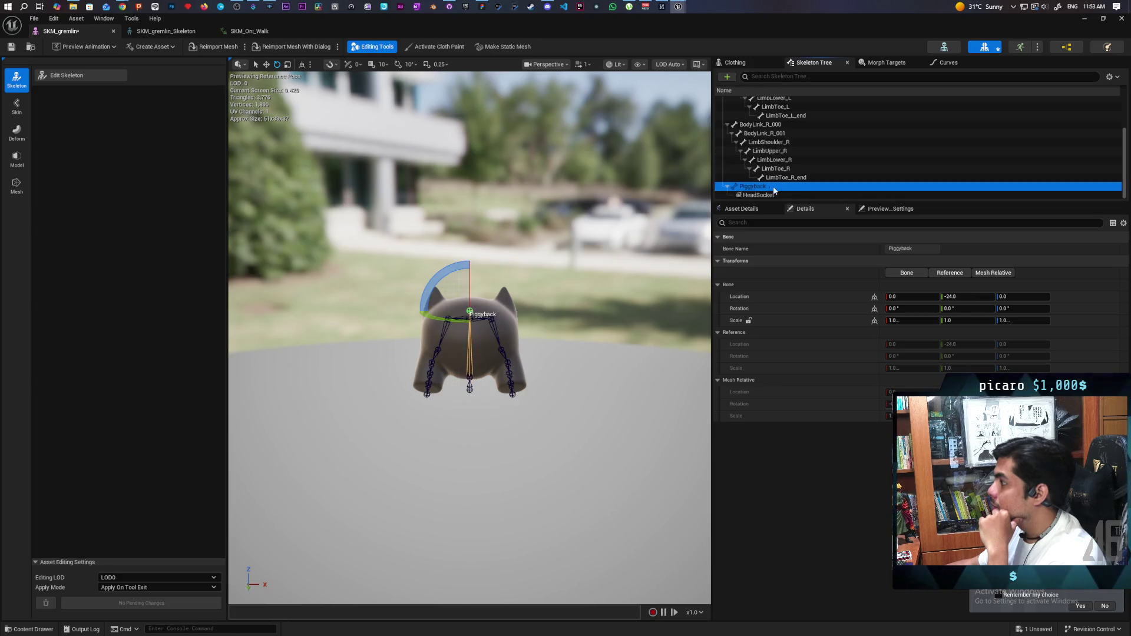
scroll(813, 187, "up", 2)
scroll(813, 189, "down", 2)
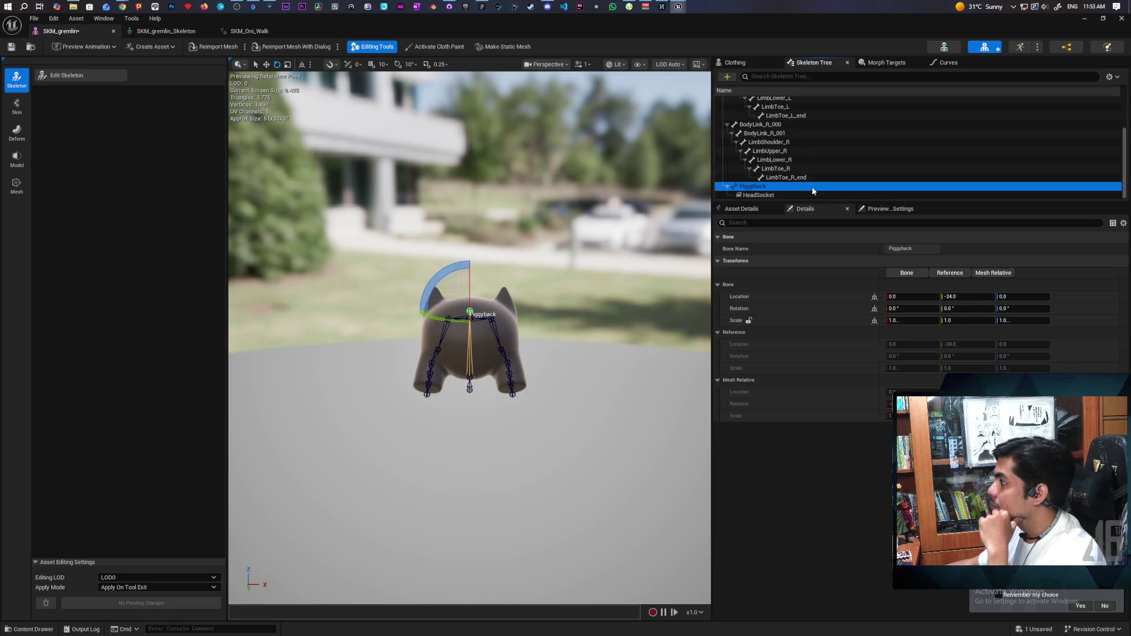
left_click(66, 78)
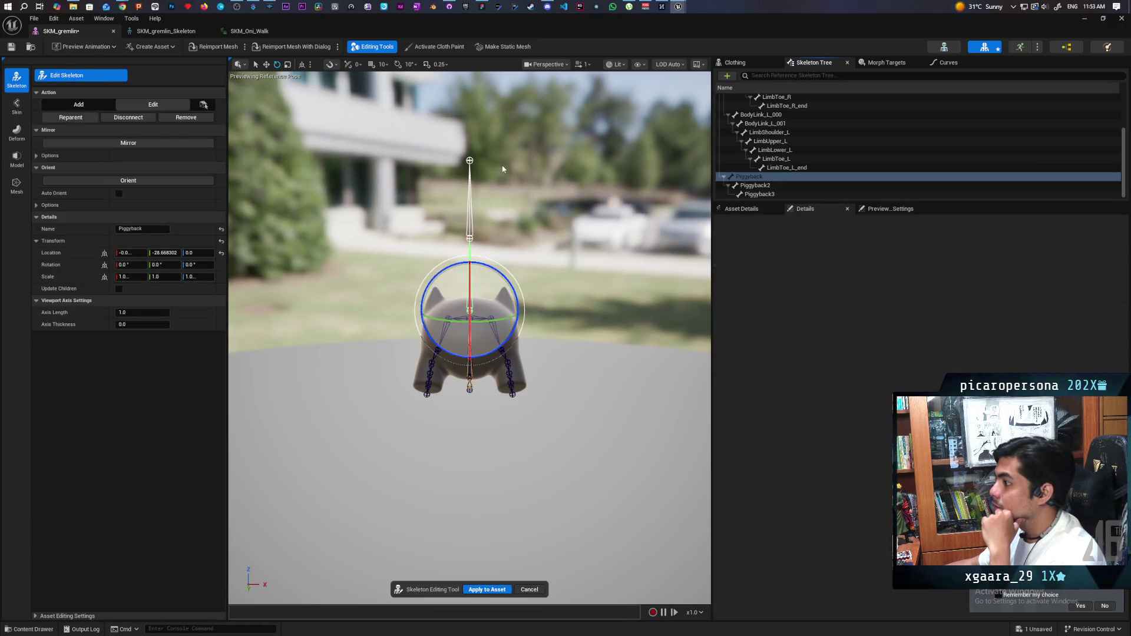
Apply to Asset, cancel the merge, save SKM_gremlin, and close its editor.
left_click(482, 590)
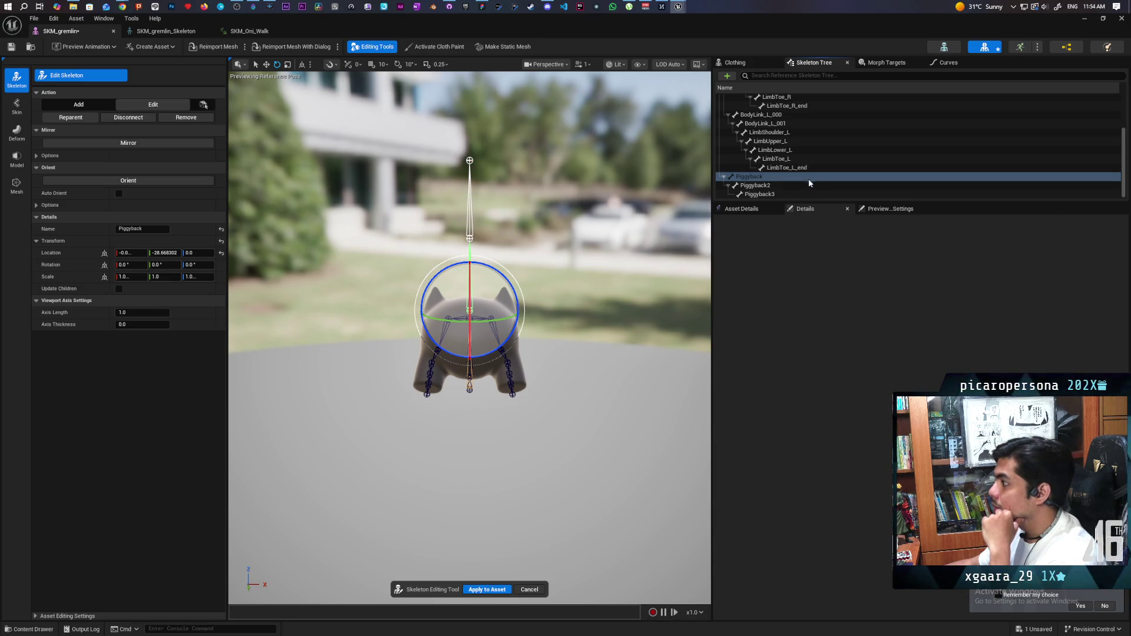
left_click(474, 587)
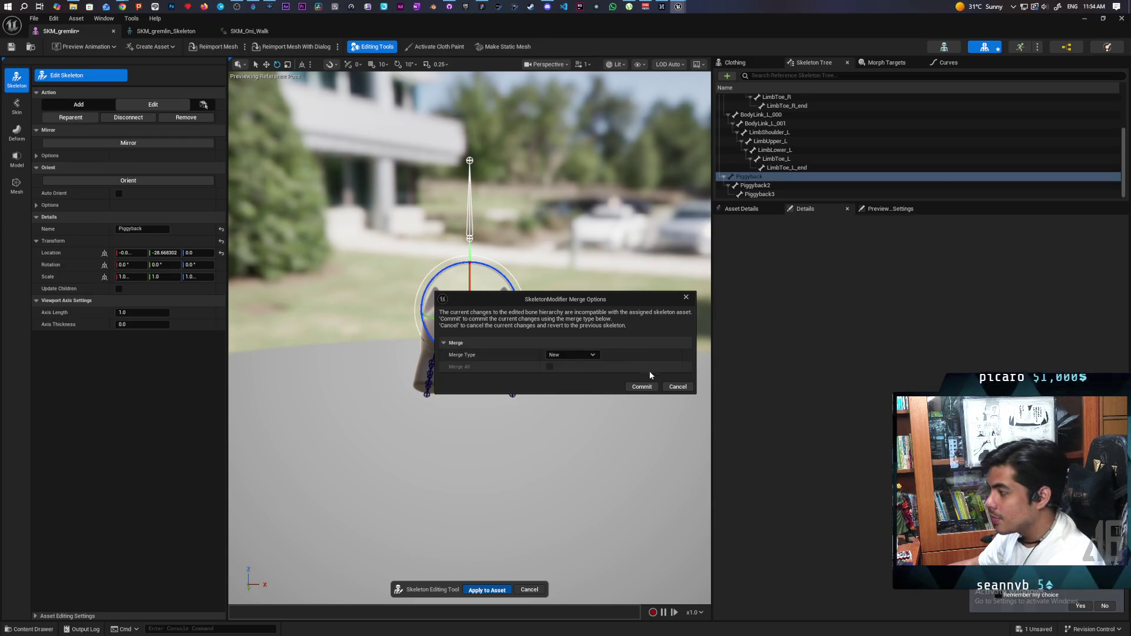
left_click(677, 387)
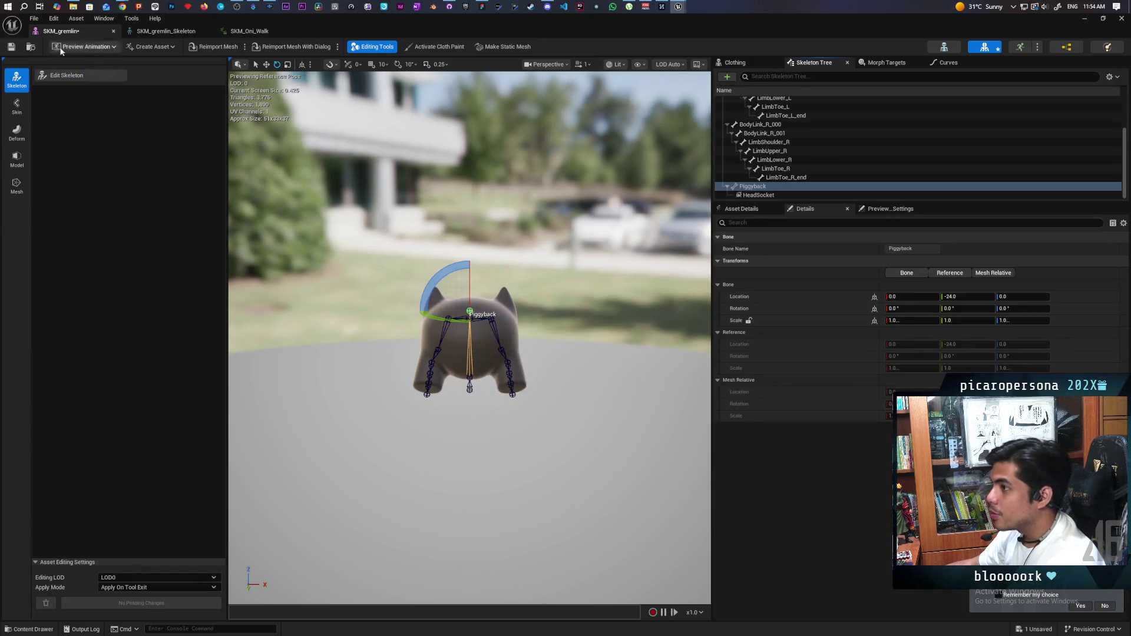
left_click(11, 46)
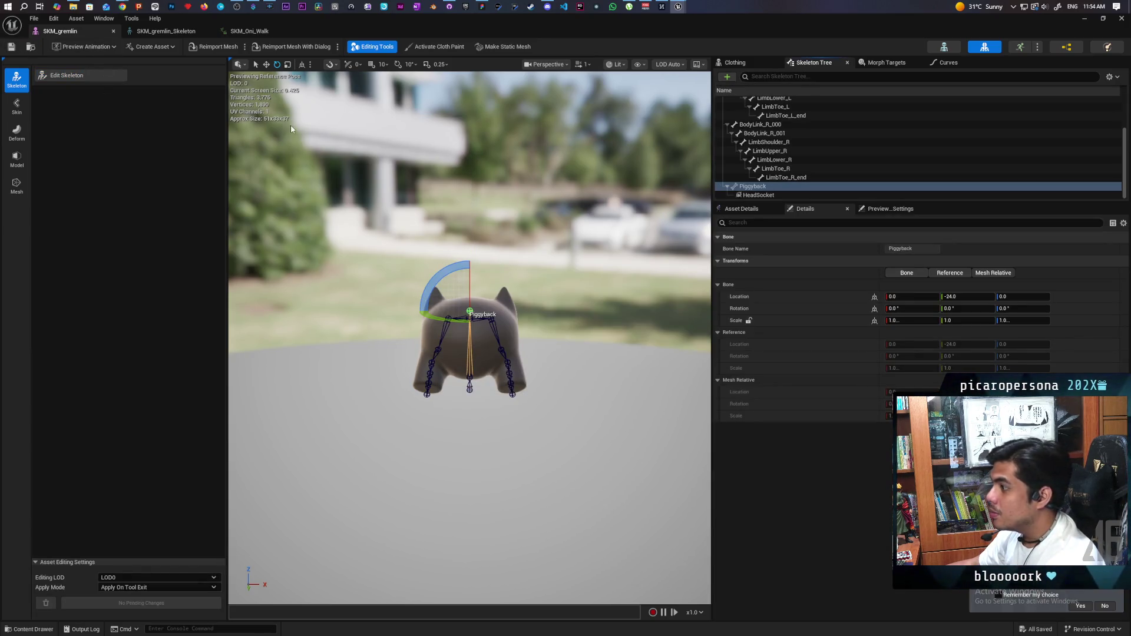
left_click(1122, 19)
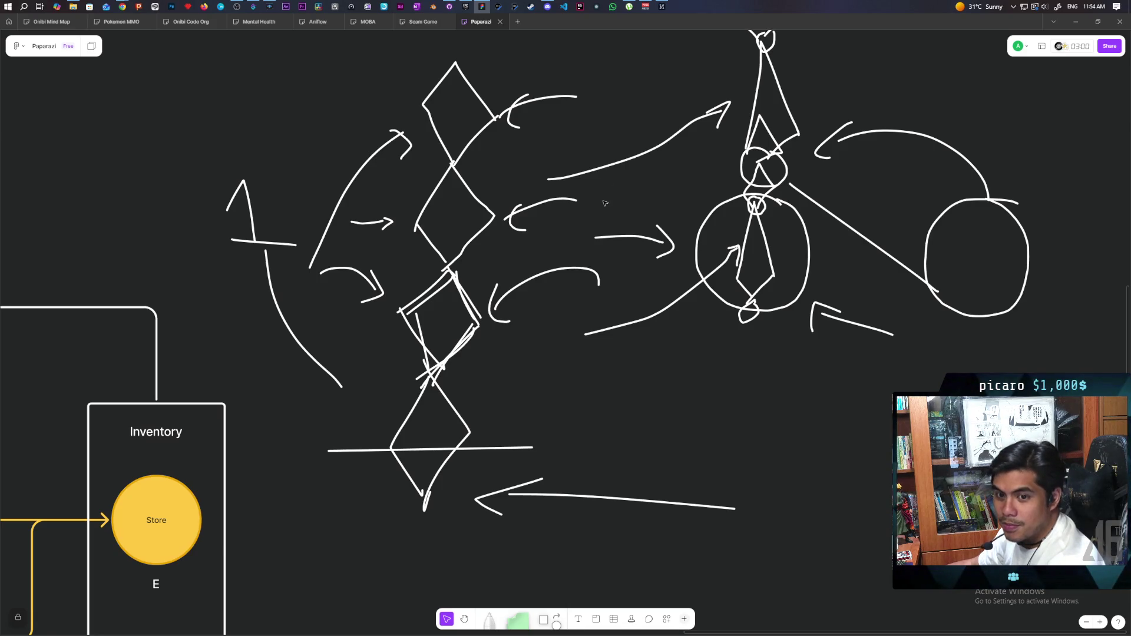
Switch to the Epic Games Launcher, dismiss the Social panel, and launch the Paparazi project from the Library.
key("alt+Tab")
left_click(560, 213)
scroll(530, 295, "down", 5)
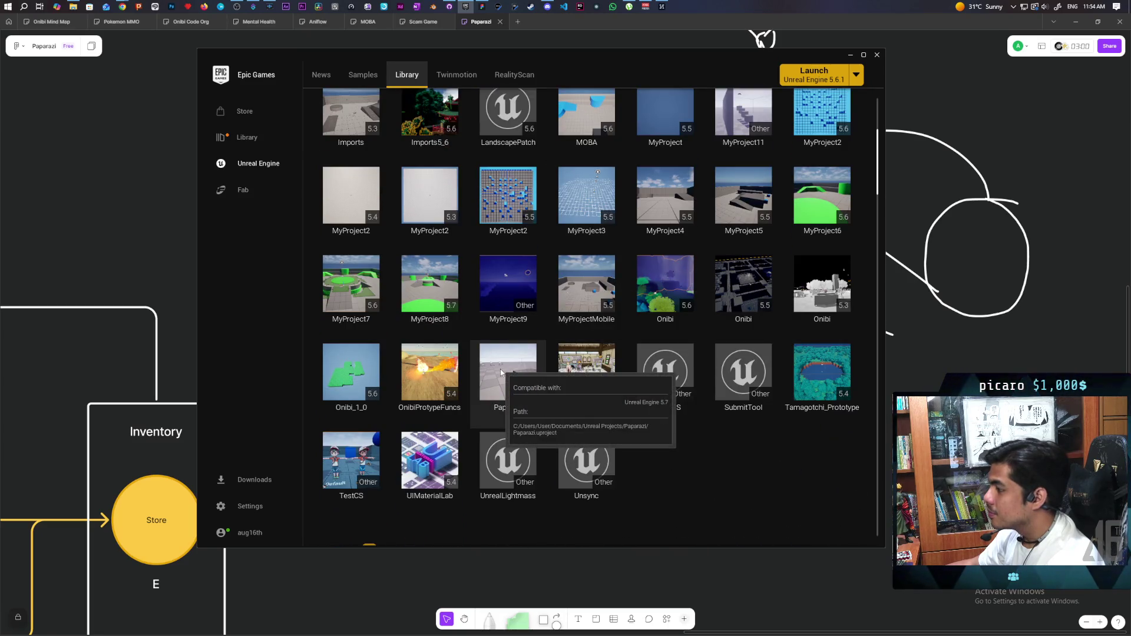
double_click(500, 372)
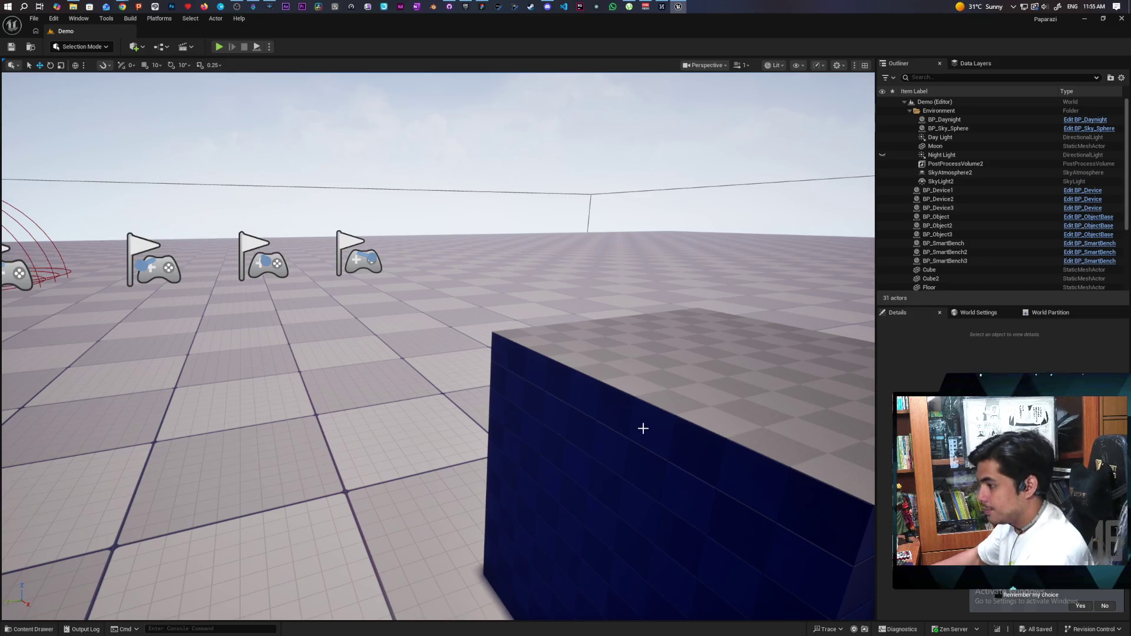
In the Content Drawer, browse to Content > Characters > Oni and open the ABP_Oni animation blueprint.
left_click(29, 629)
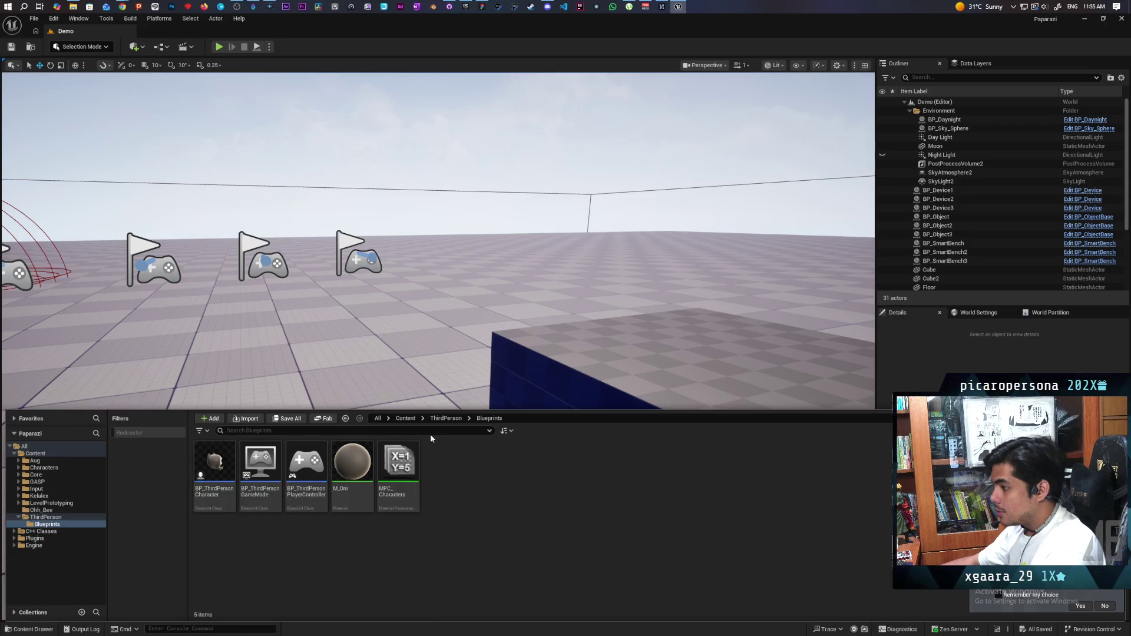
left_click(402, 420)
double_click(260, 462)
left_click(269, 467)
double_click(270, 466)
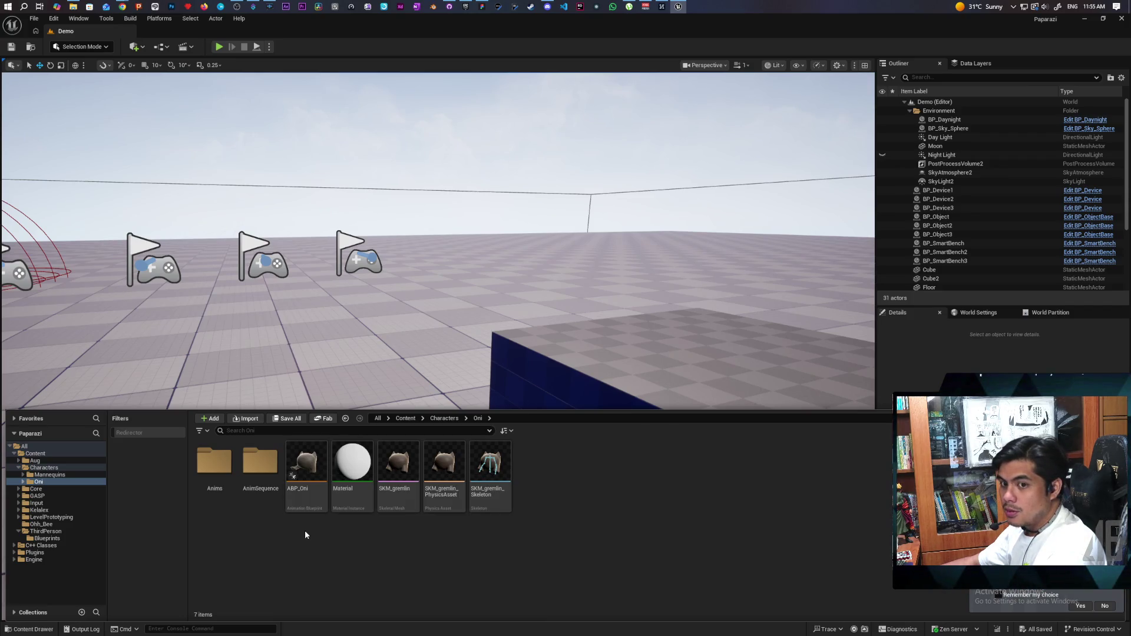
mouse_move(311, 496)
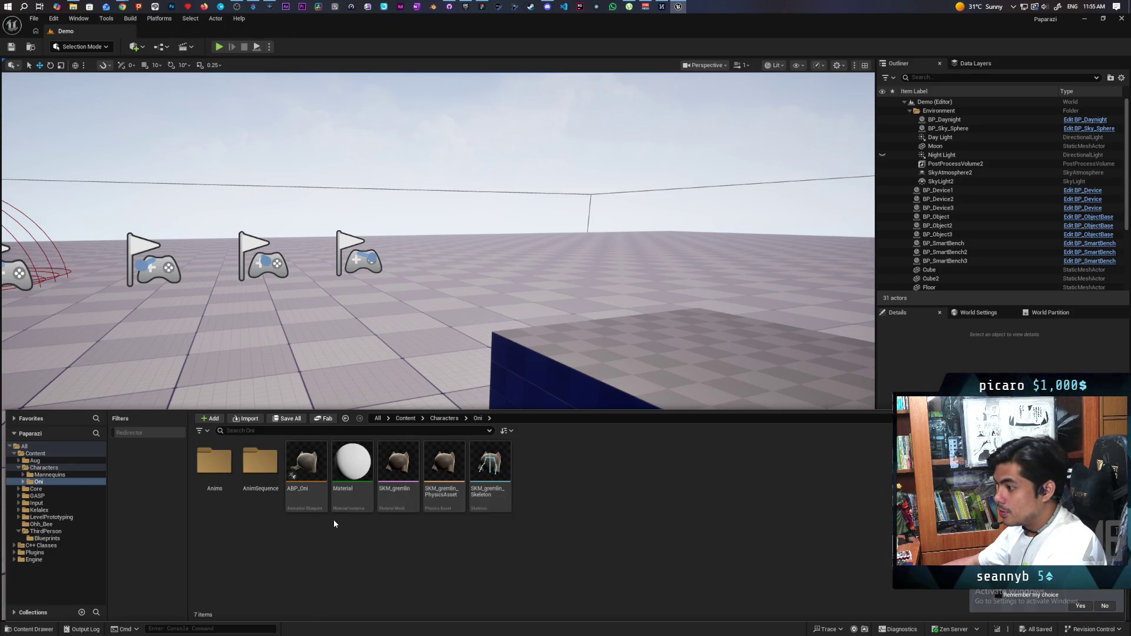
double_click(306, 471)
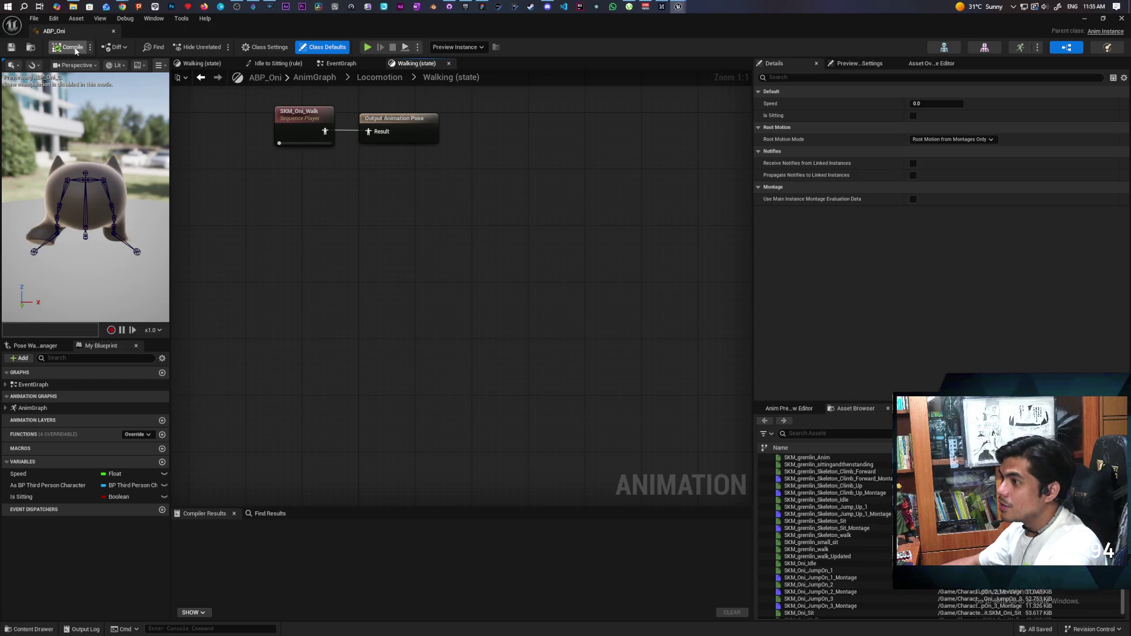
Compile ABP_Oni, move its editor aside and minimize it, then start a play test of the Demo level.
left_click(68, 47)
mouse_move(838, 26)
left_mouse_down()
mouse_move(833, 63)
mouse_move(708, 203)
left_mouse_up()
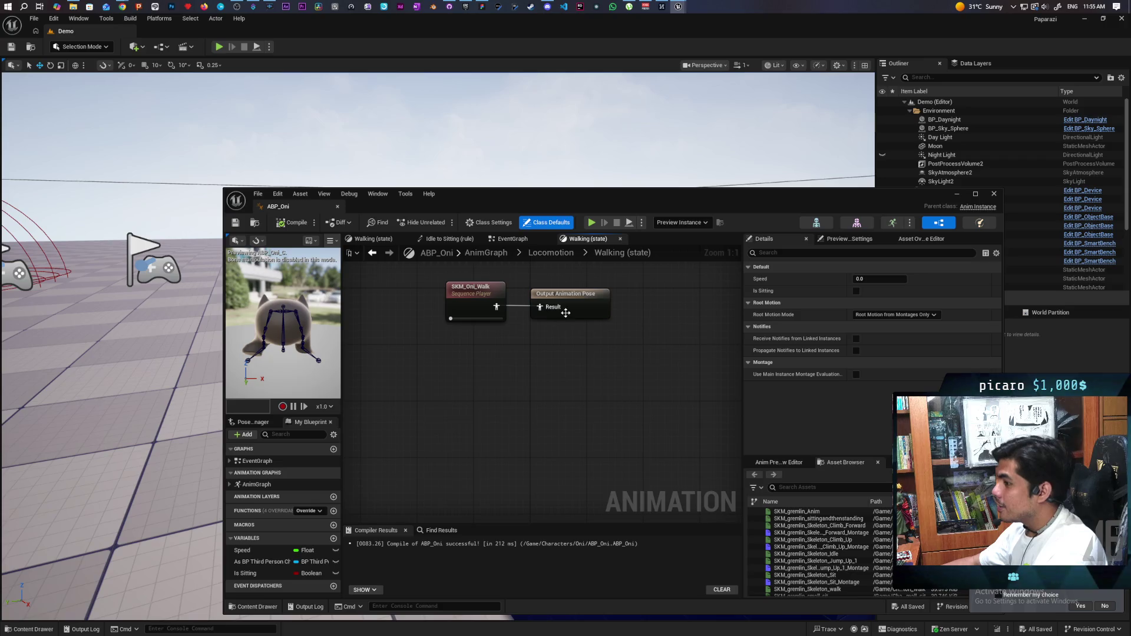
mouse_move(901, 210)
left_mouse_down()
mouse_move(896, 153)
mouse_move(878, 128)
mouse_move(879, 161)
left_mouse_up()
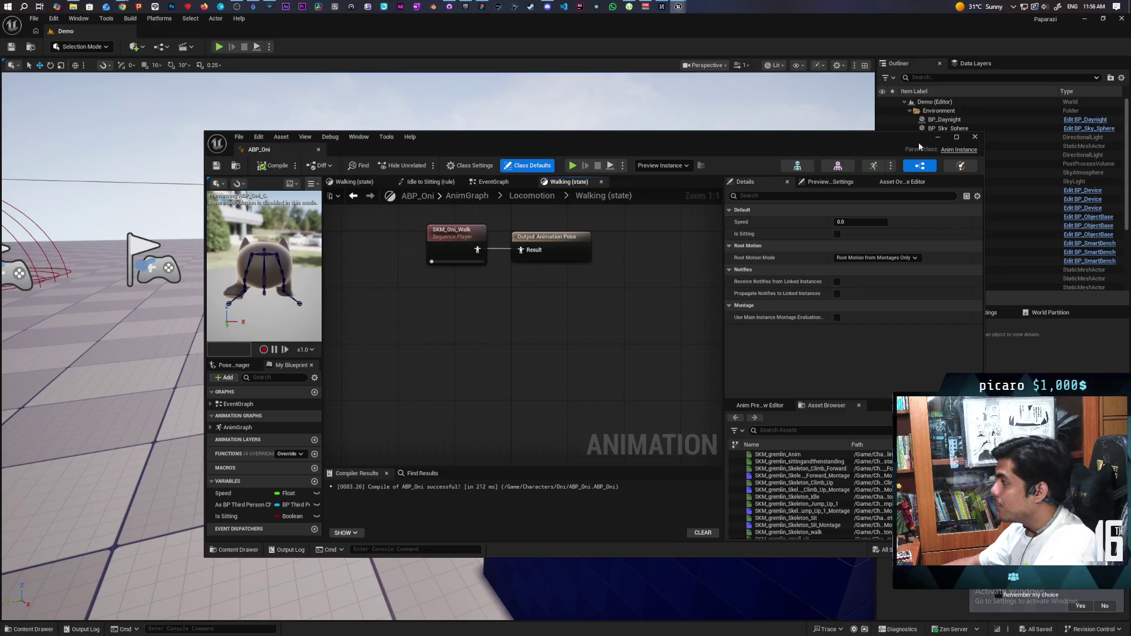
left_click(939, 137)
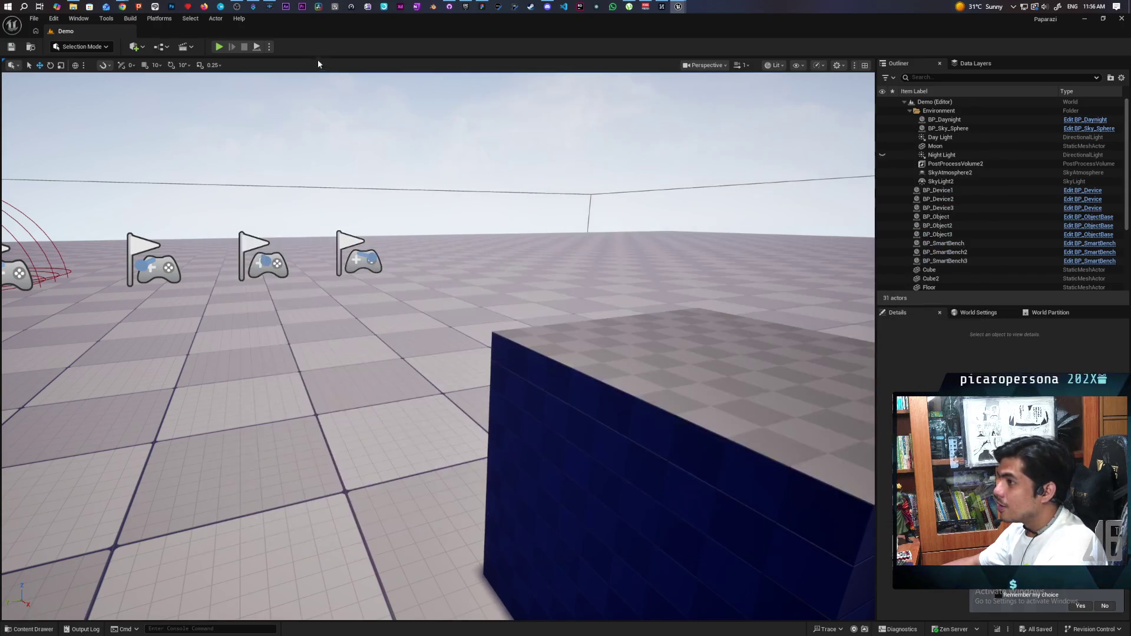
left_click(223, 47)
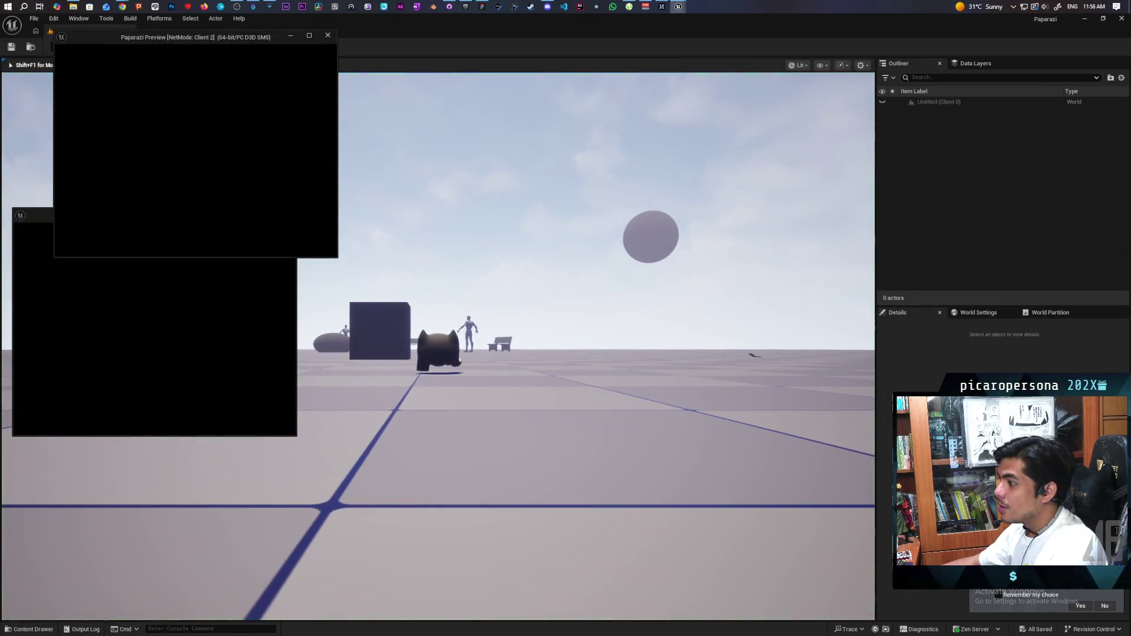
left_click(362, 212)
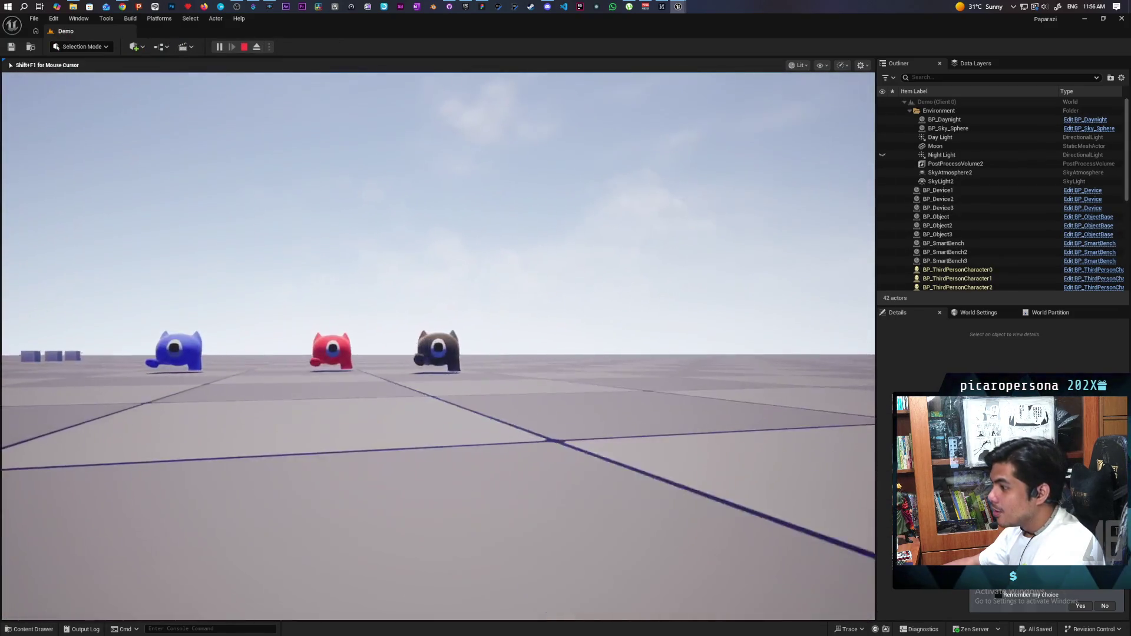
key("w")
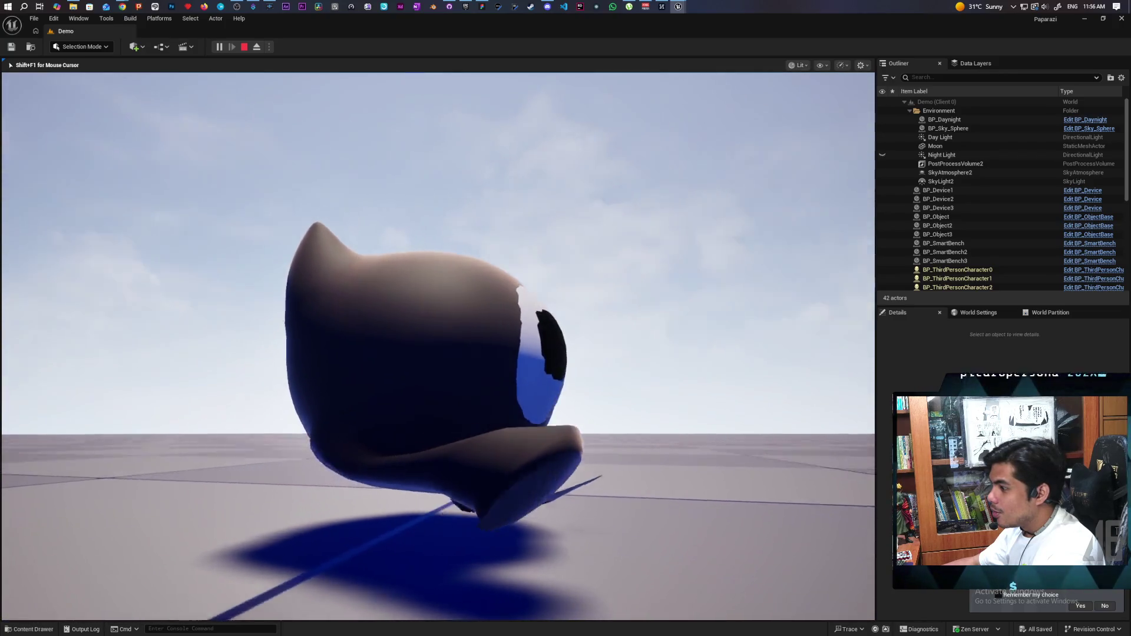
key("s")
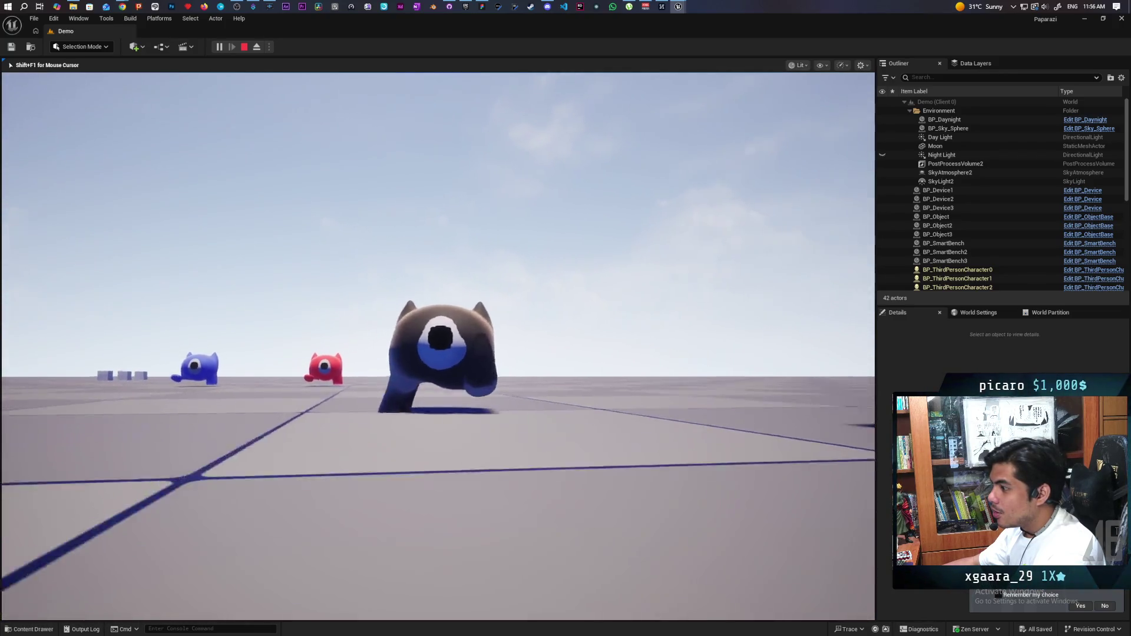
key("w")
key("s")
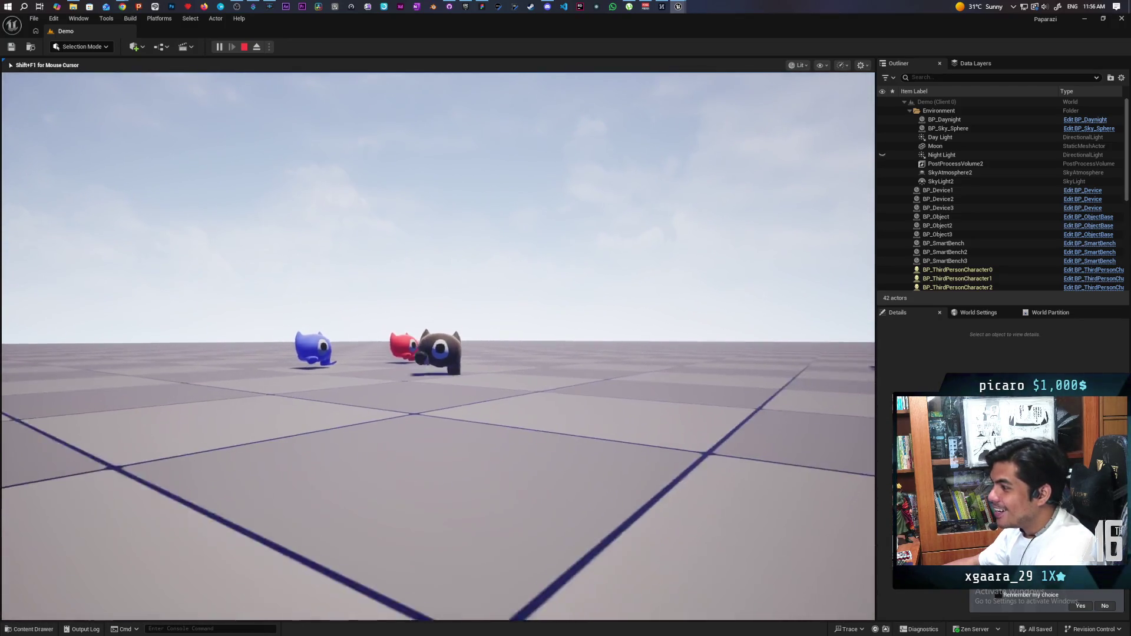
key("d")
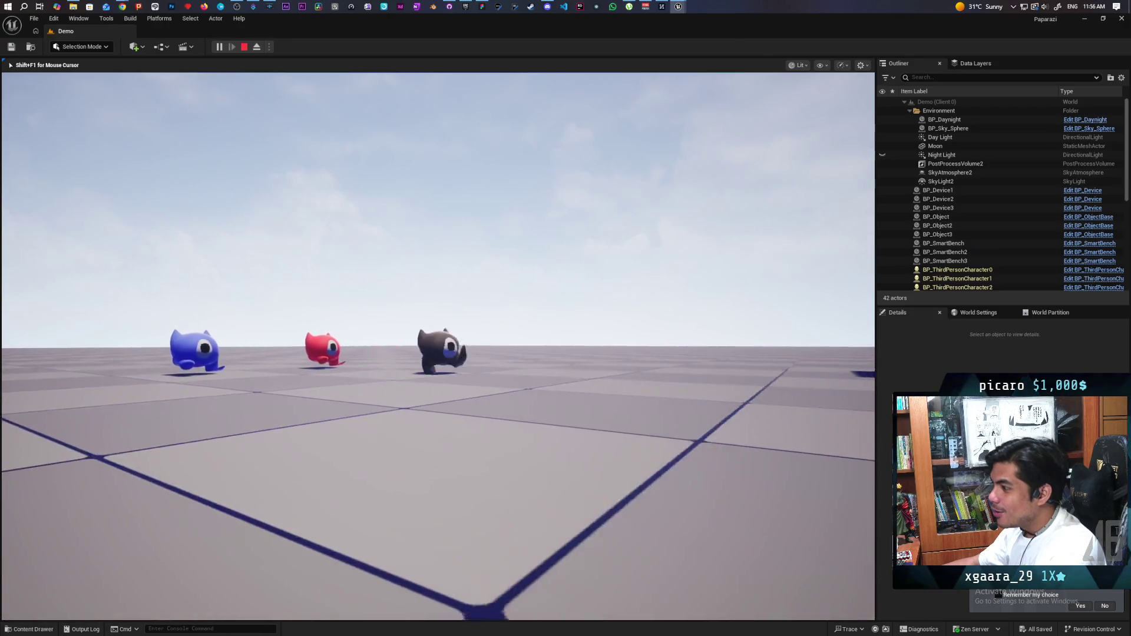
key("a")
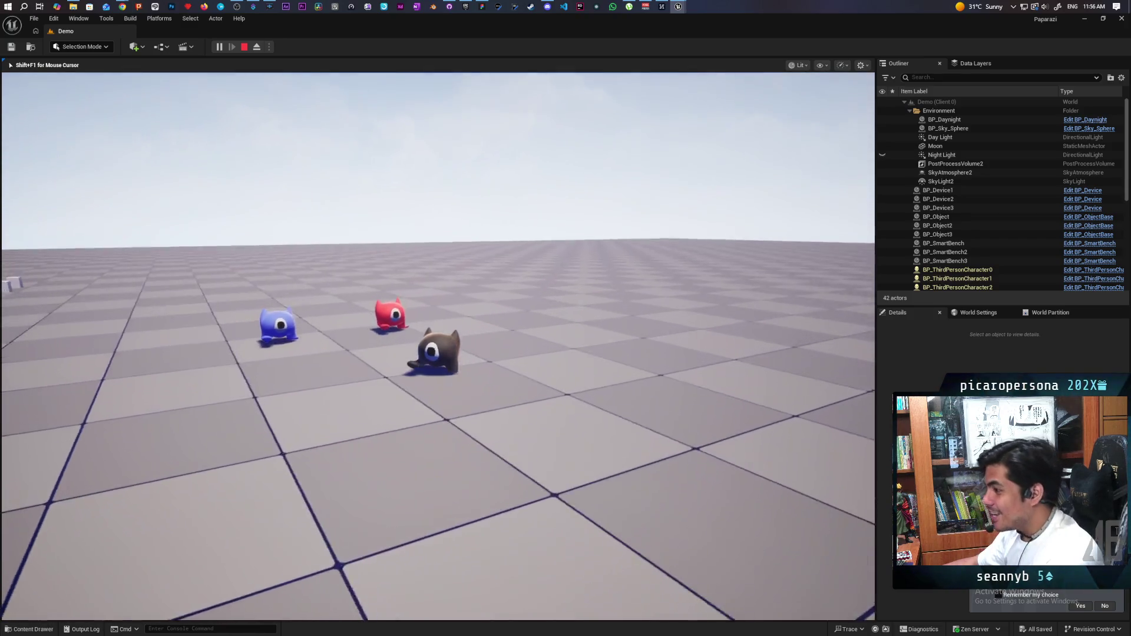
key("Escape")
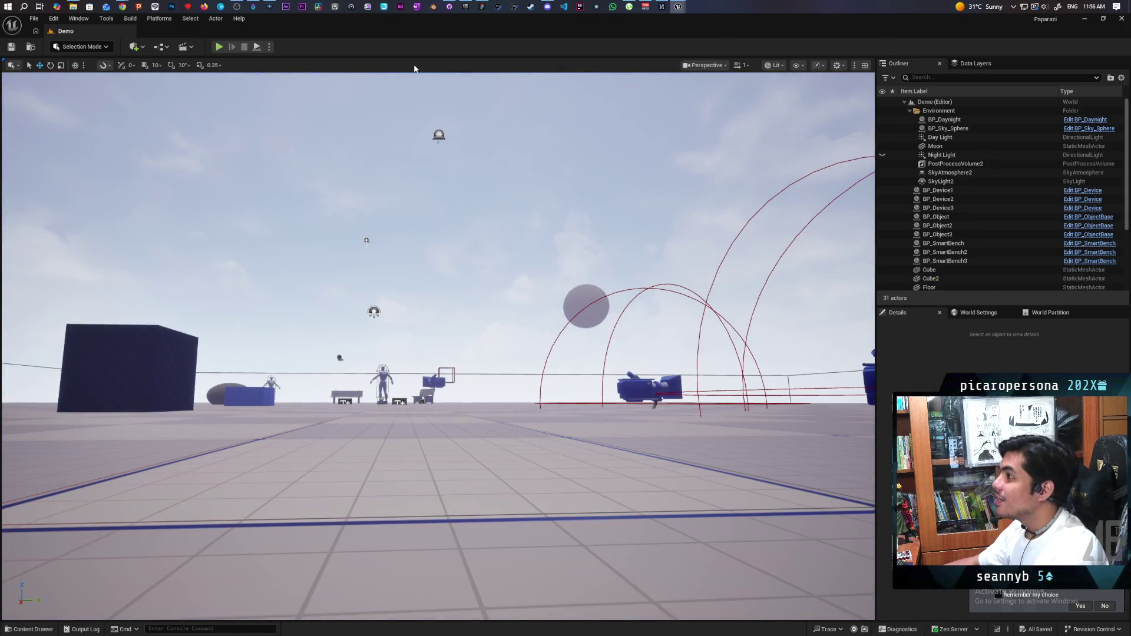
left_click(448, 7)
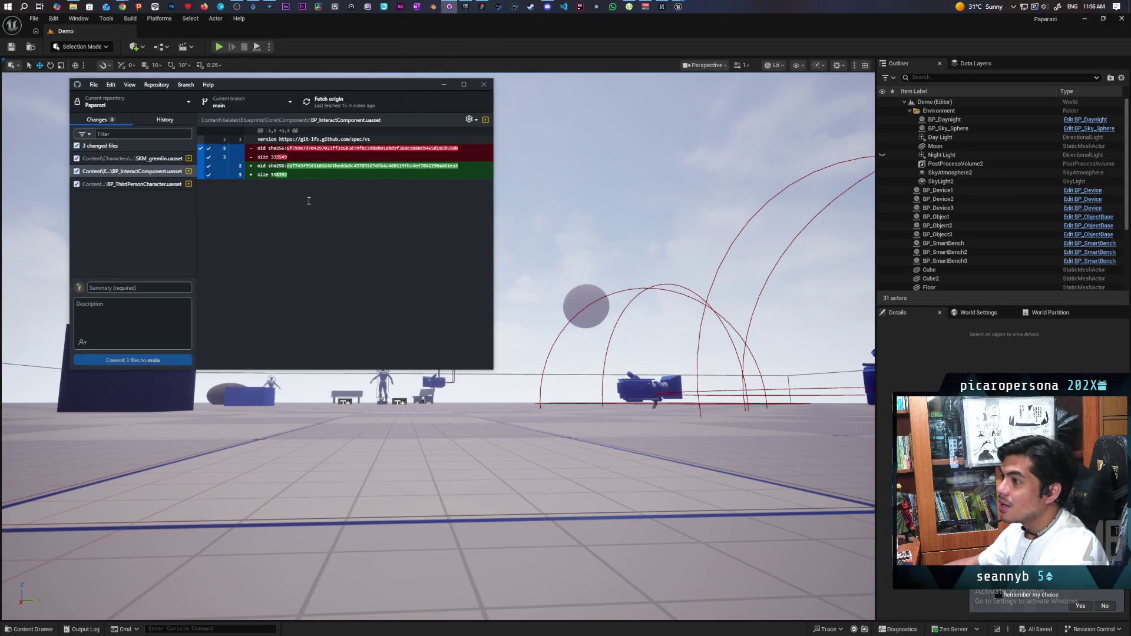
In GitHub Desktop, list the three uncommitted changes, close Unreal Editor, and view the SKM_gremlin.uasset diff.
left_click(178, 123)
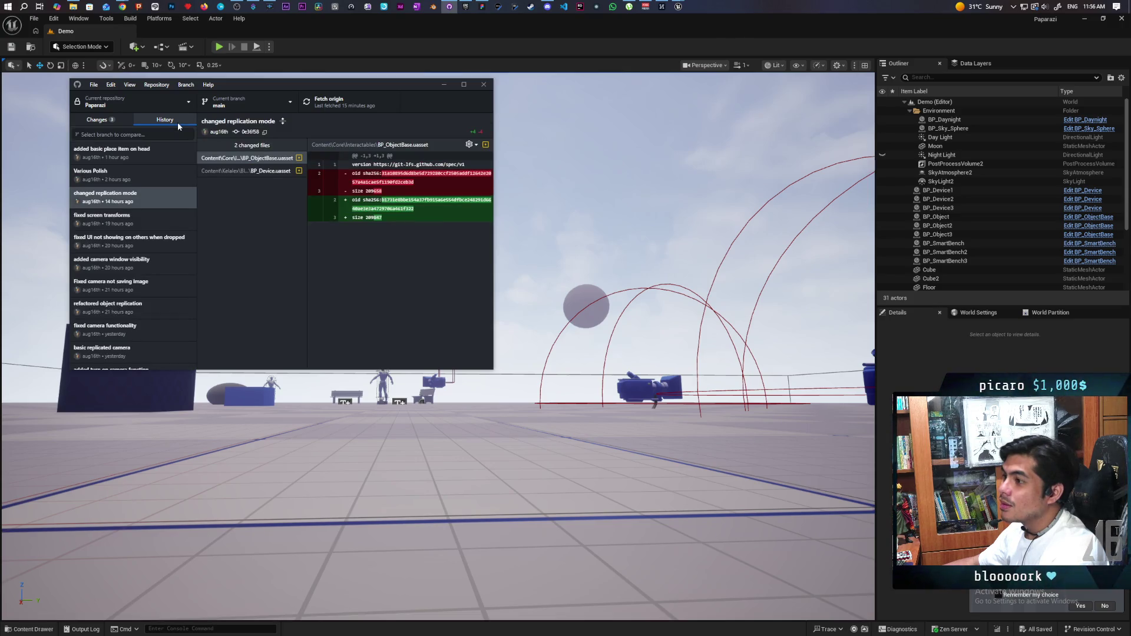
left_click(113, 118)
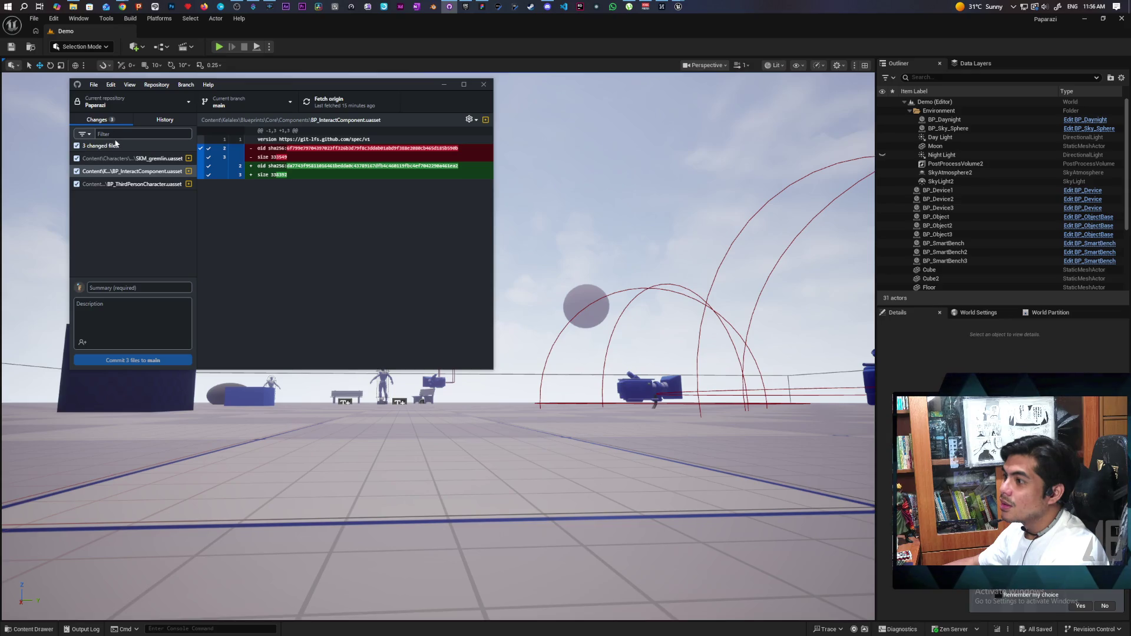
left_click(1120, 22)
left_click(142, 160)
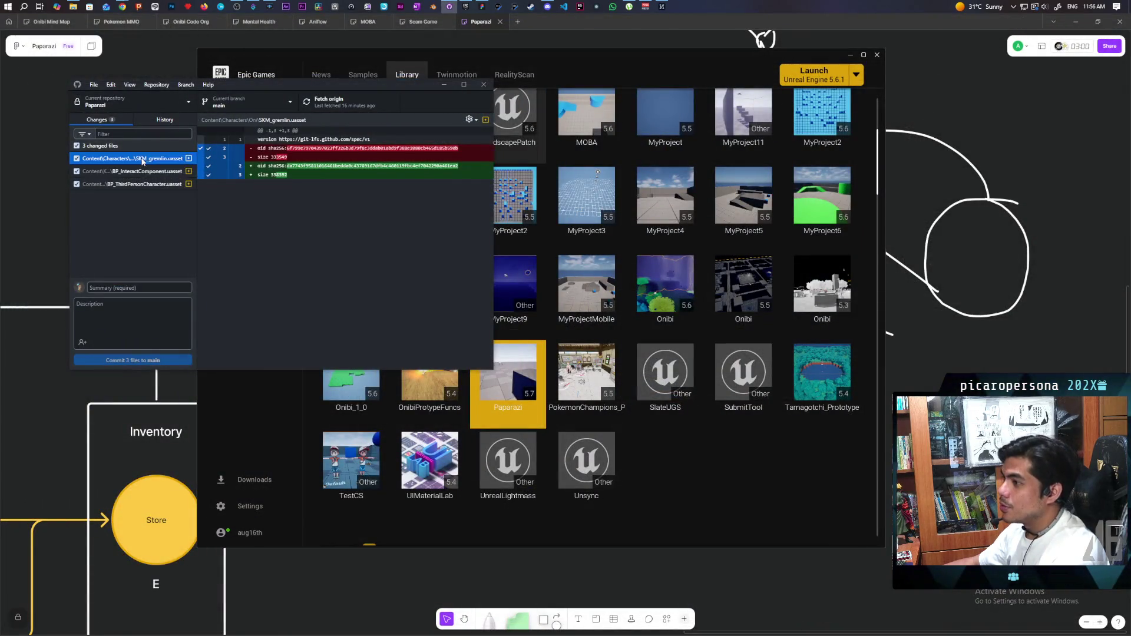
Discard the SKM_gremlin.uasset changes in GitHub Desktop and relaunch the Paparazi project from the launcher.
right_click(142, 161)
left_click(197, 172)
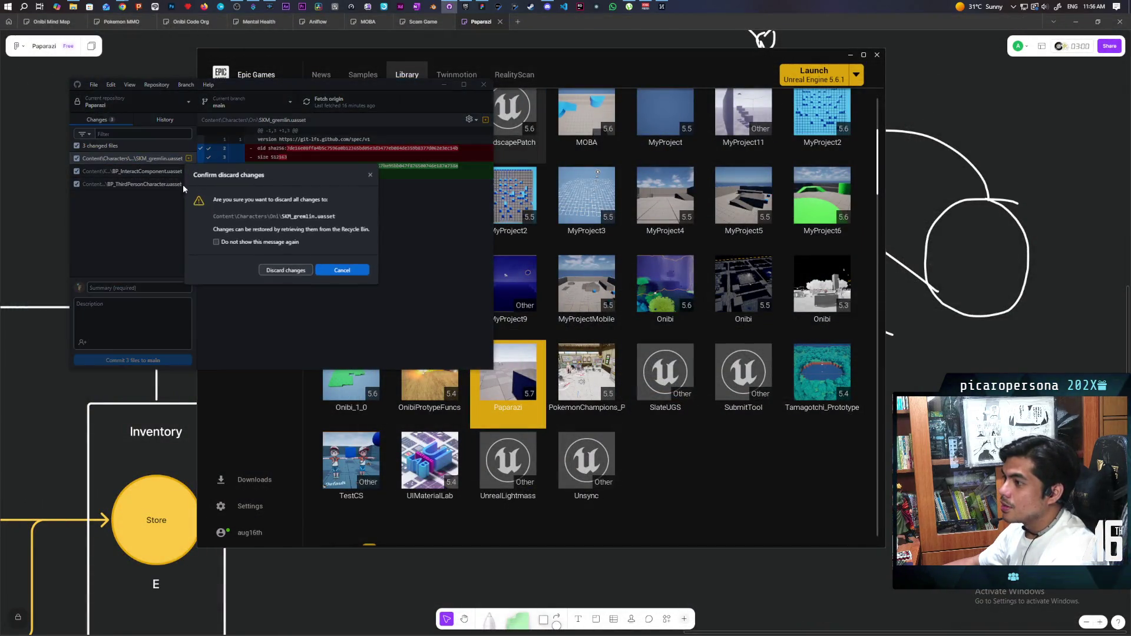
left_click(284, 271)
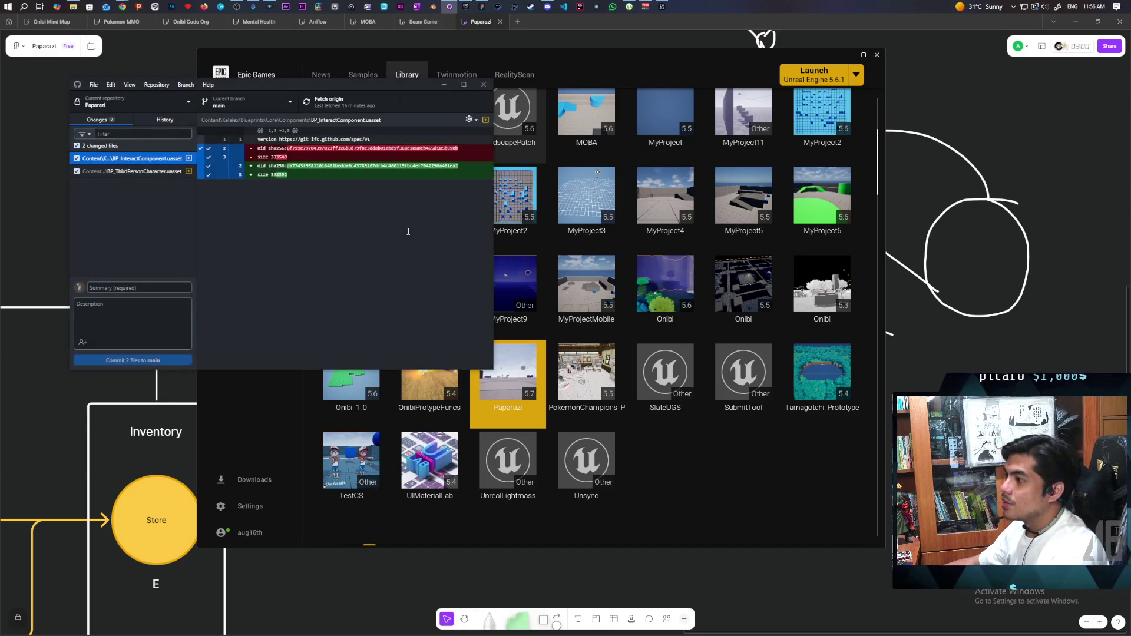
double_click(507, 382)
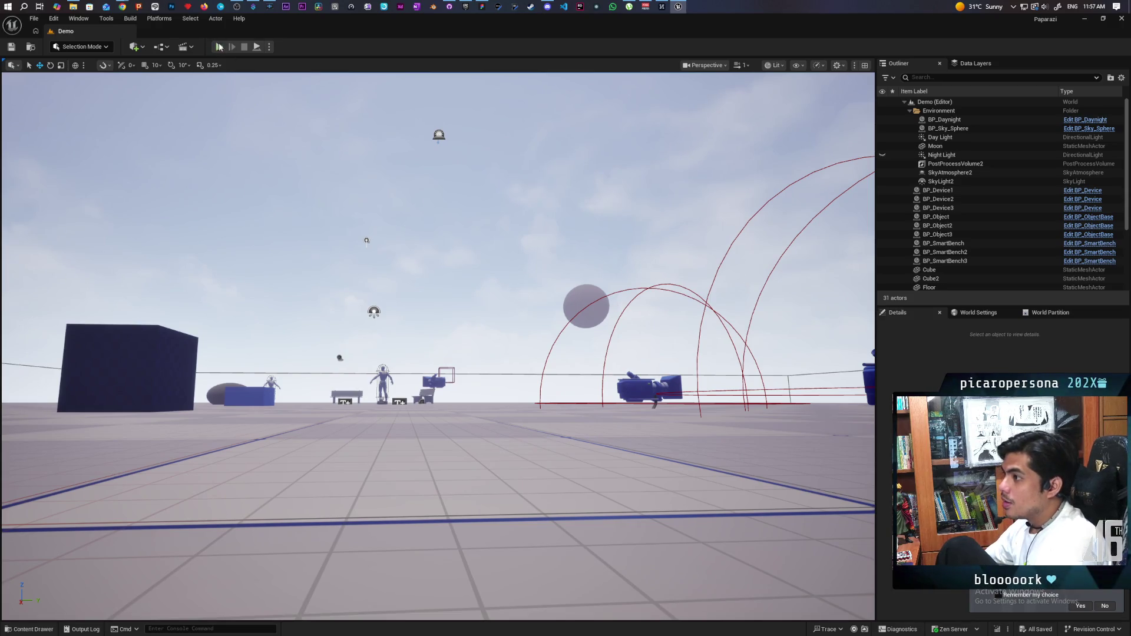
key("alt+p")
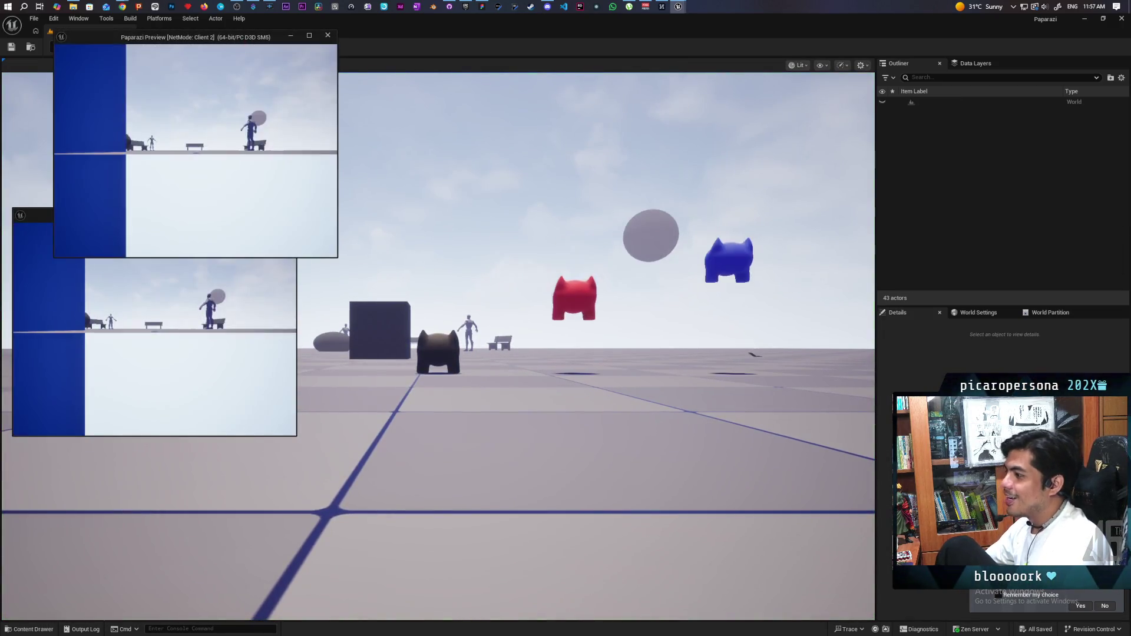
key("w")
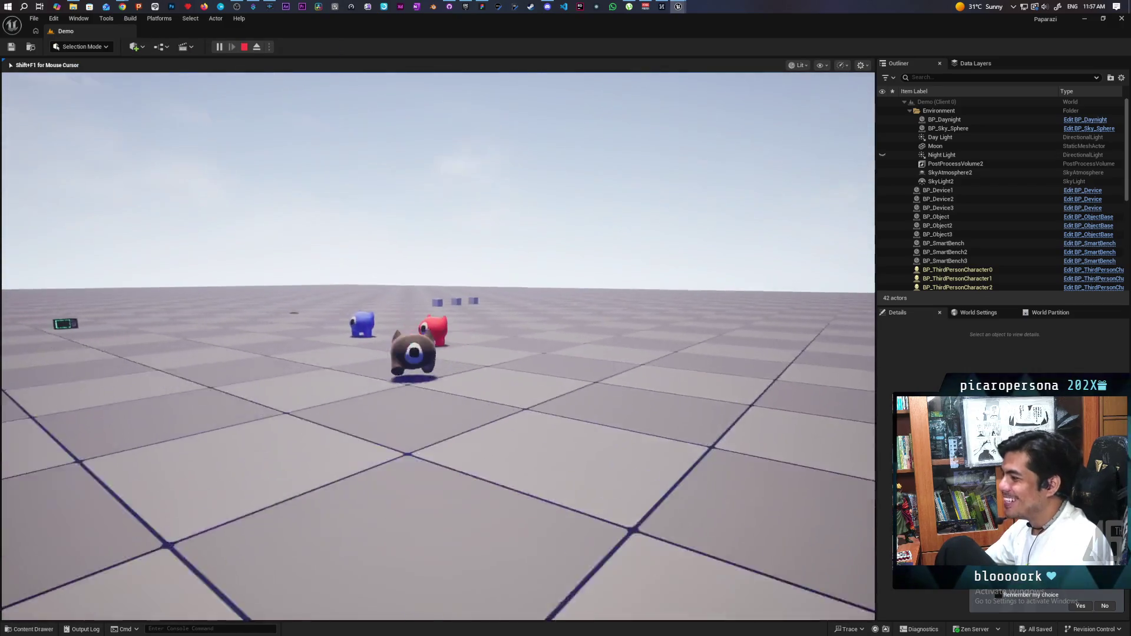
key("w")
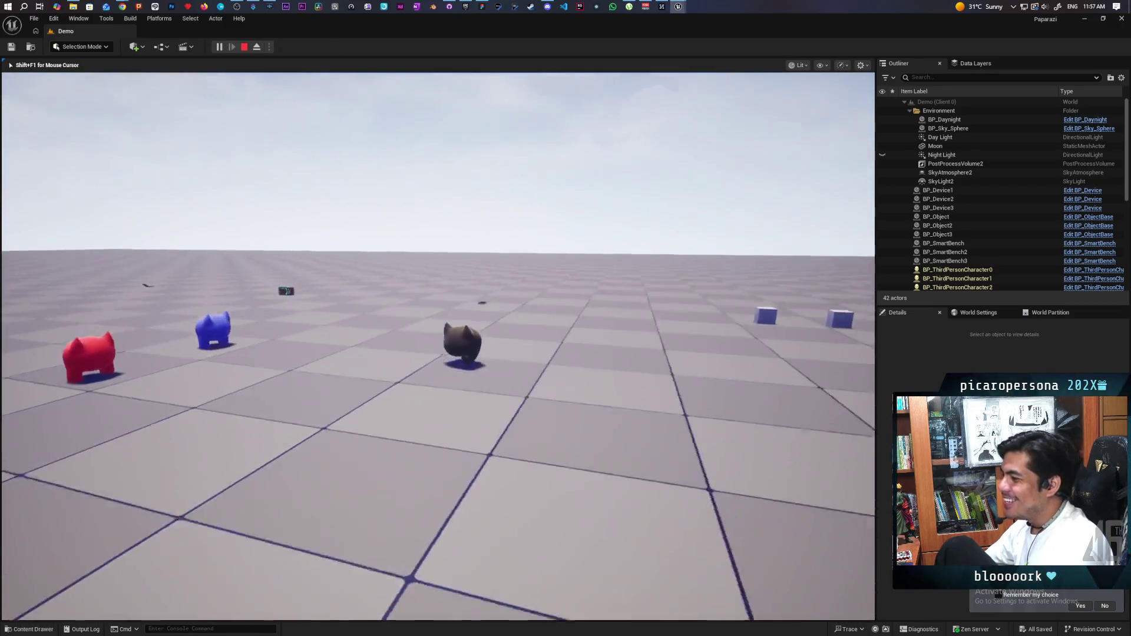
key("f")
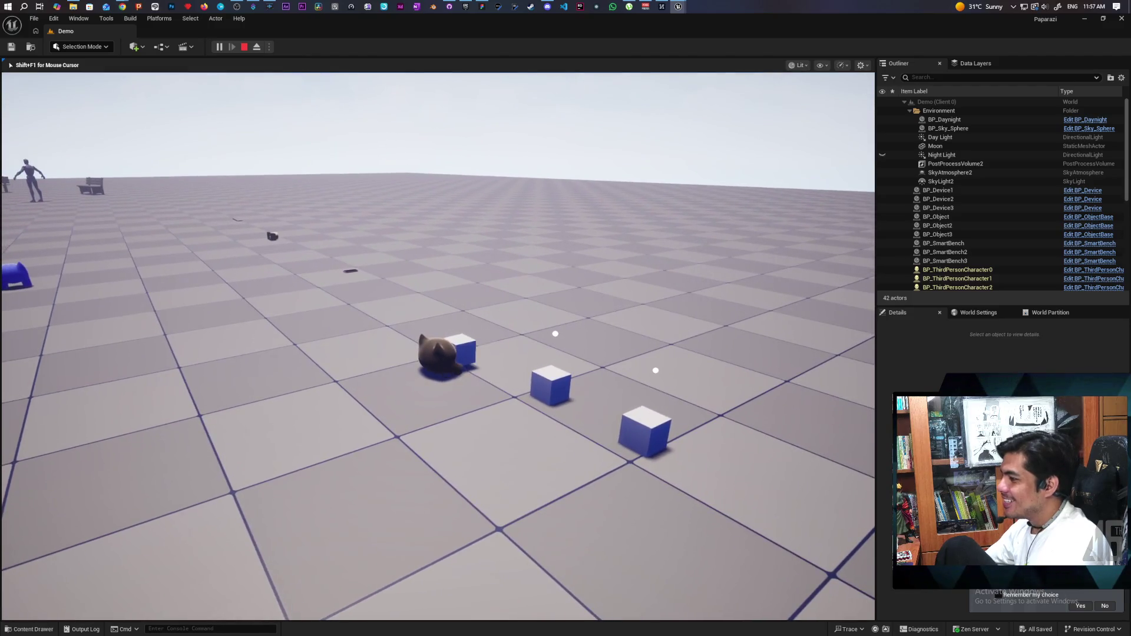
key("w")
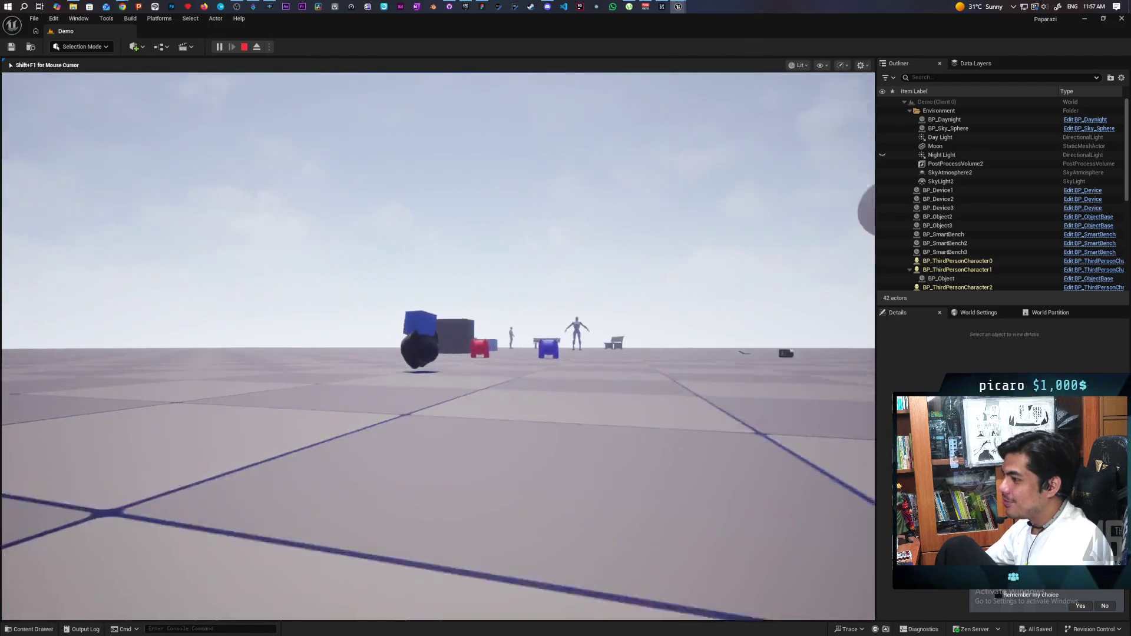
key("Escape")
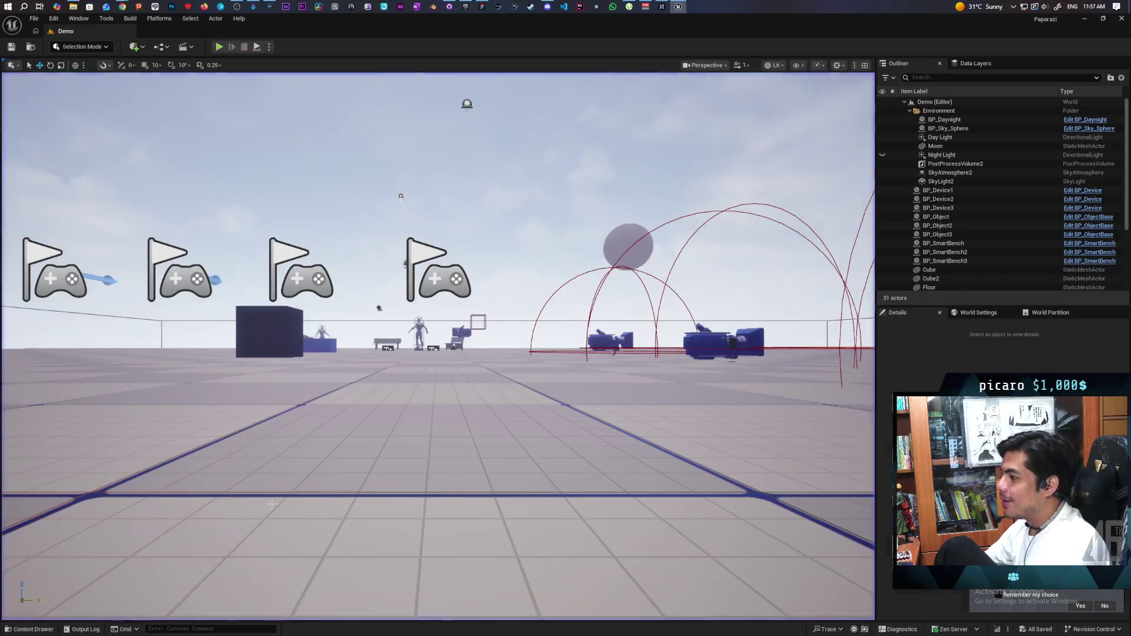
Open SKM_gremlin from Content > Characters > Oni and maximize its editor in skeleton mode.
left_click(28, 630)
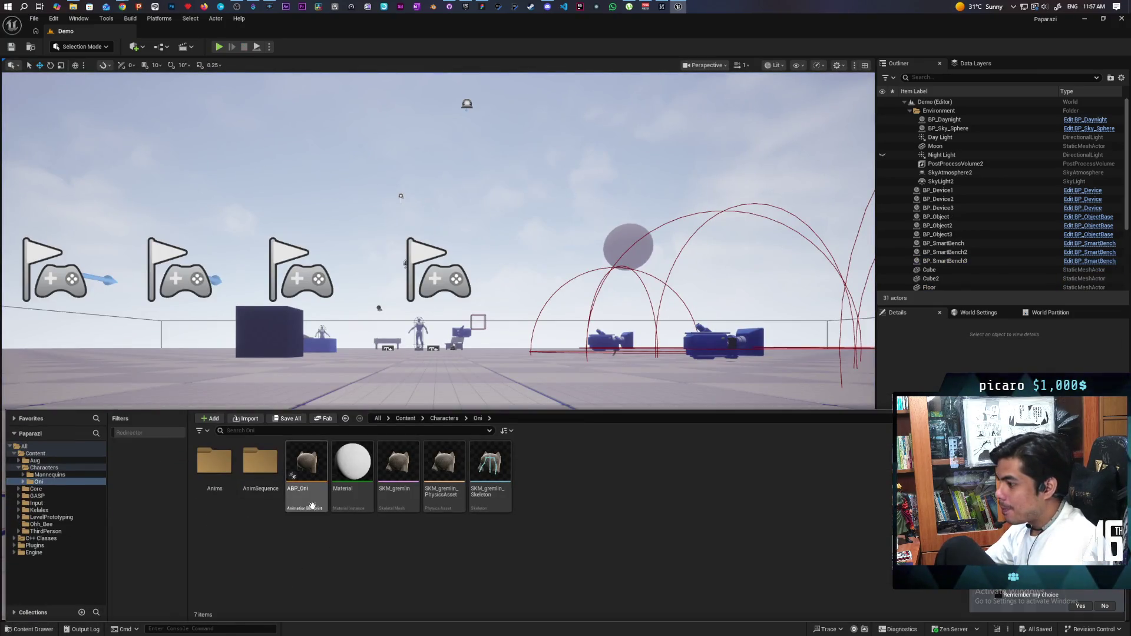
left_click(405, 418)
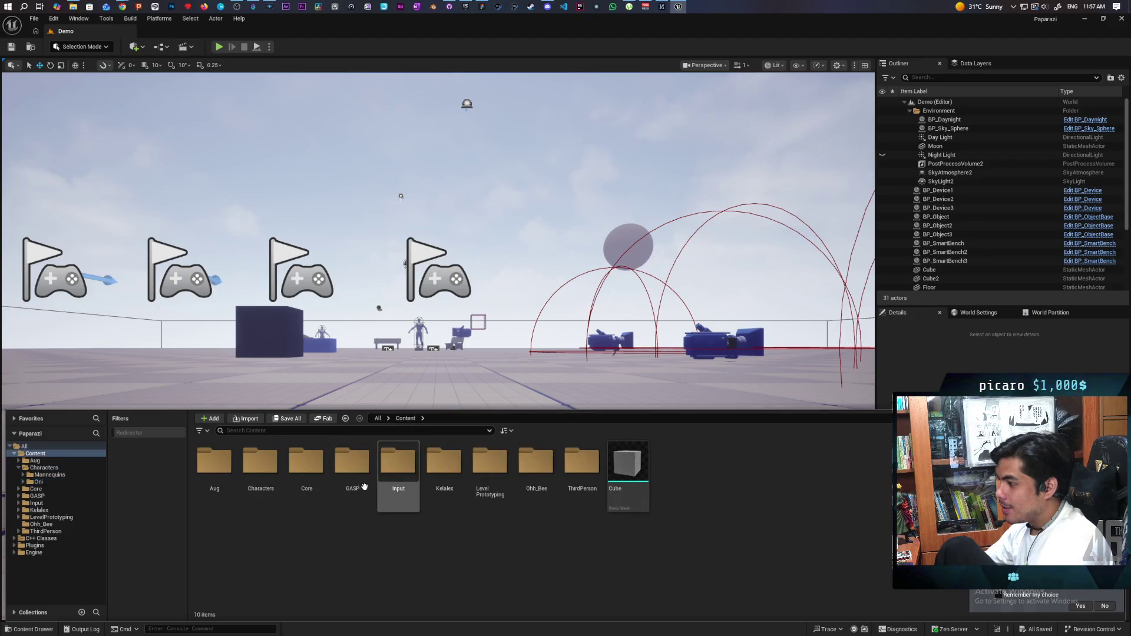
double_click(259, 463)
double_click(257, 461)
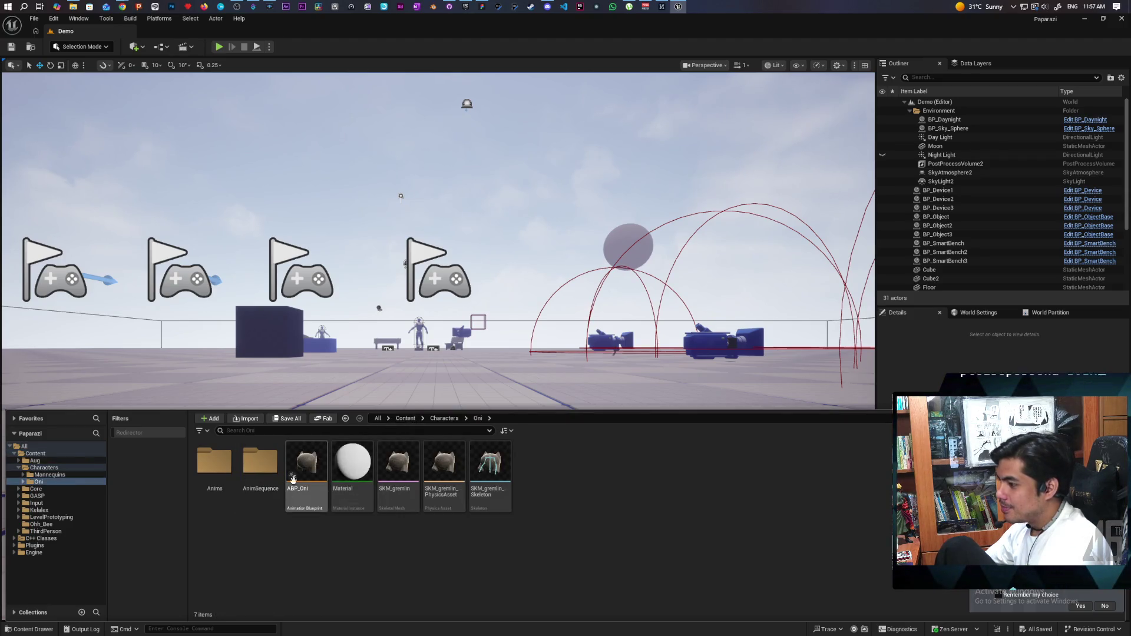
double_click(406, 461)
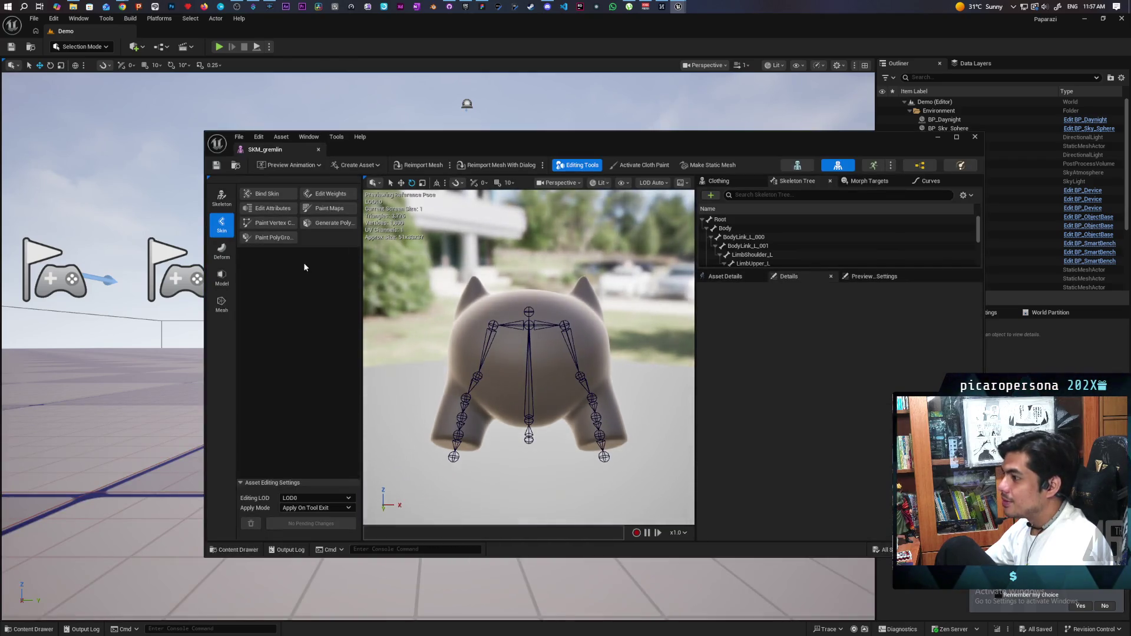
left_click(221, 198)
double_click(412, 140)
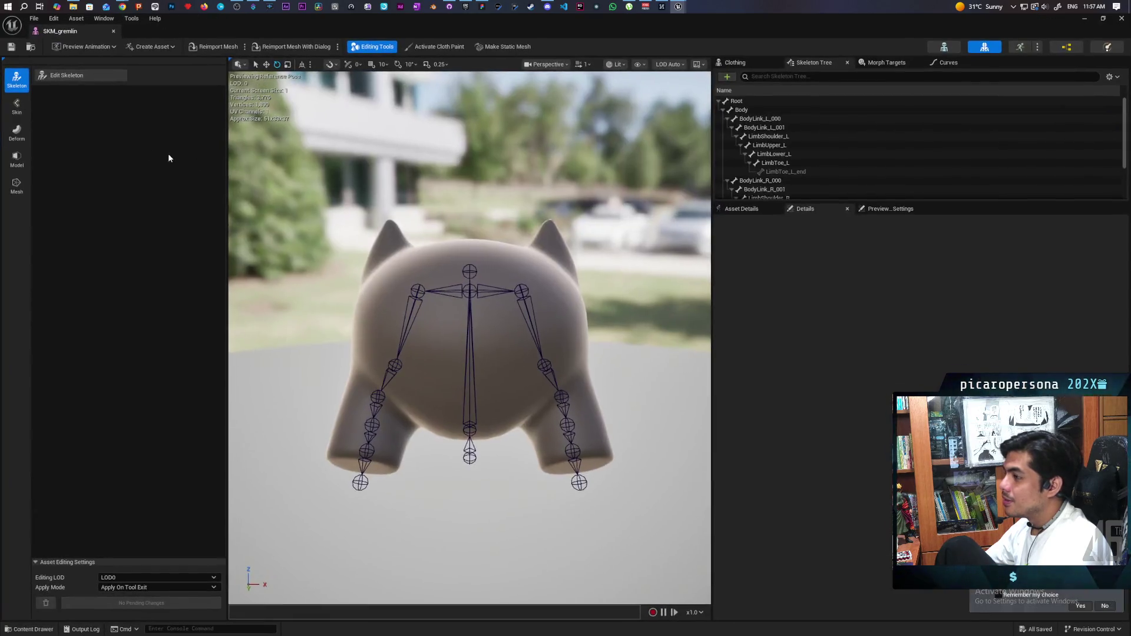
Enter Edit Skeleton and select the Piggyback bone, collapsing the BodyLink_R_000 and BodyLink_L_000 chains.
left_click(67, 75)
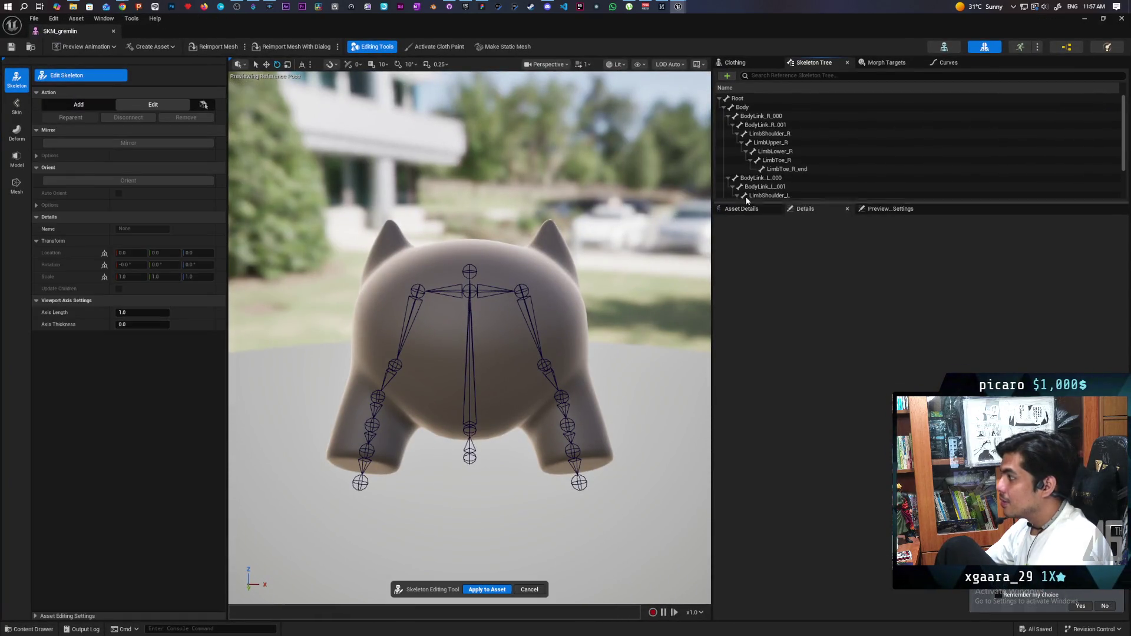
scroll(790, 160, "down", 3)
left_click(758, 194)
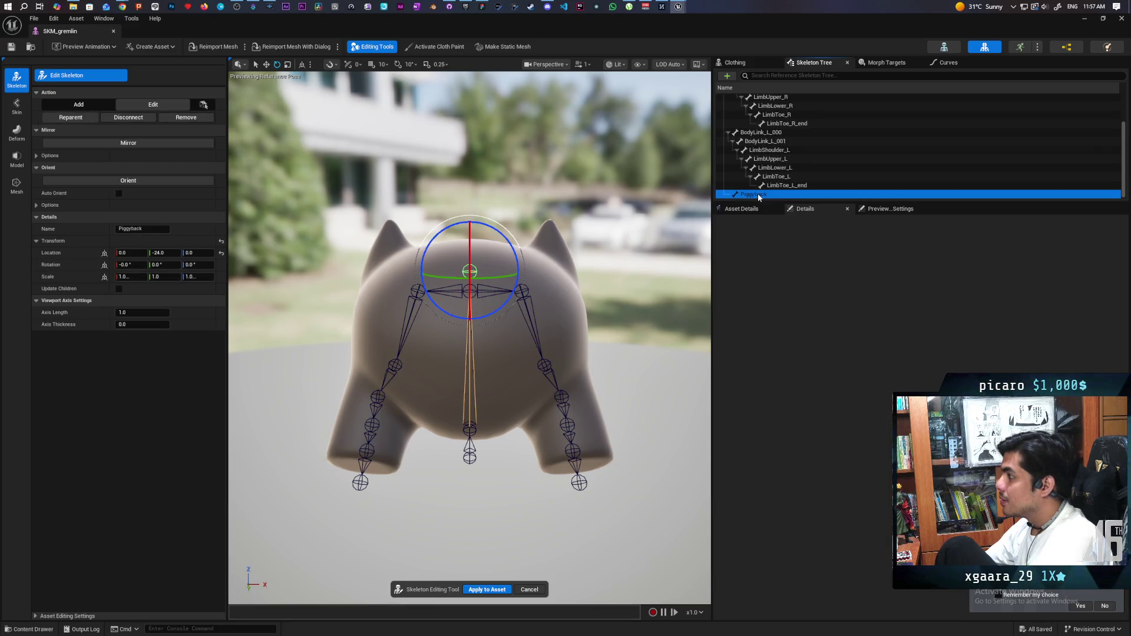
scroll(776, 171, "up", 3)
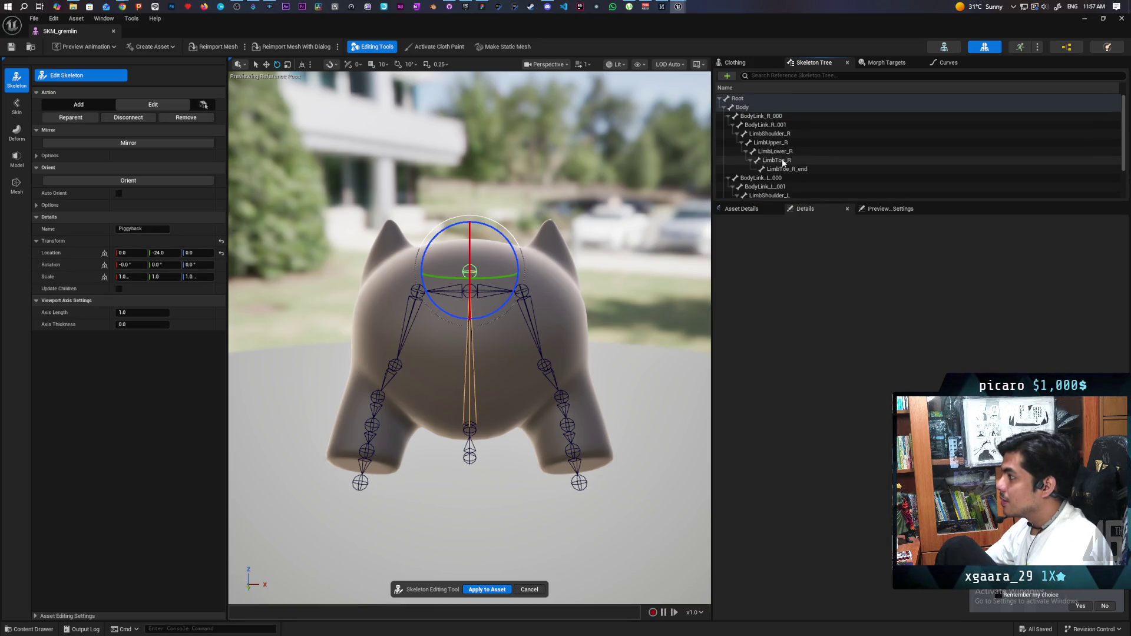
left_click(724, 107)
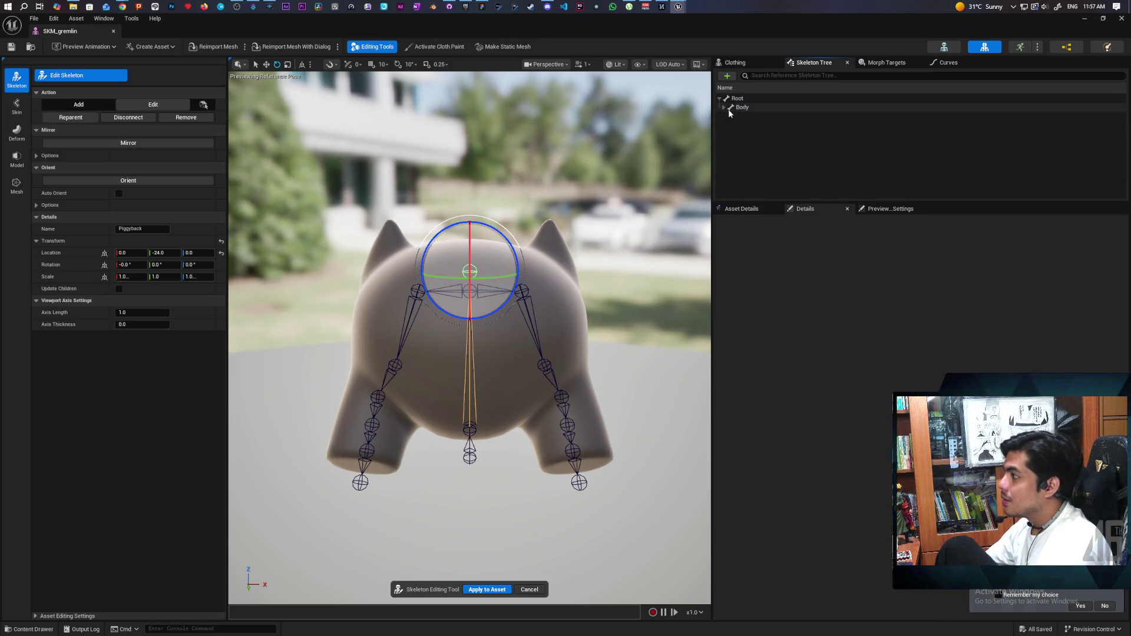
left_click(724, 108)
left_click(728, 116)
left_click(729, 125)
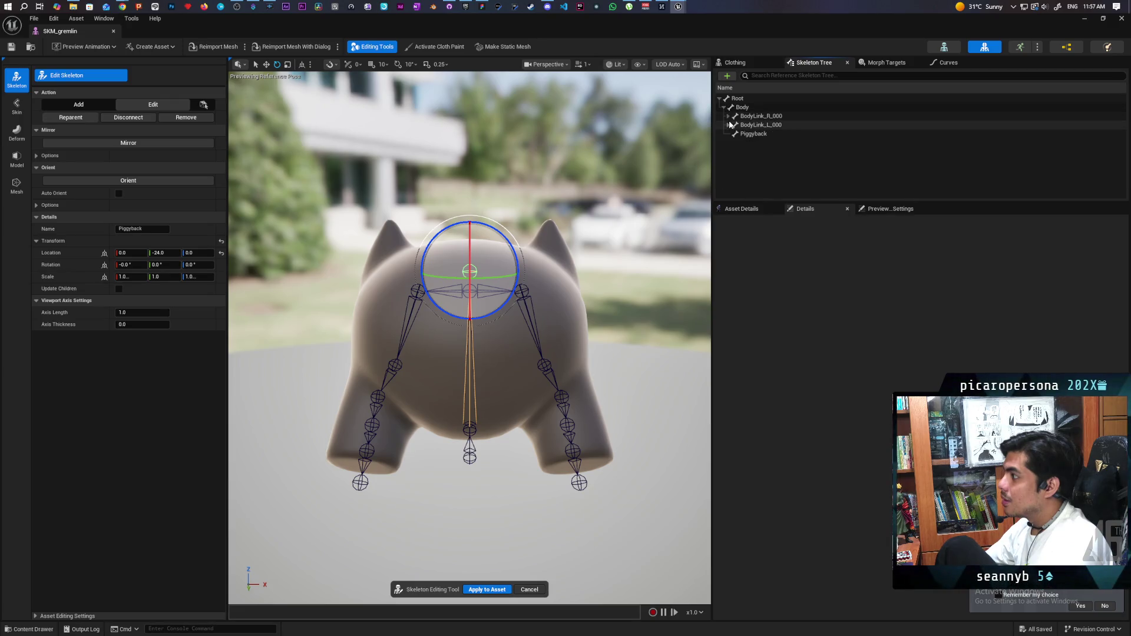
left_click(746, 135)
left_click(719, 99)
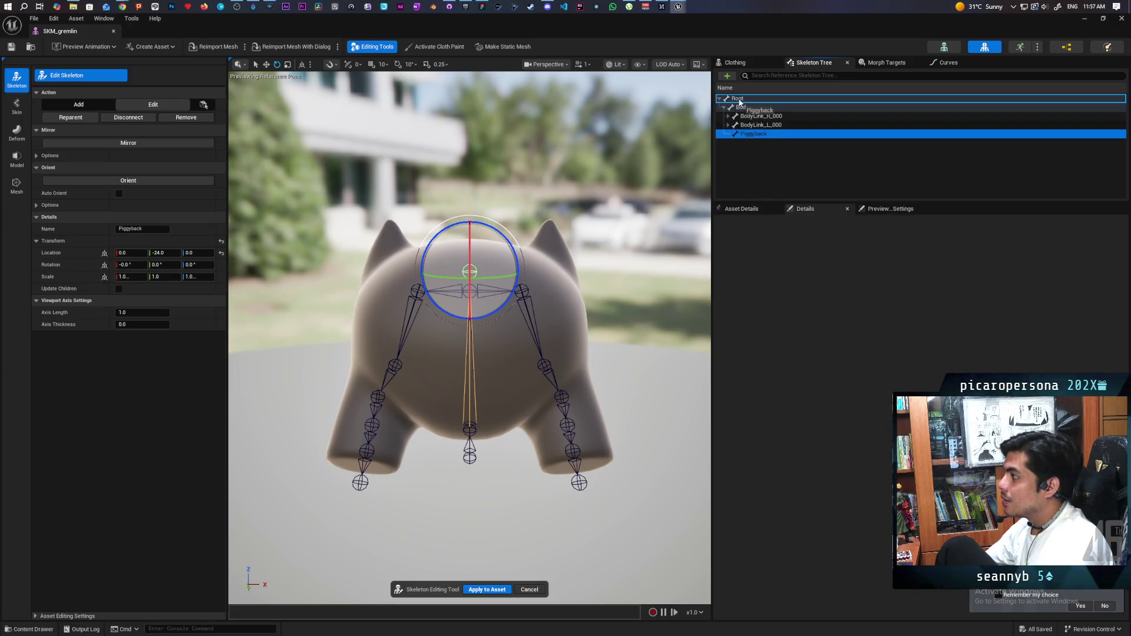
left_click(719, 98, "shift")
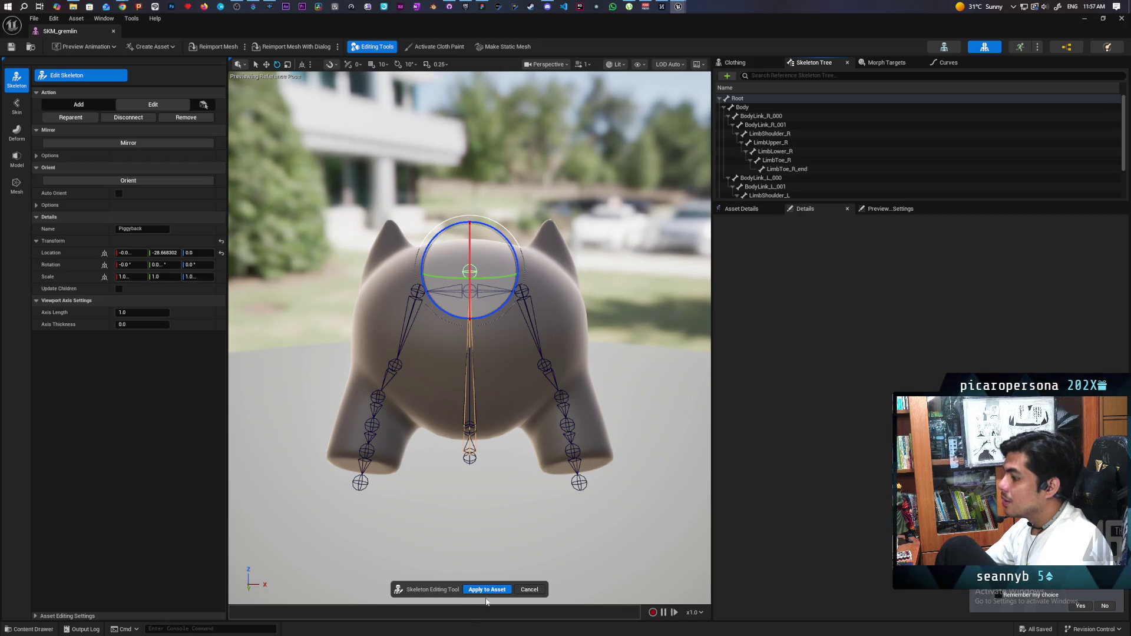
Apply the skeleton edits to SKM_gremlin, commit them, and close the editor.
left_click(500, 590)
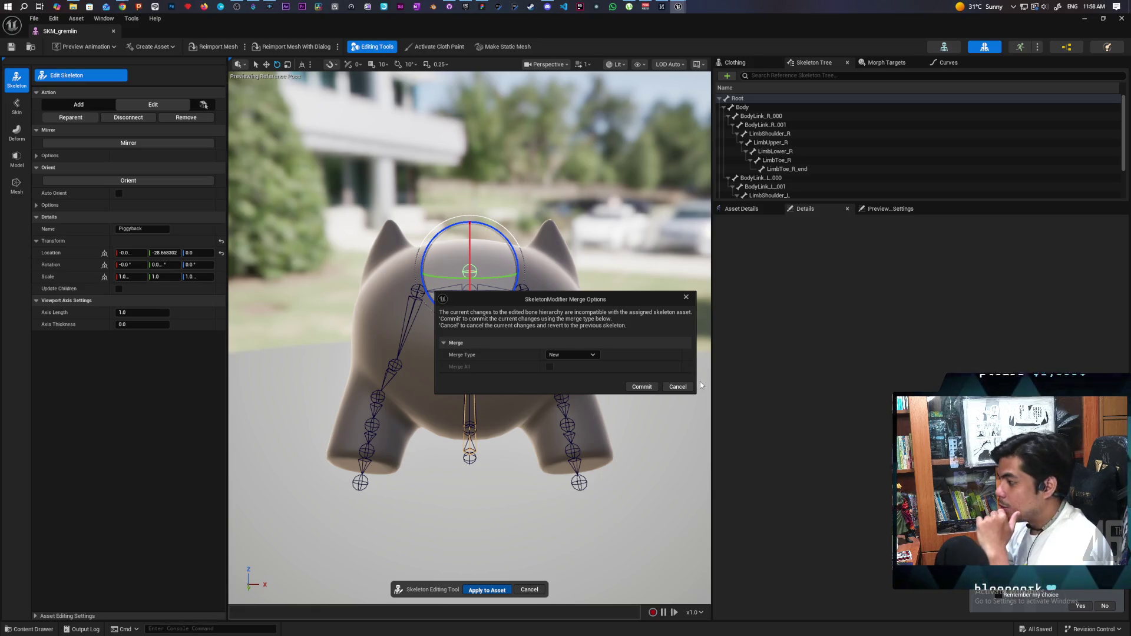
left_click(678, 387)
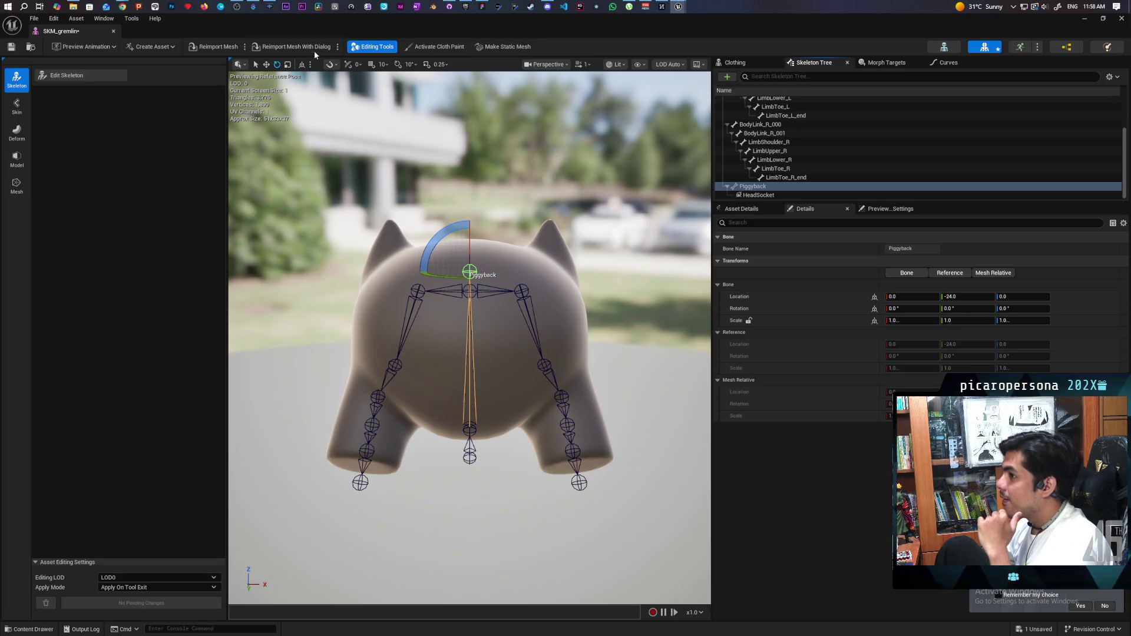
left_click(1084, 20)
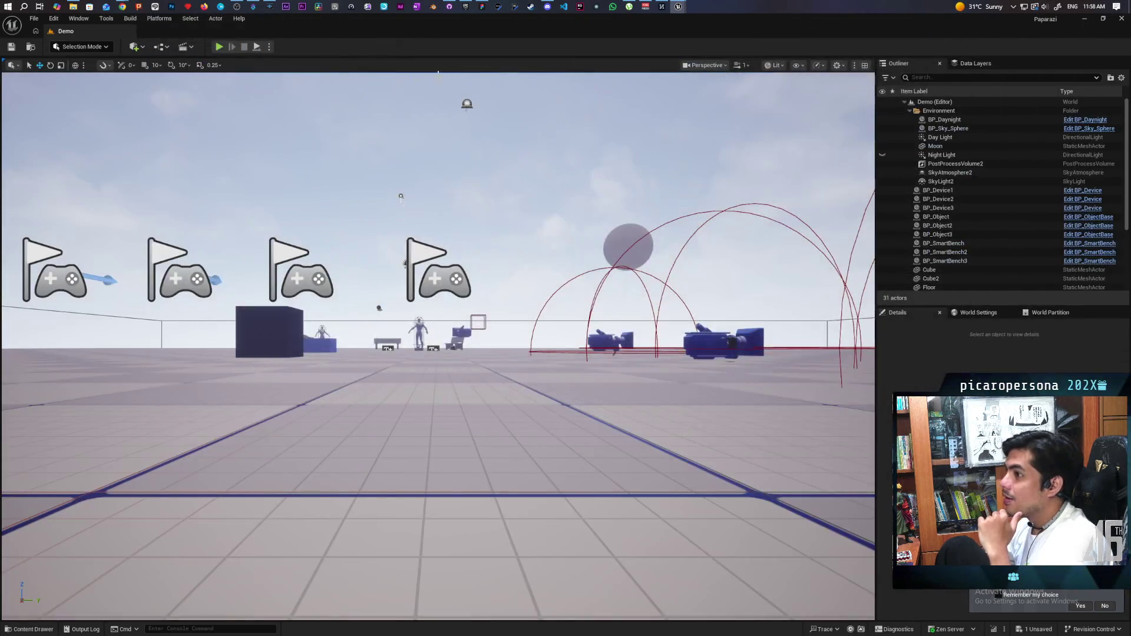
Run a brief play test, stop it, then quit Unreal Editor choosing Don't Save for SKM_gremlin.
left_click(219, 47)
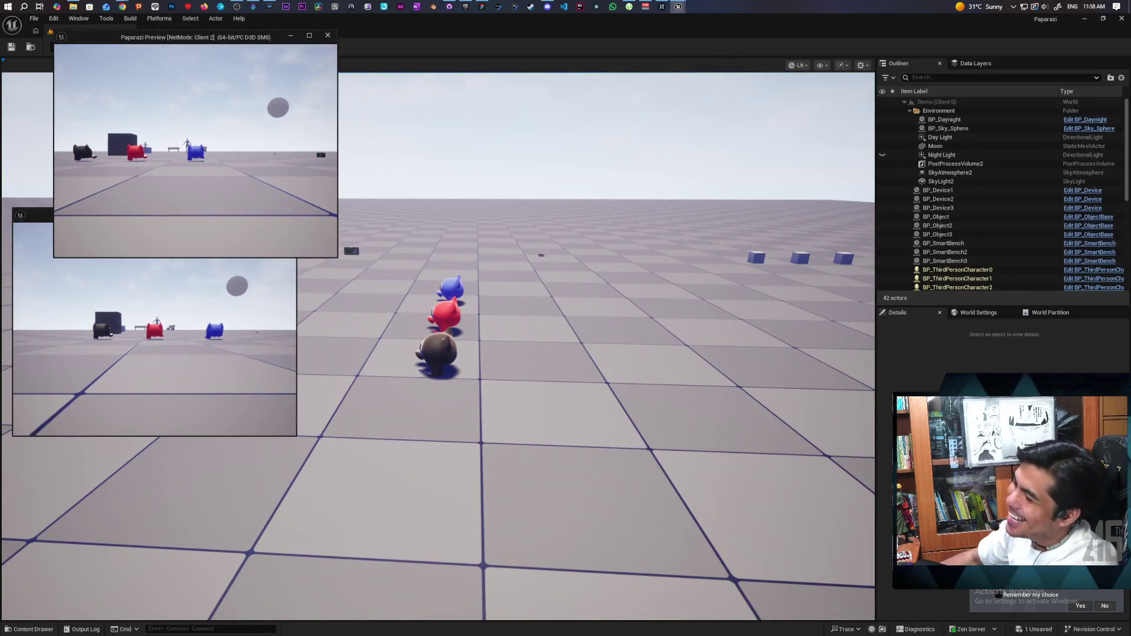
key("Escape")
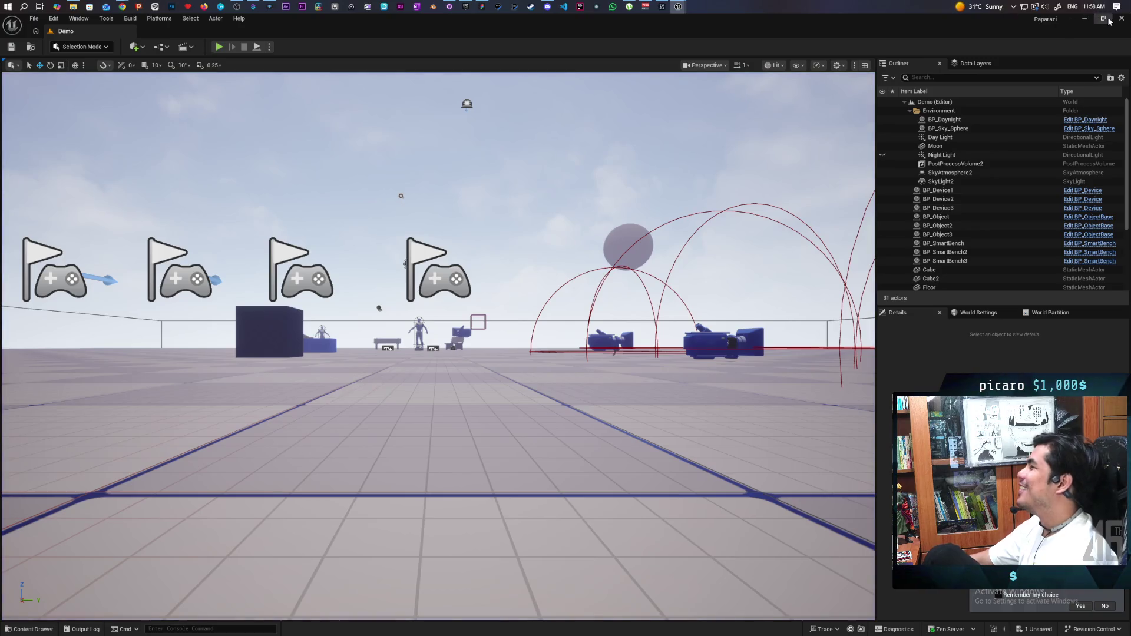
left_click(1120, 20)
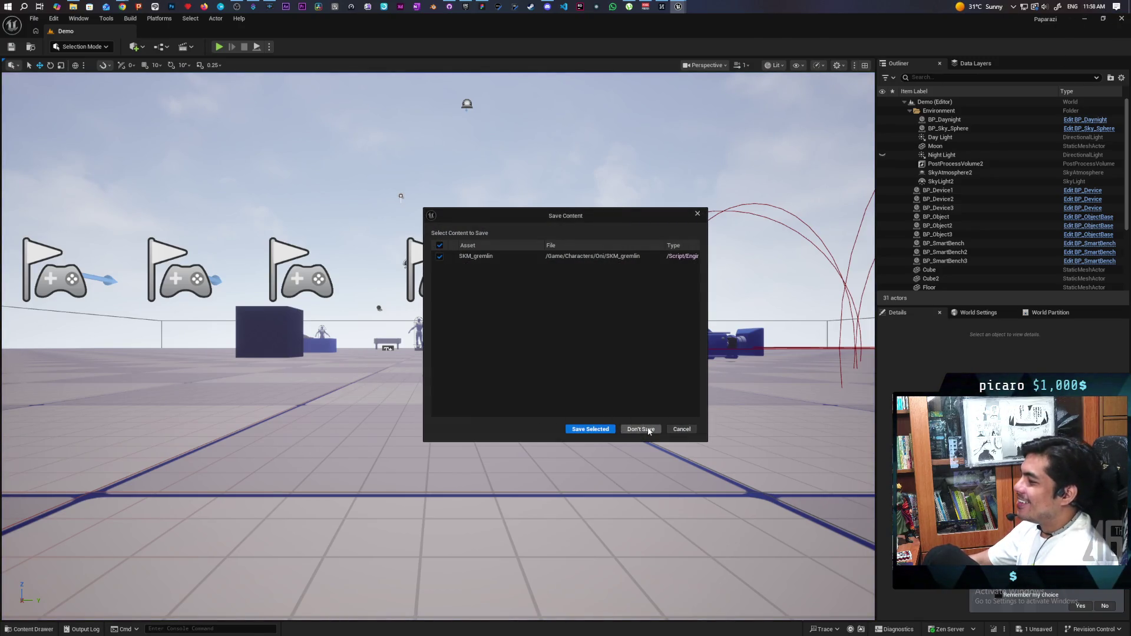
left_click(647, 430)
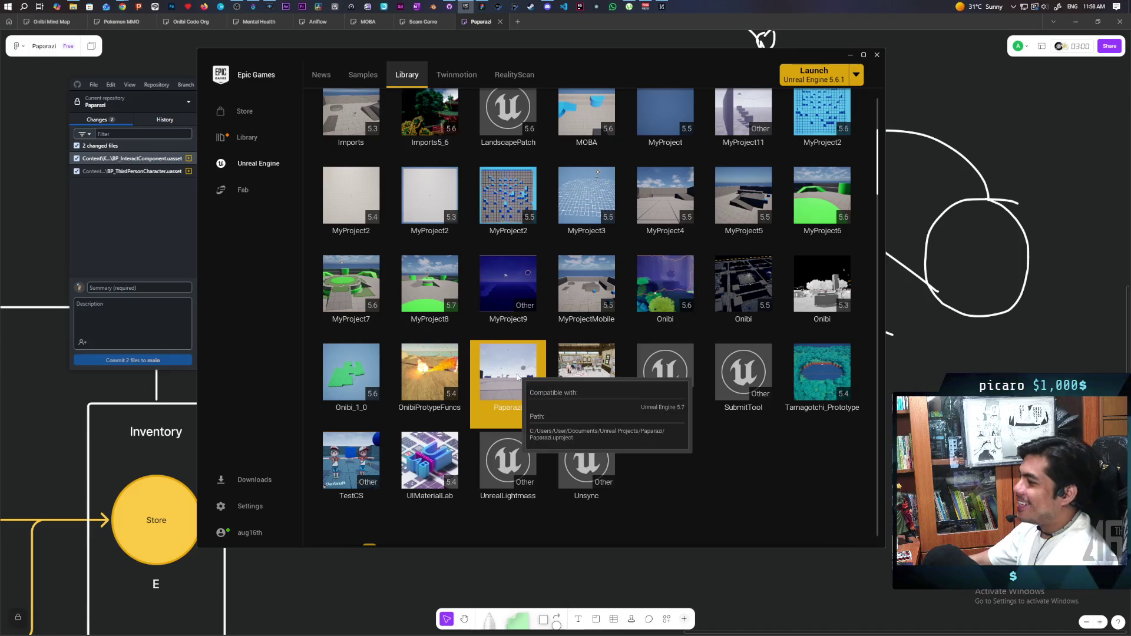
Relaunch the Paparazi project from the Epic Games Launcher and bring up the Content Drawer.
double_click(517, 377)
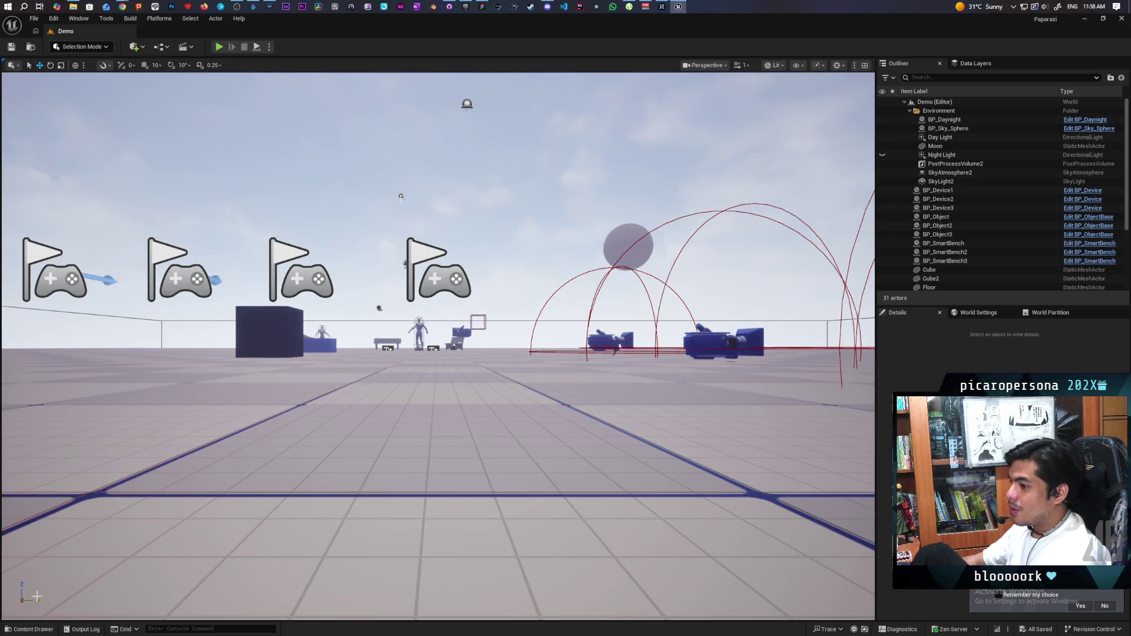
left_click(28, 630)
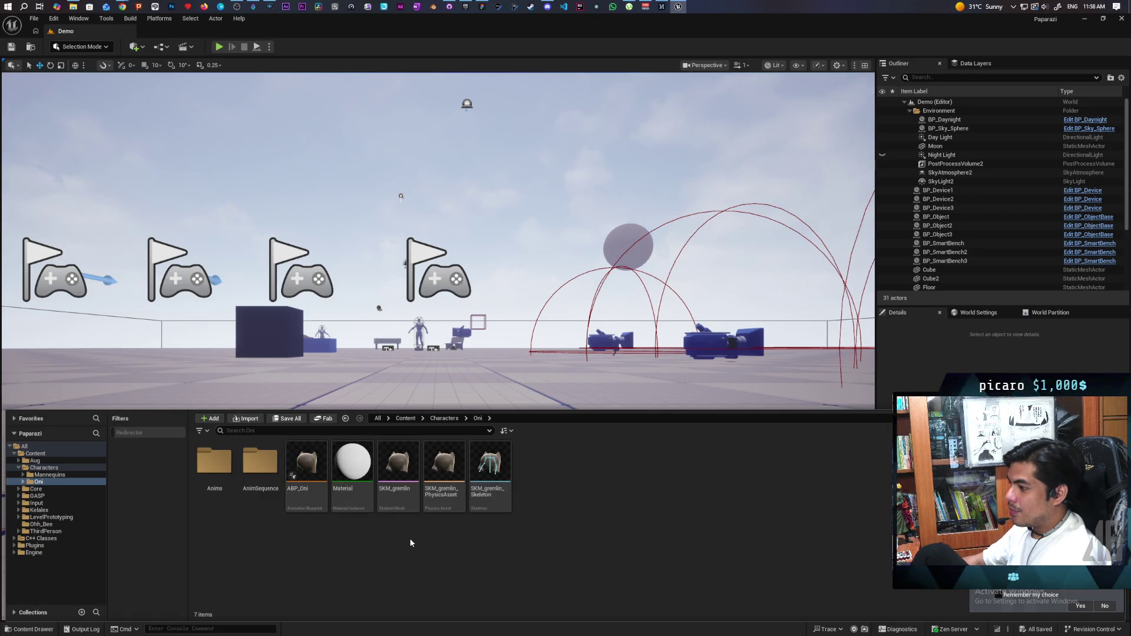
Open SKM_gremlin maximized, enter Skeleton > Edit Skeleton, and select the Piggyback bone.
left_click(389, 500)
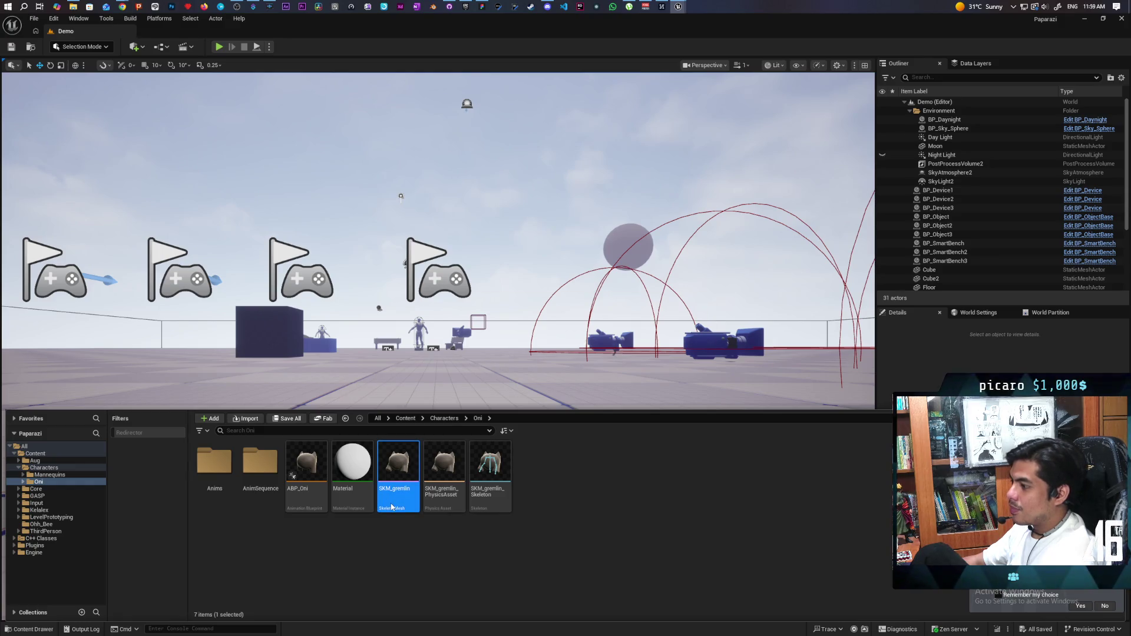
double_click(392, 506)
double_click(379, 143)
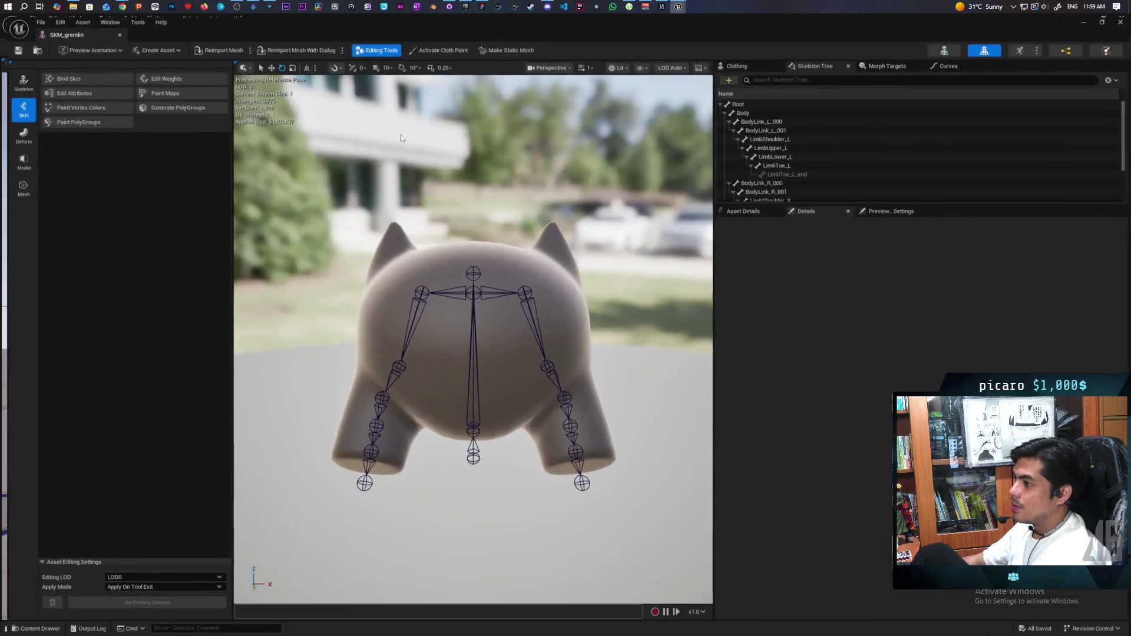
left_click(17, 79)
left_click(81, 74)
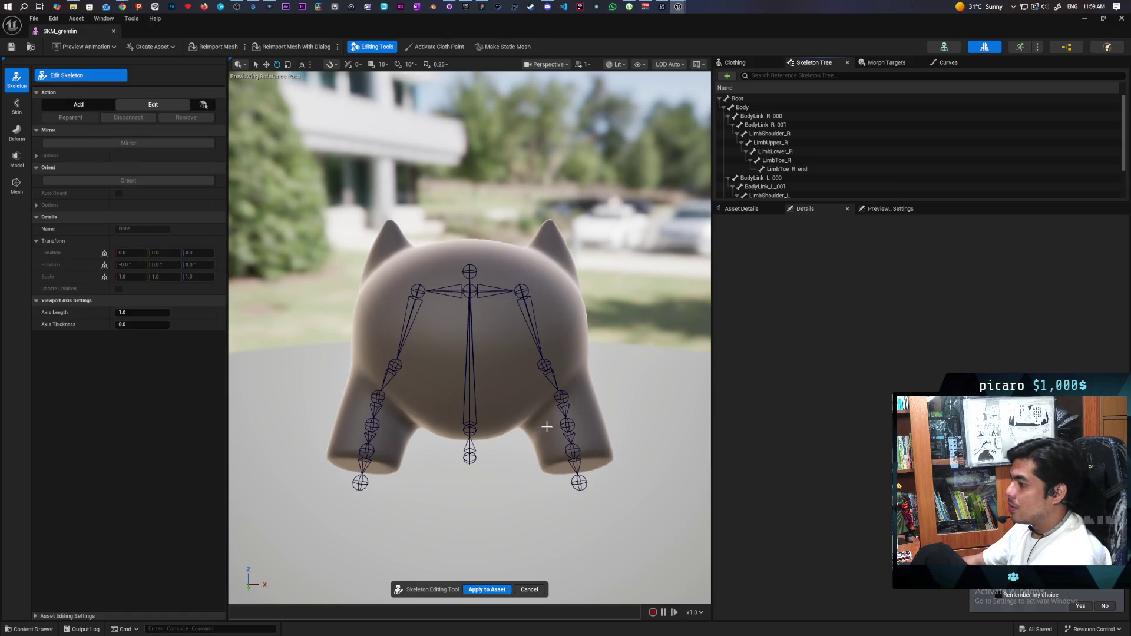
scroll(761, 194, "down", 3)
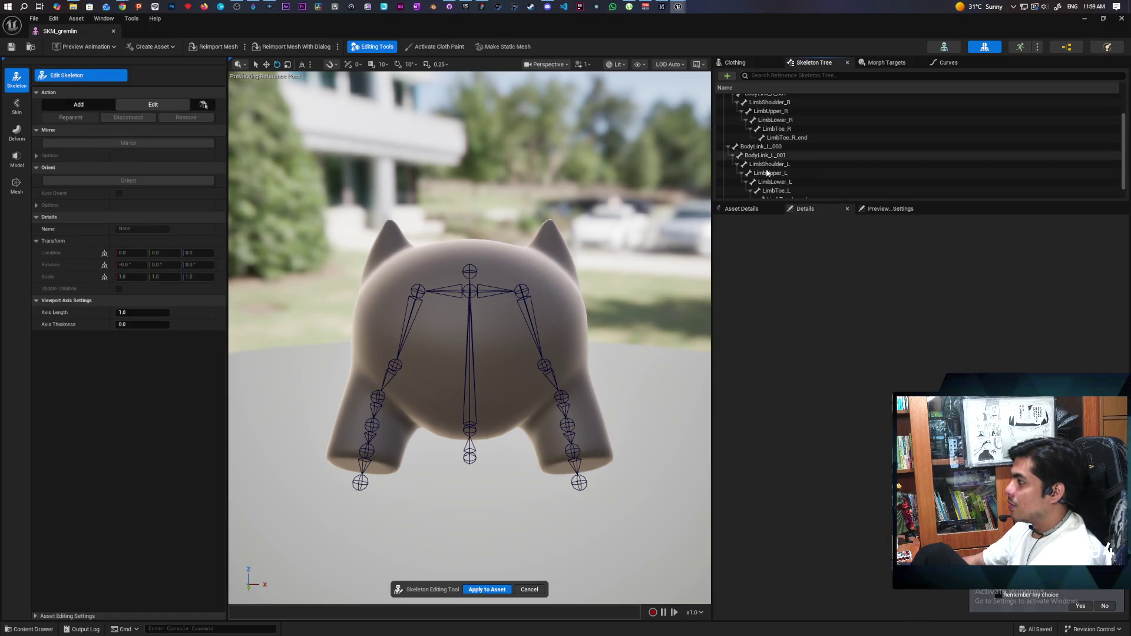
left_click(757, 195)
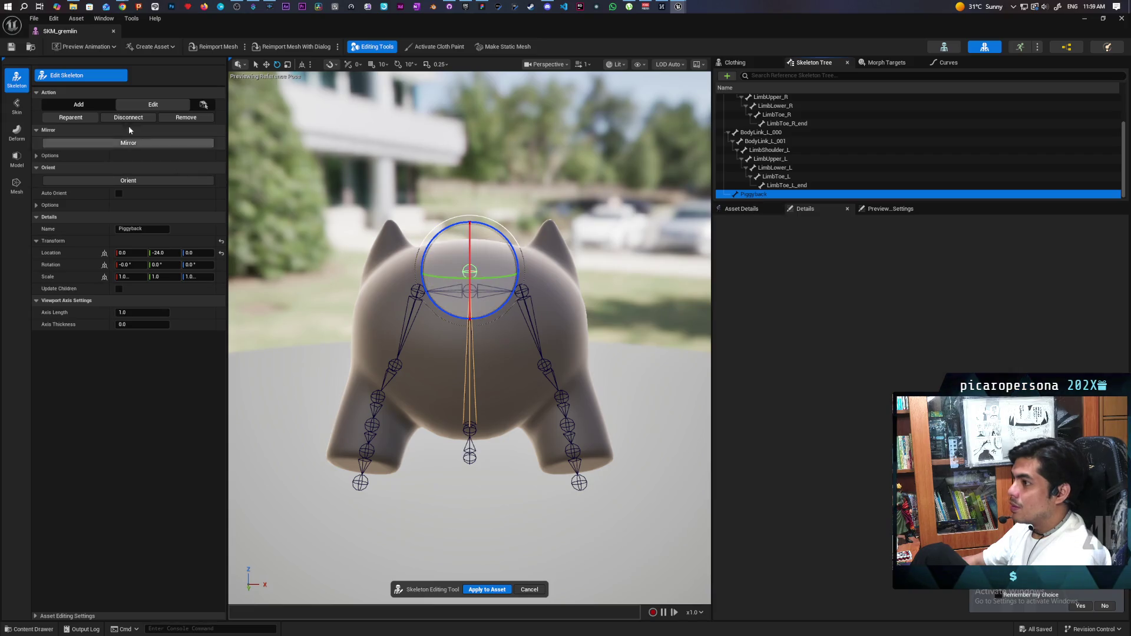
Add a child bone under Piggyback at Location Y -24 and name it Piggyback2.
left_click(87, 107)
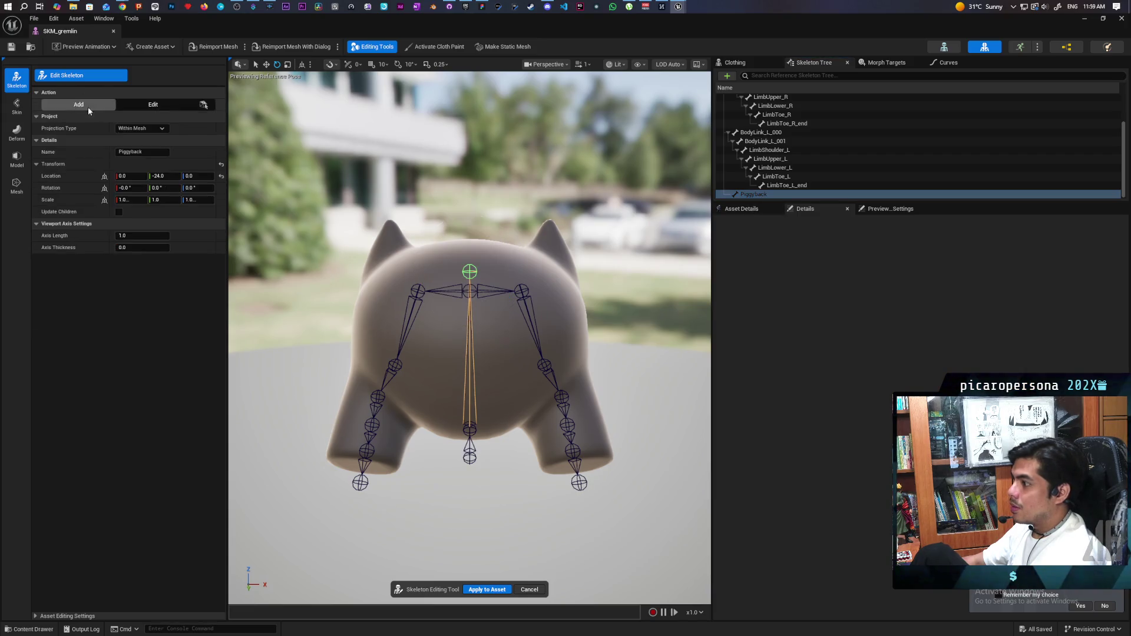
left_click(466, 133)
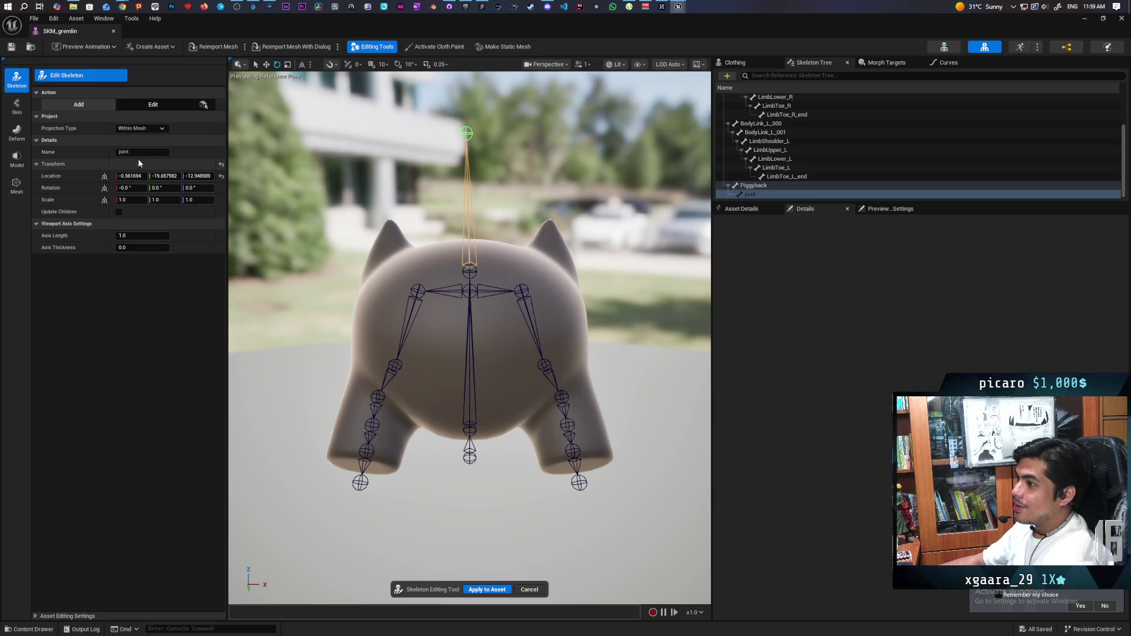
left_click(220, 176)
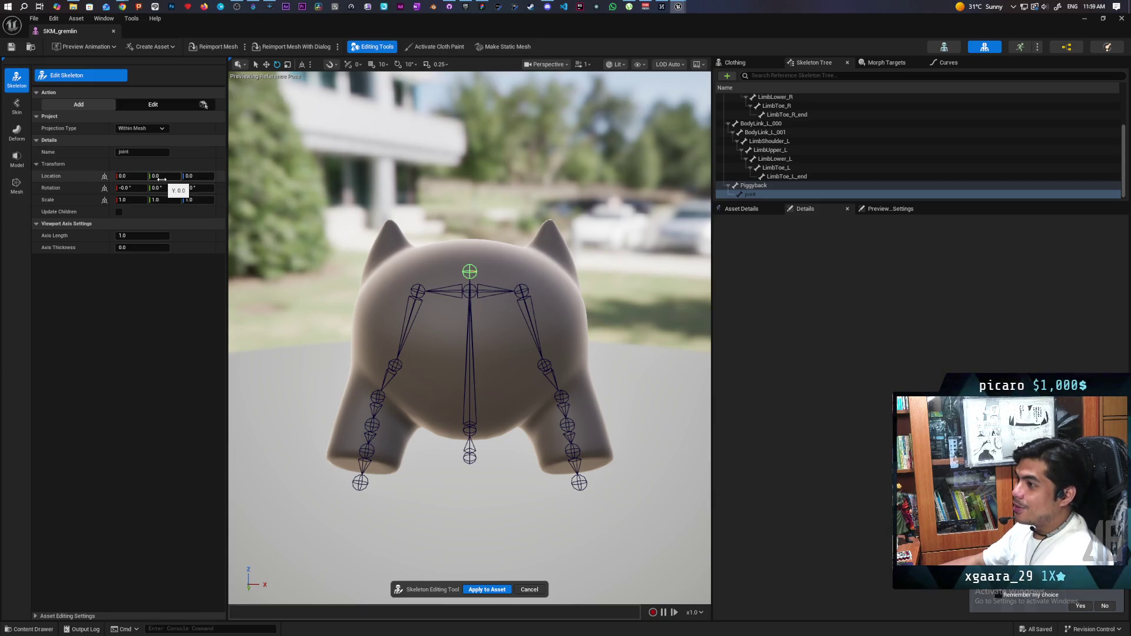
type("4")
key("Return")
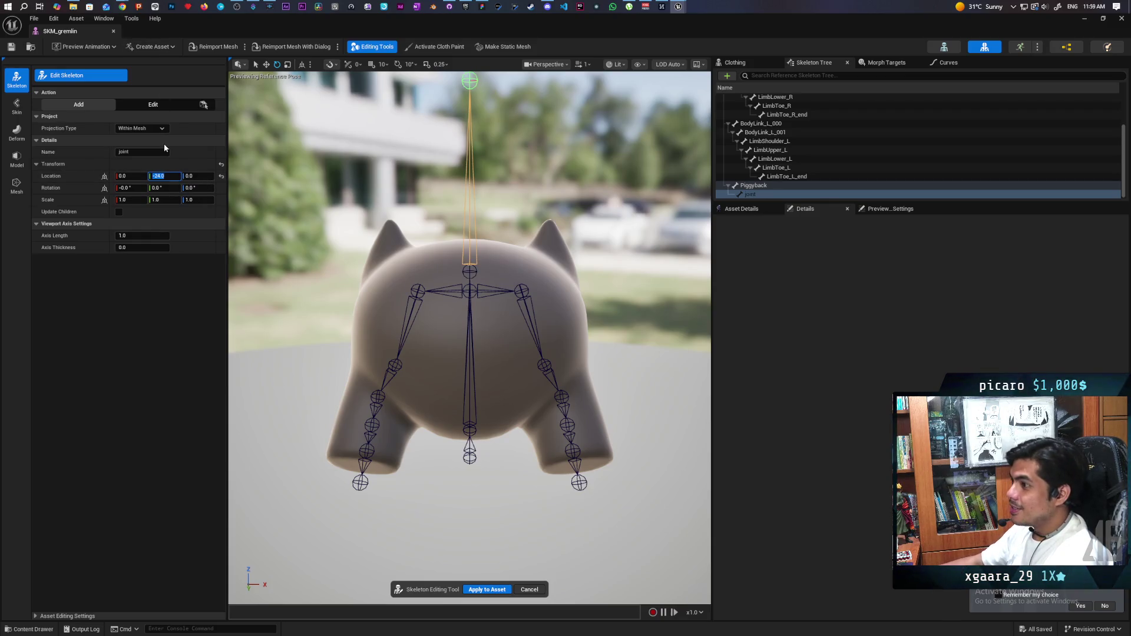
type("P")
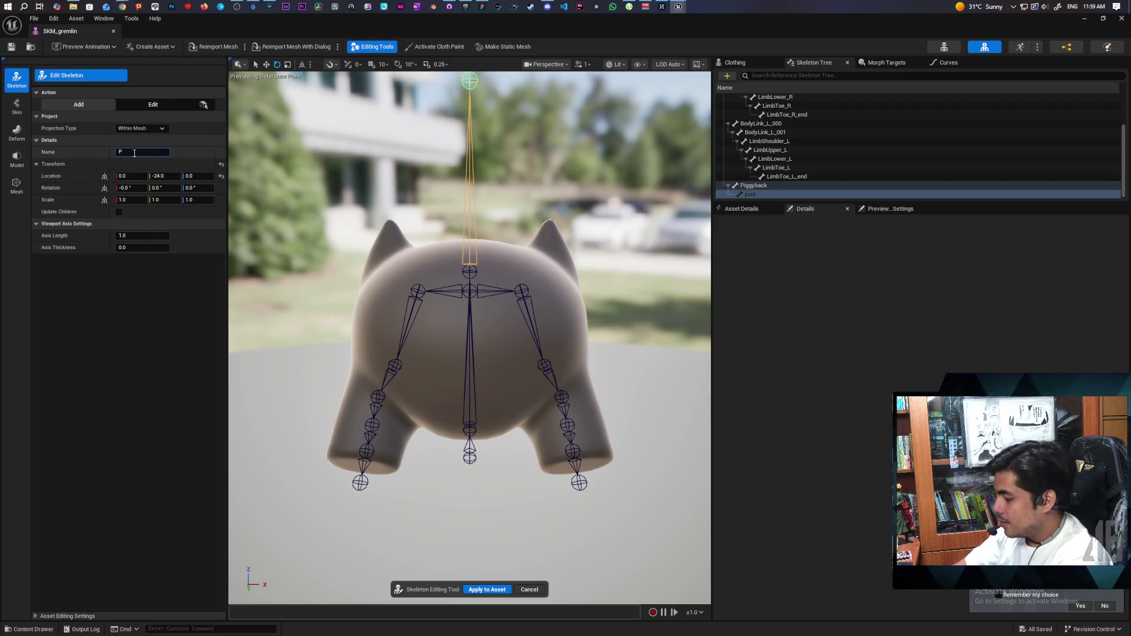
type("ack2")
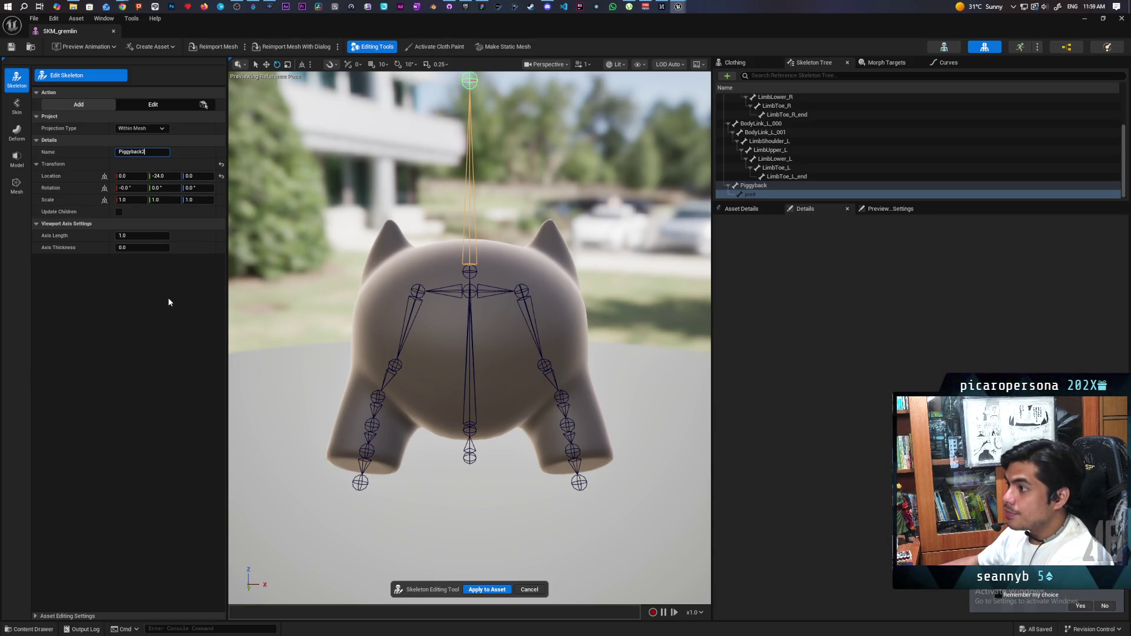
key("Return")
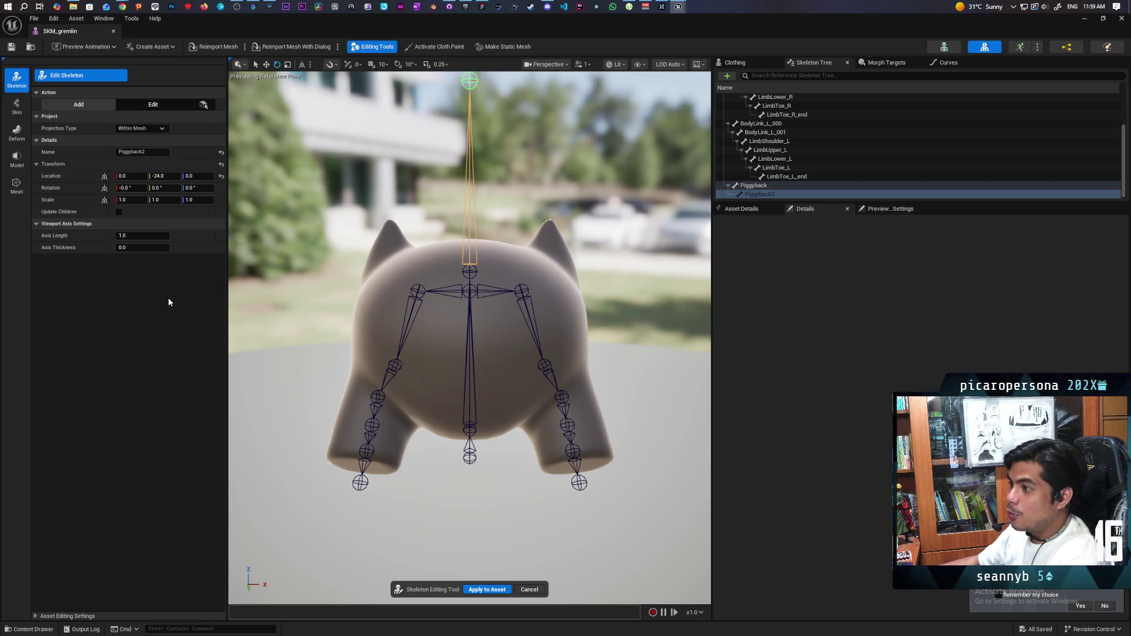
Add bone Piggyback3 under Piggyback2 at Location Y -24, then Apply to Asset and save SKM_gremlin.
scroll(451, 200, "down", 5)
scroll(472, 253, "up", 3)
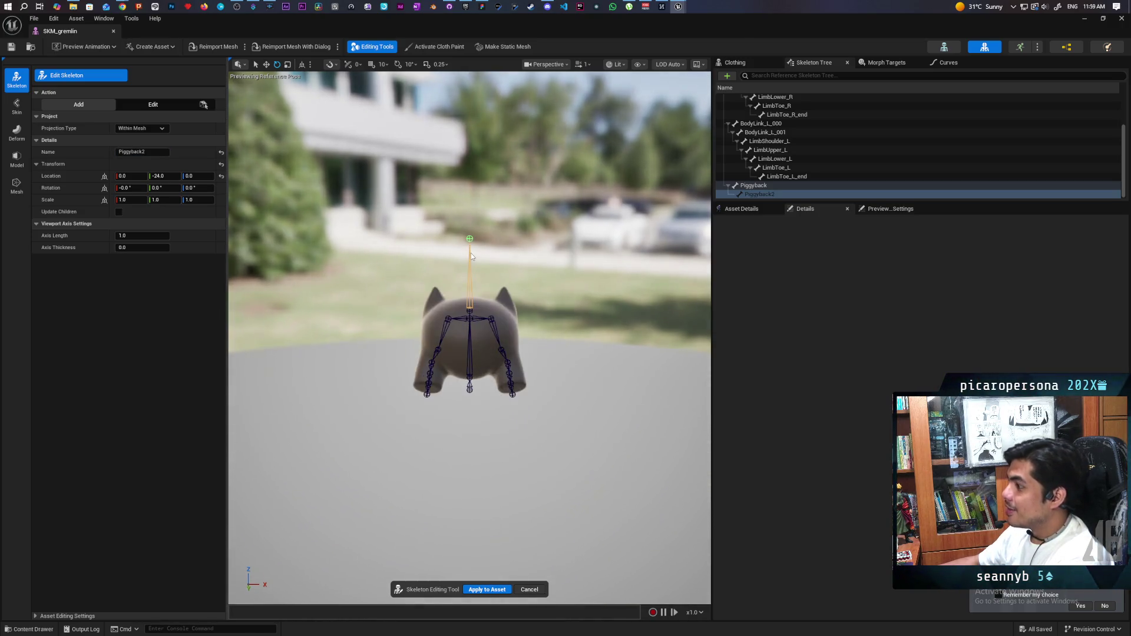
key("ctrl+n")
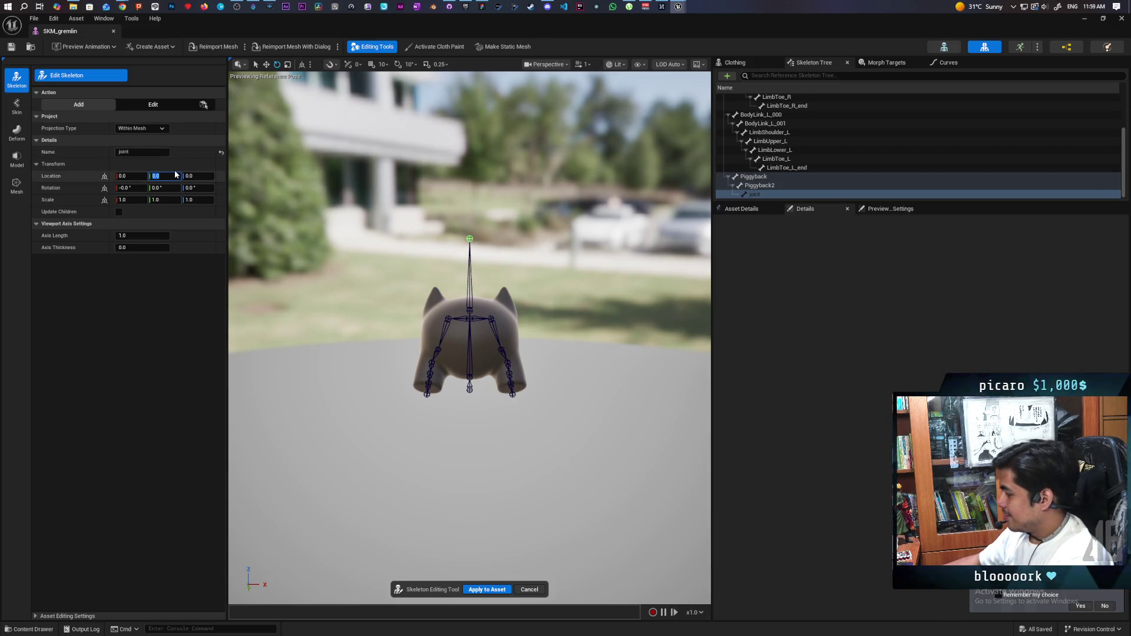
type("-24")
key("Return")
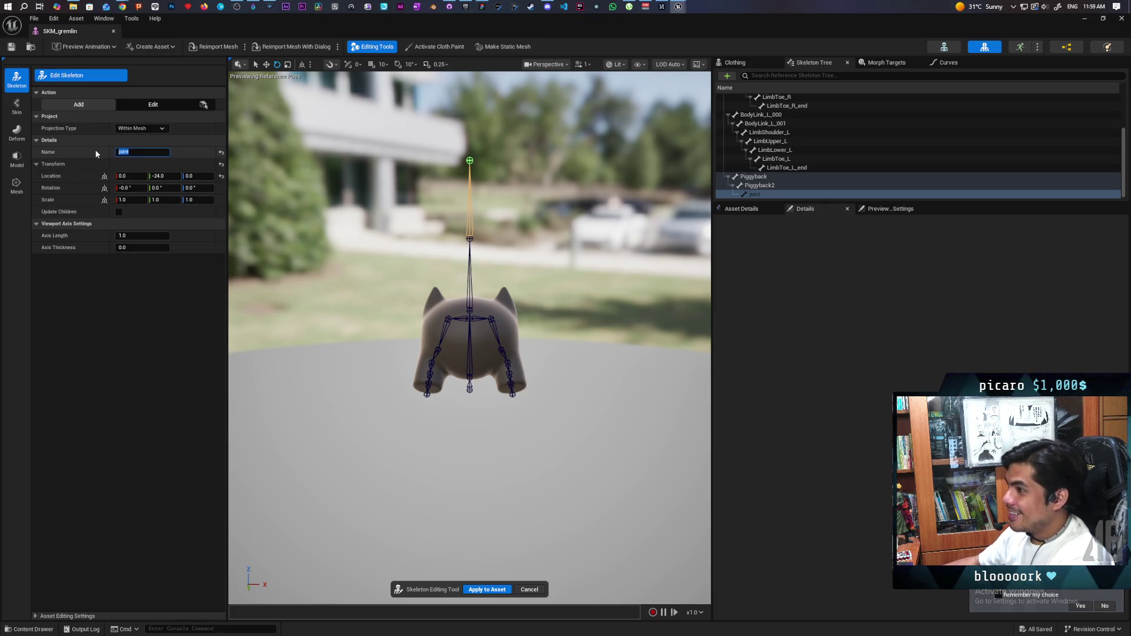
type("yback3")
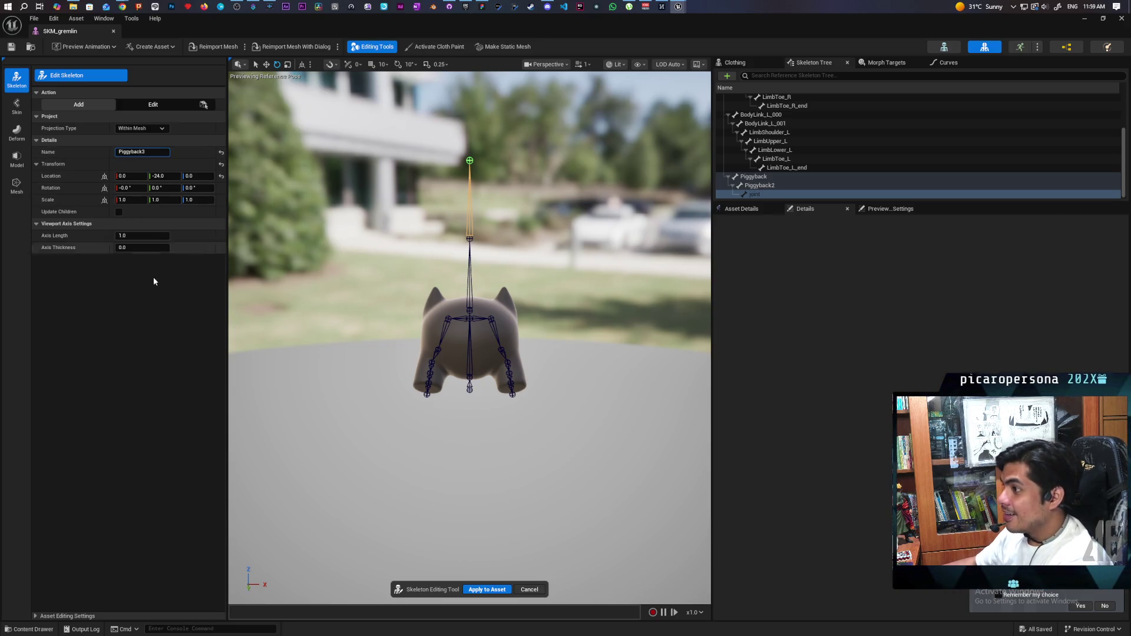
key("Return")
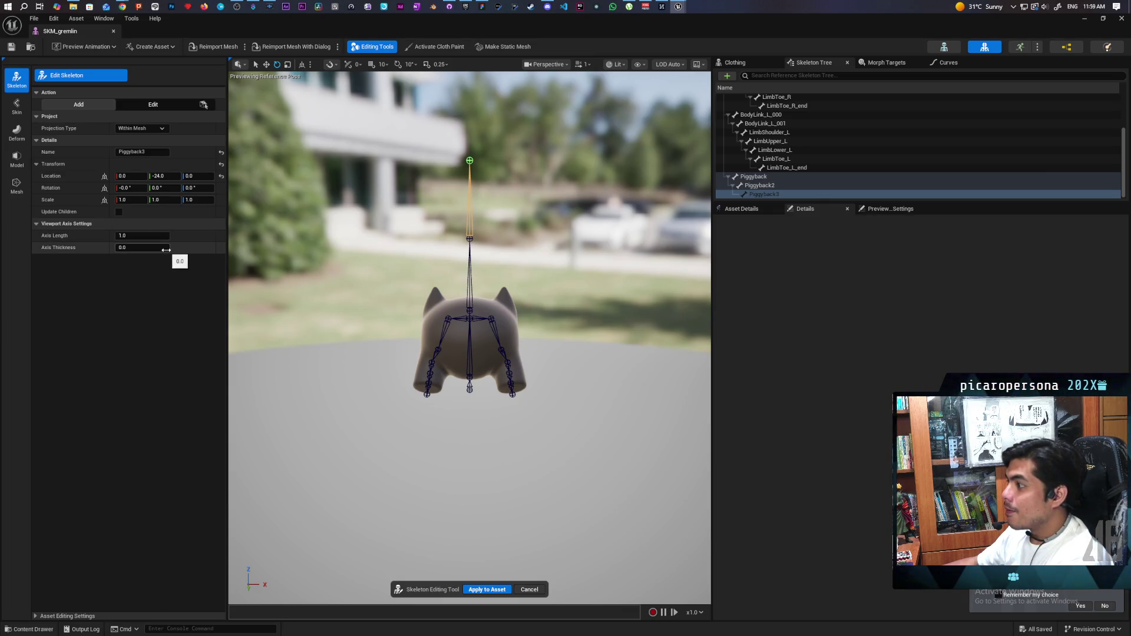
left_click(500, 590)
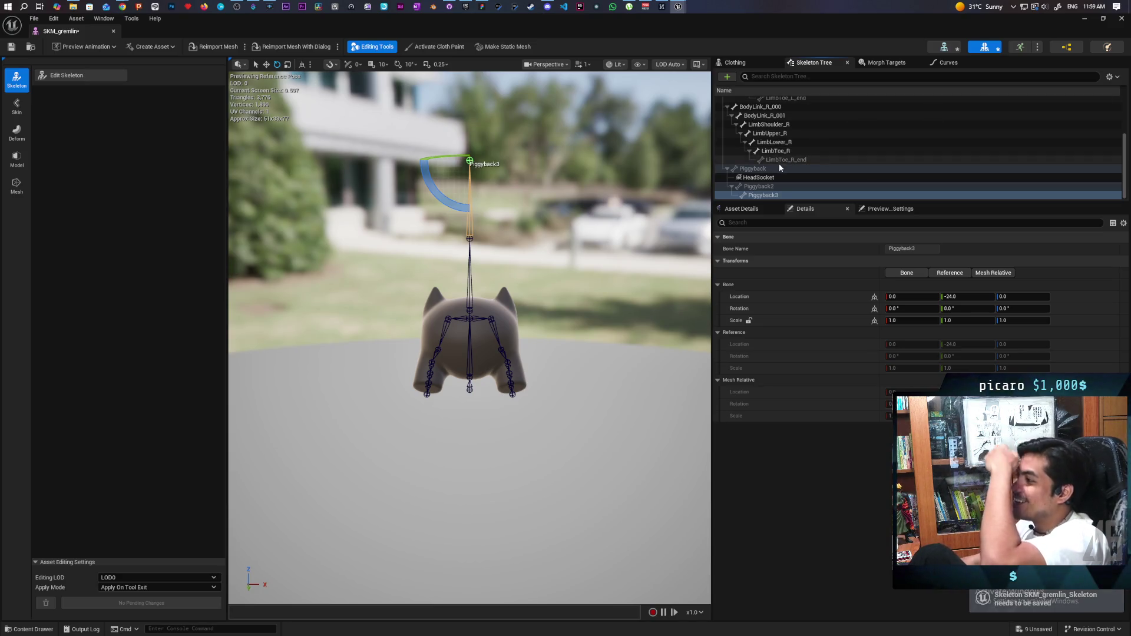
left_click(12, 50)
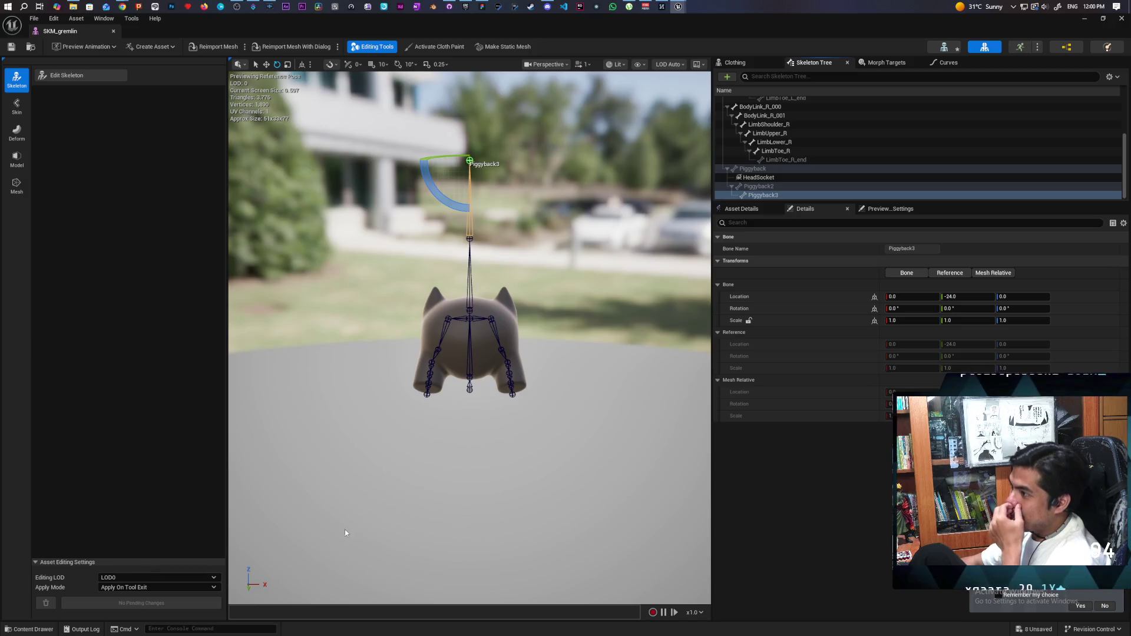
Play-test the level, walking the gremlin past the blue cubes, then browse to the Oni Anims folder.
left_click(1084, 19)
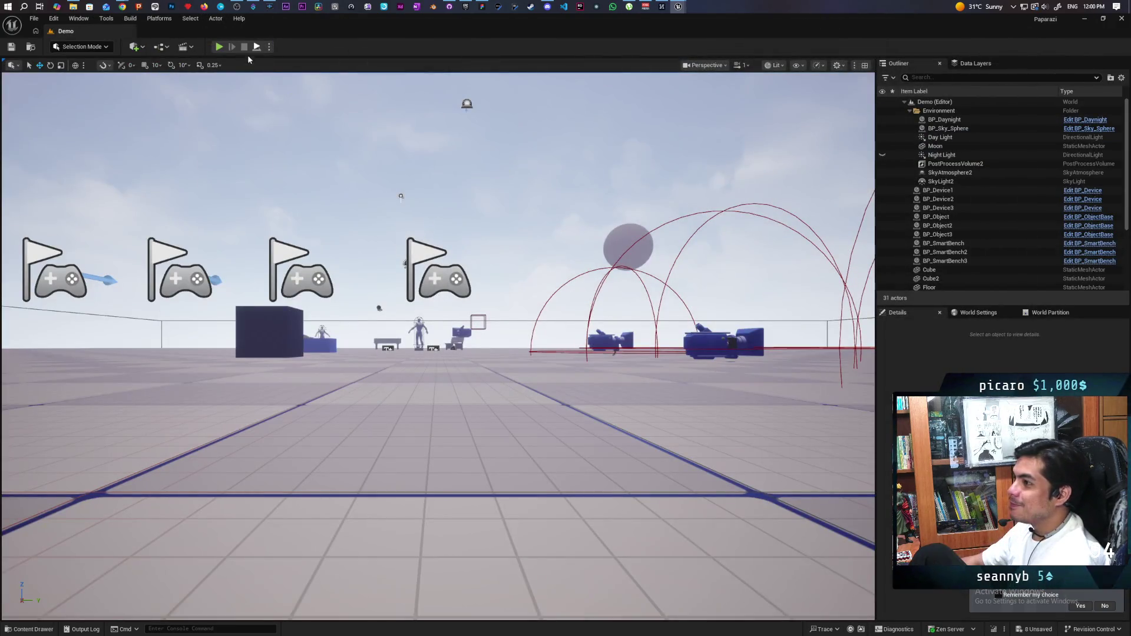
key("alt+p")
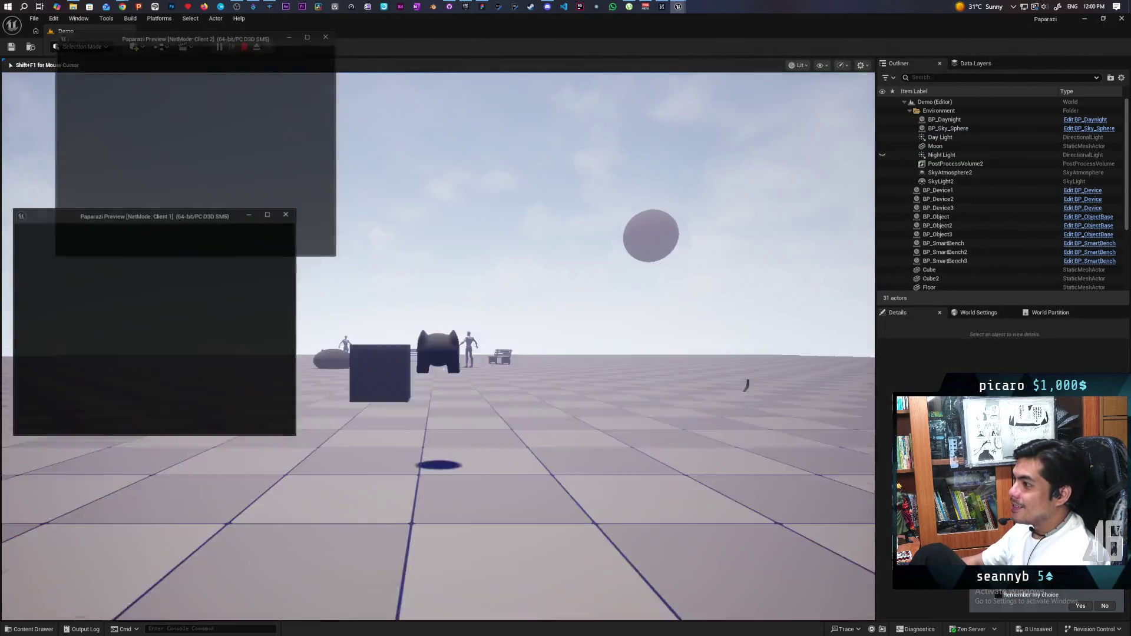
key("alt+Tab")
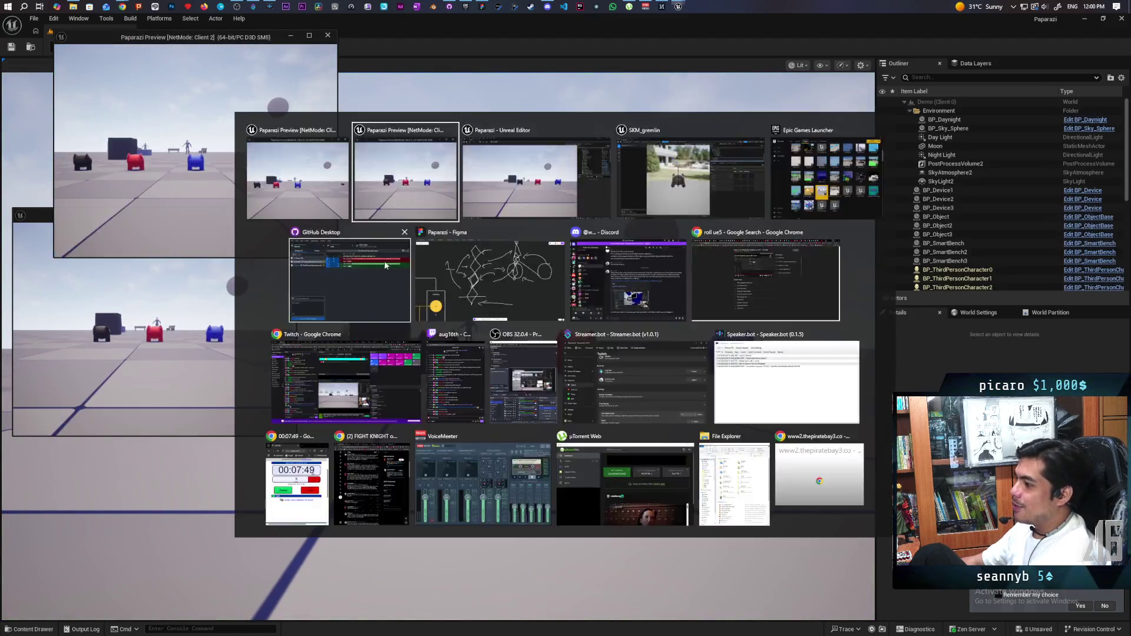
key("w")
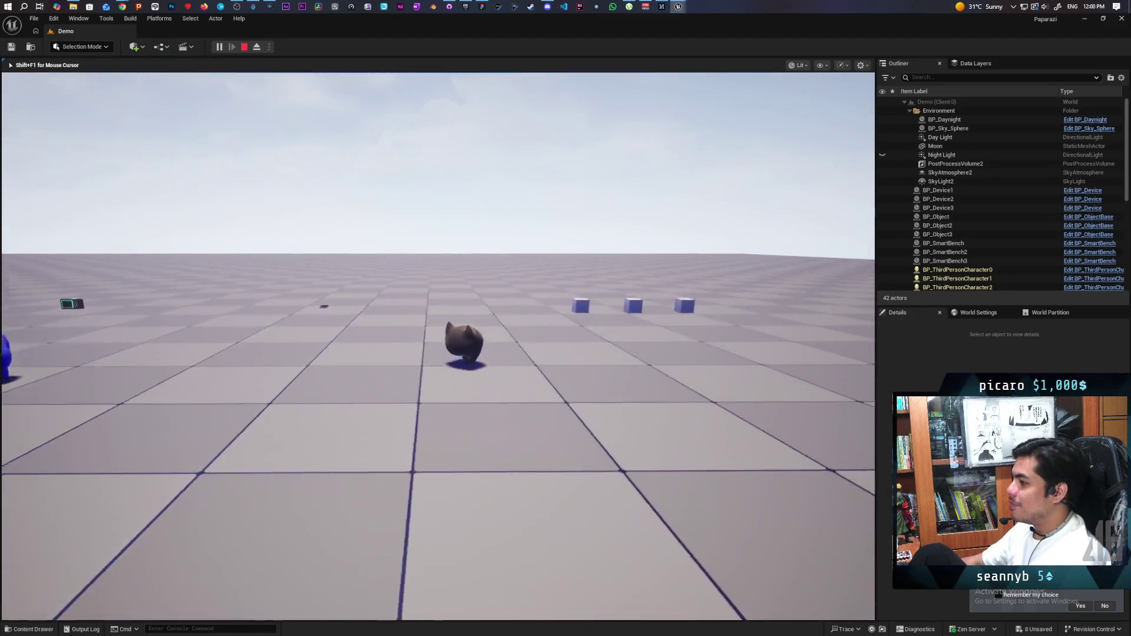
key("a")
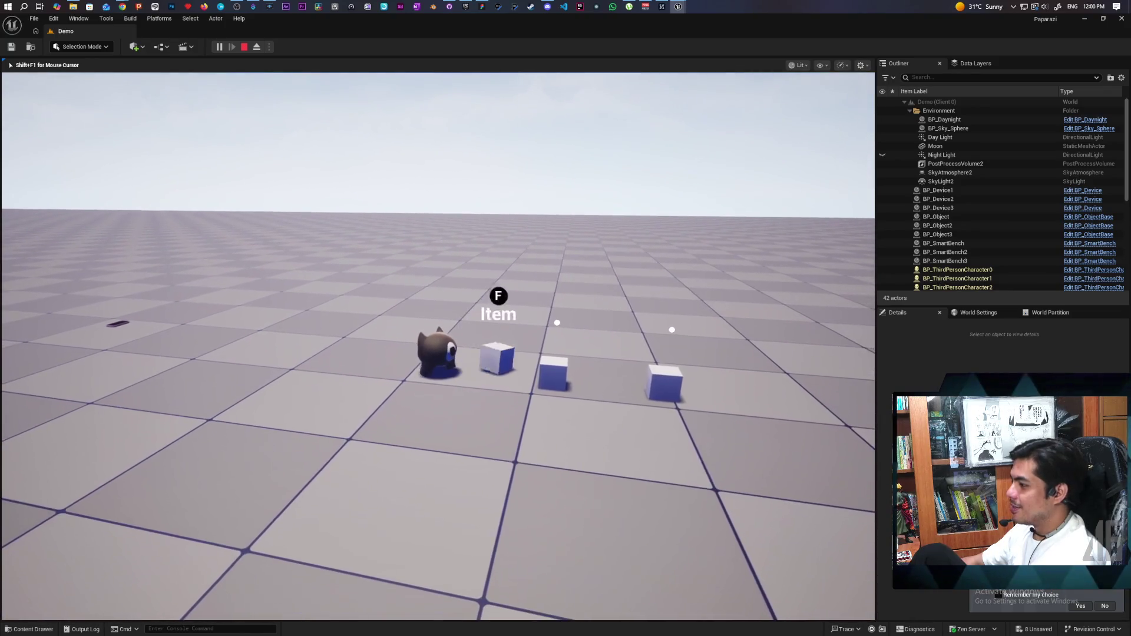
key("w")
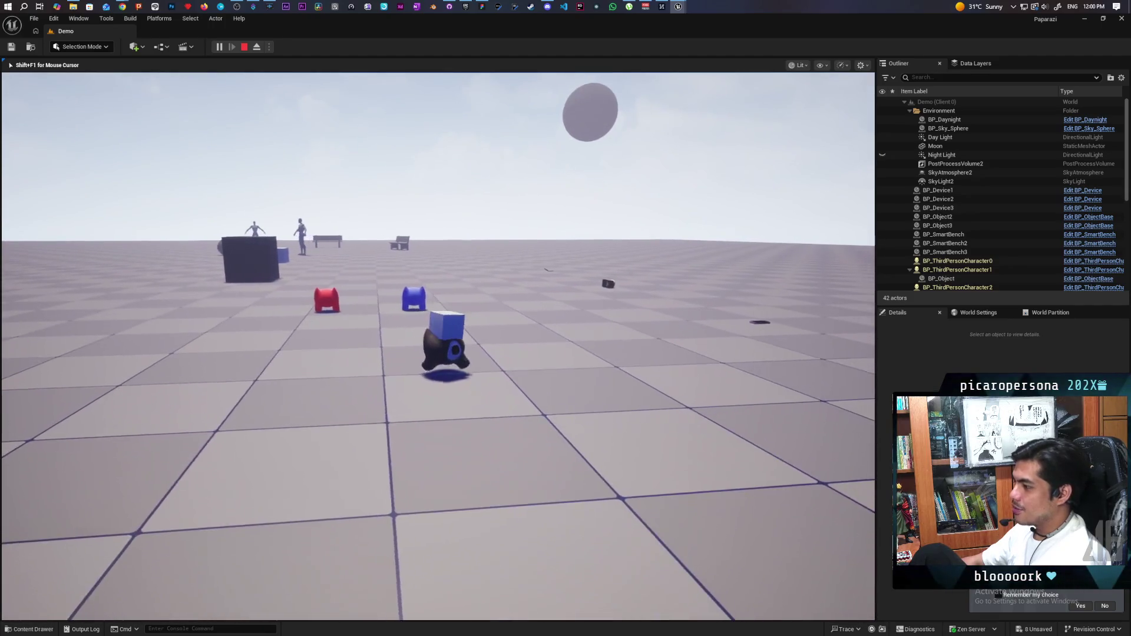
key("Escape")
left_click(45, 629)
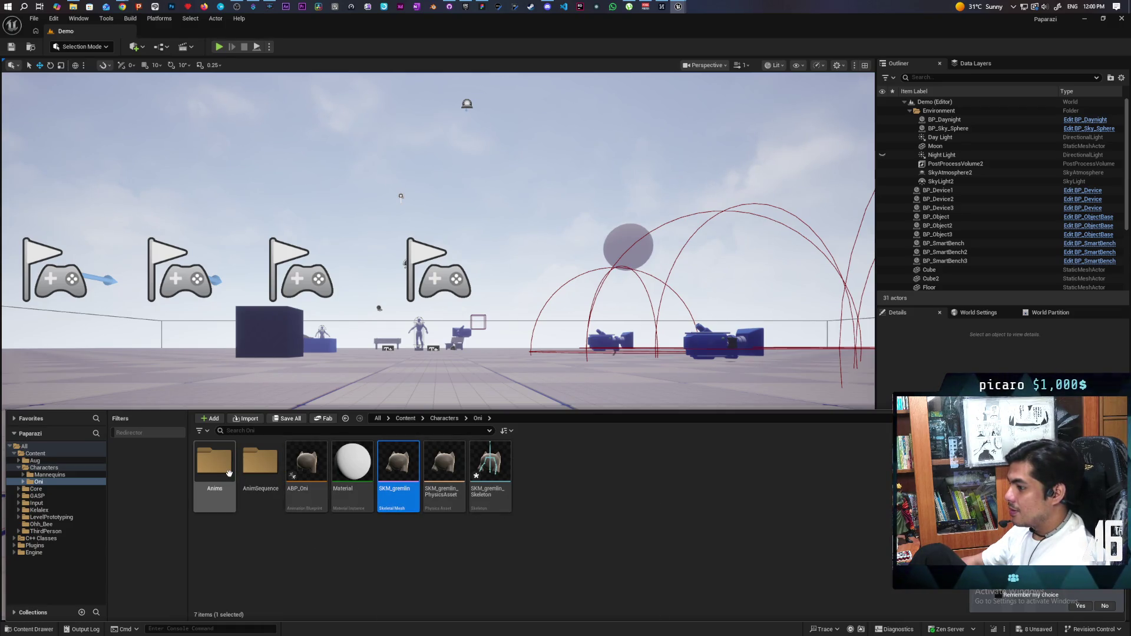
double_click(214, 463)
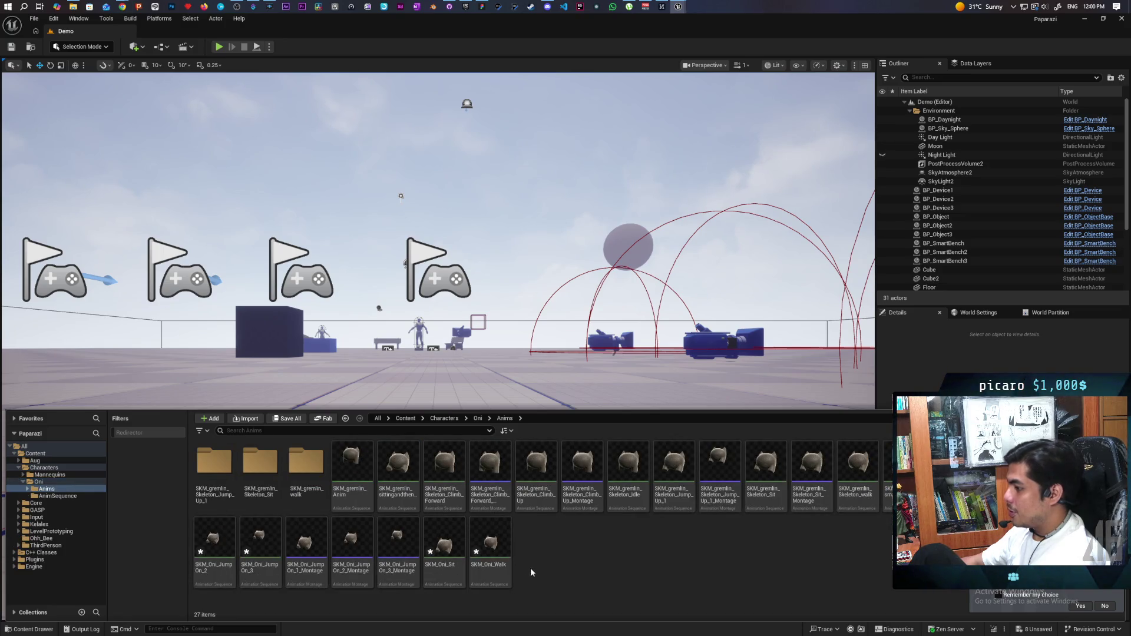
Open and save SKM_Oni_Walk, stop playback, and copy the Piggyback track.
double_click(493, 539)
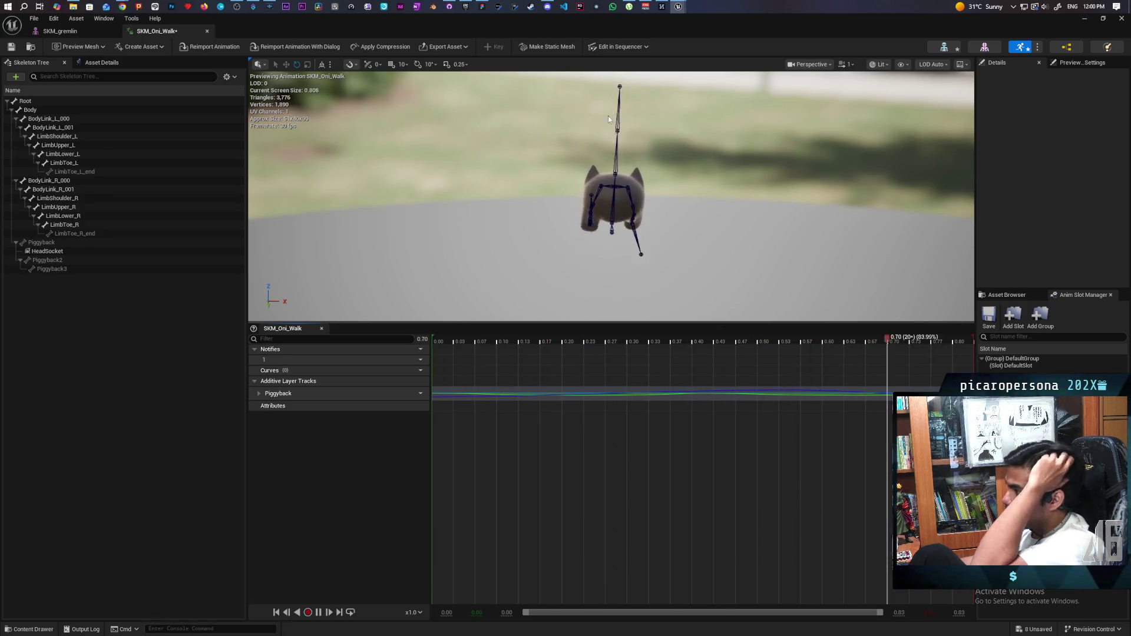
left_click(11, 47)
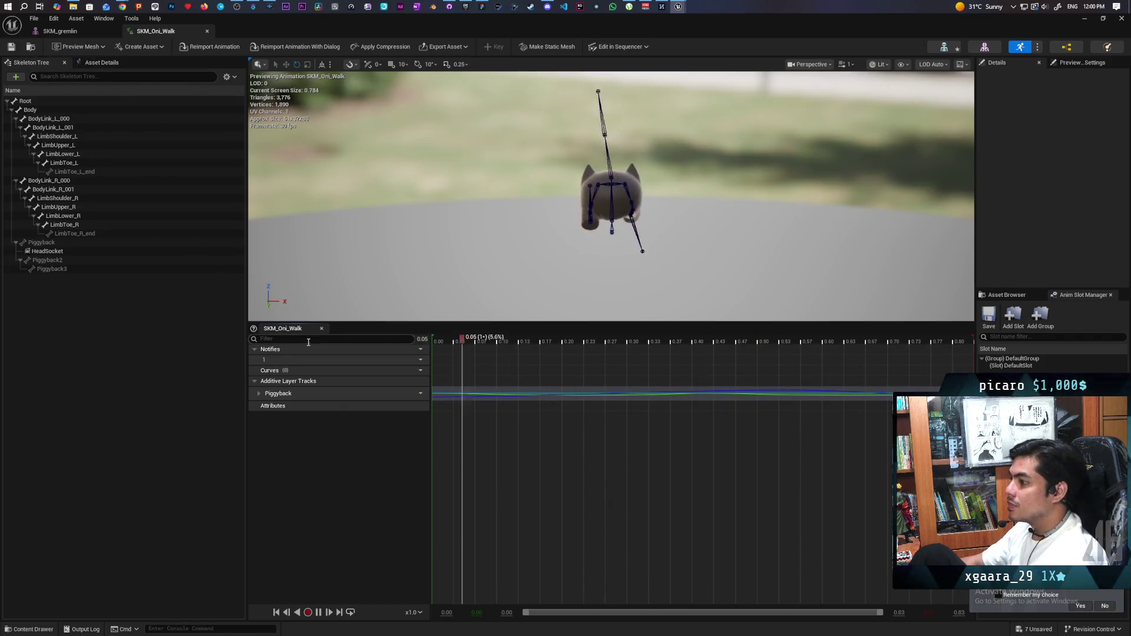
key("space")
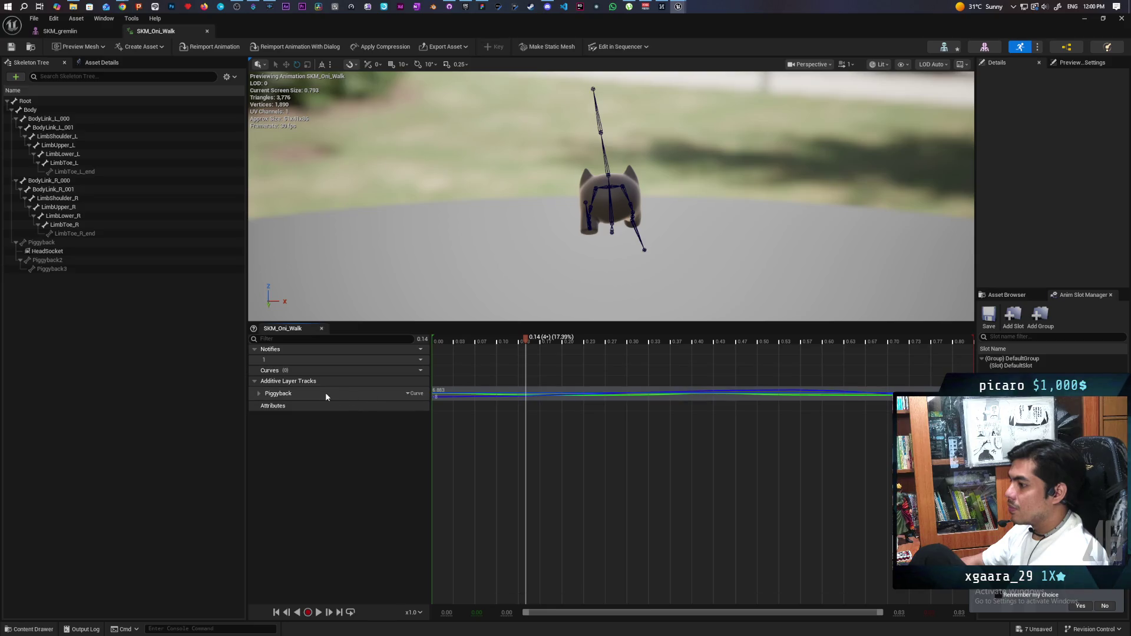
right_click(327, 396)
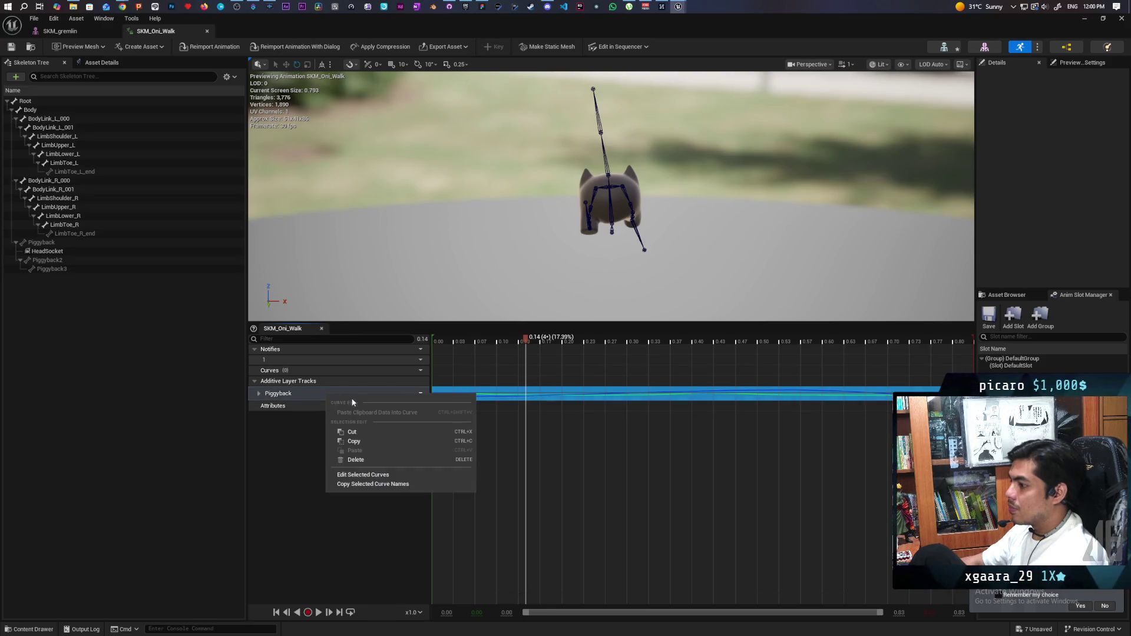
left_click(383, 442)
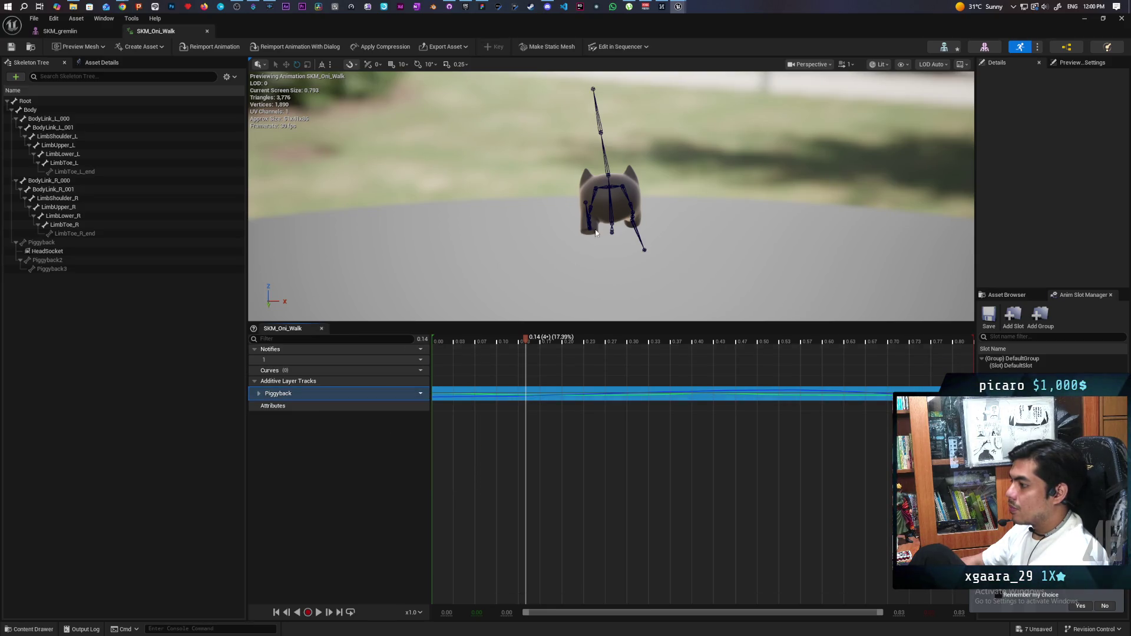
Key the Piggyback and Piggyback2 bones so a Piggyback2 additive track appears.
left_click(605, 167)
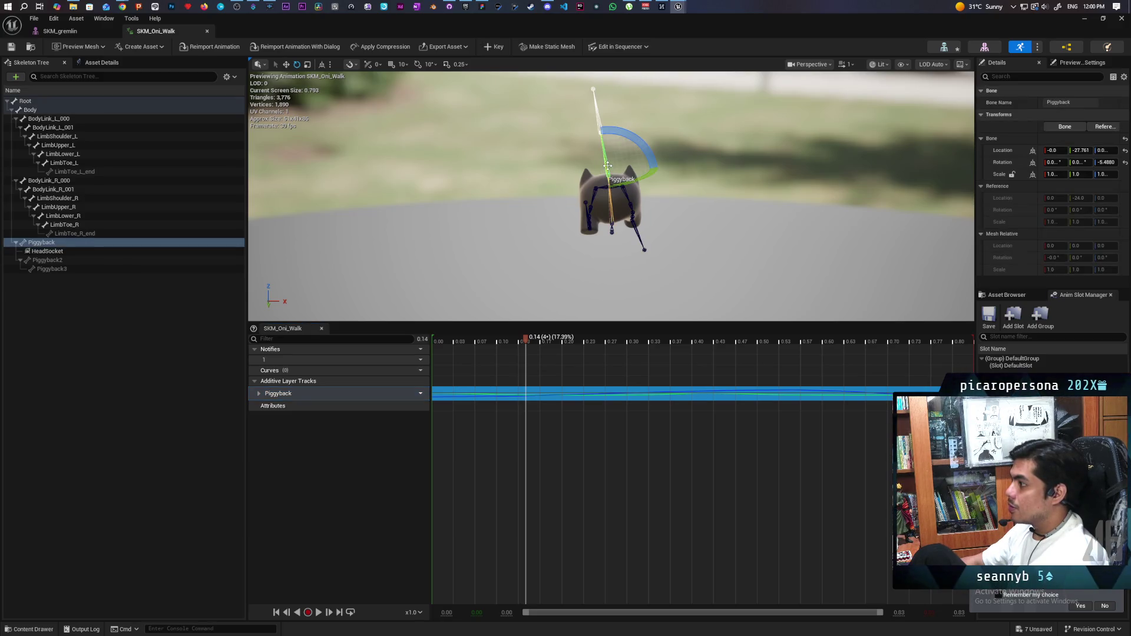
left_click(495, 48)
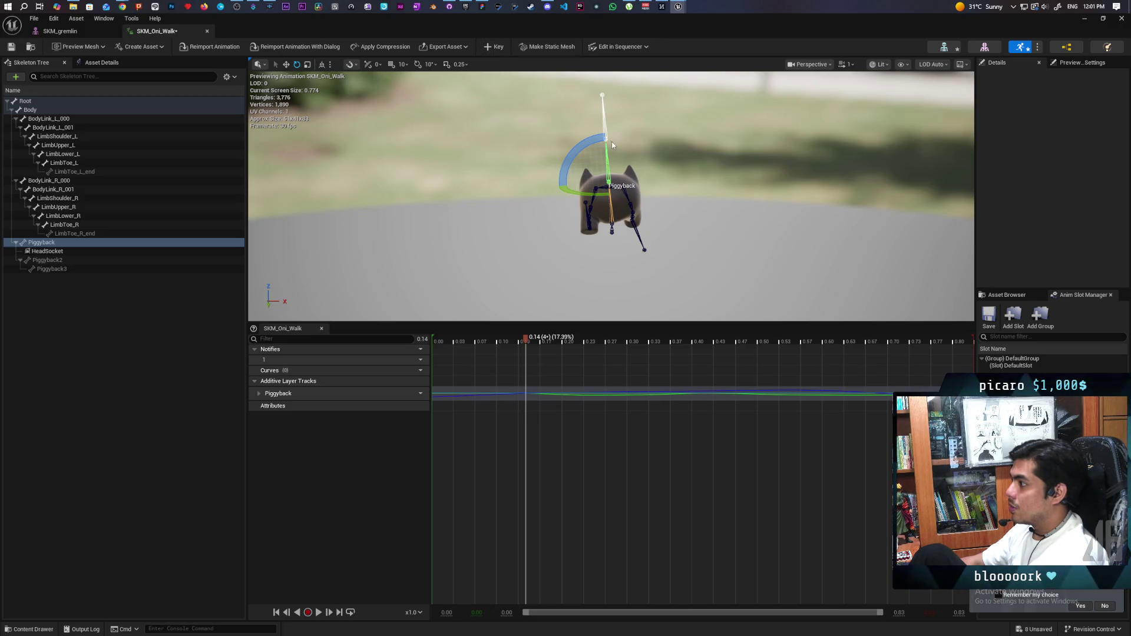
key("Escape")
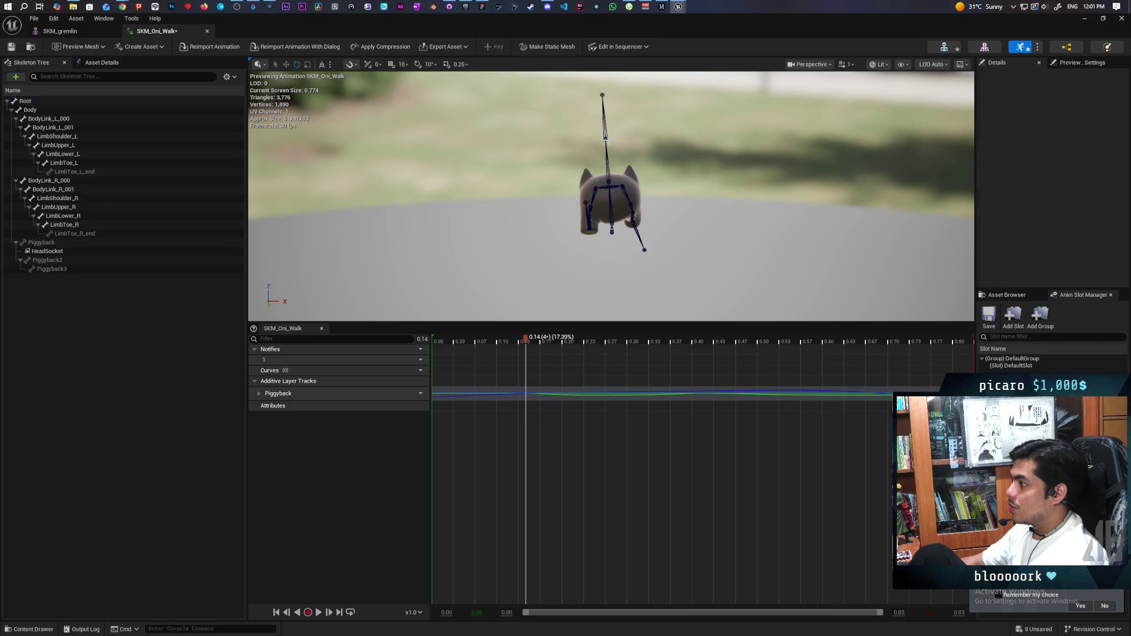
left_click(606, 140)
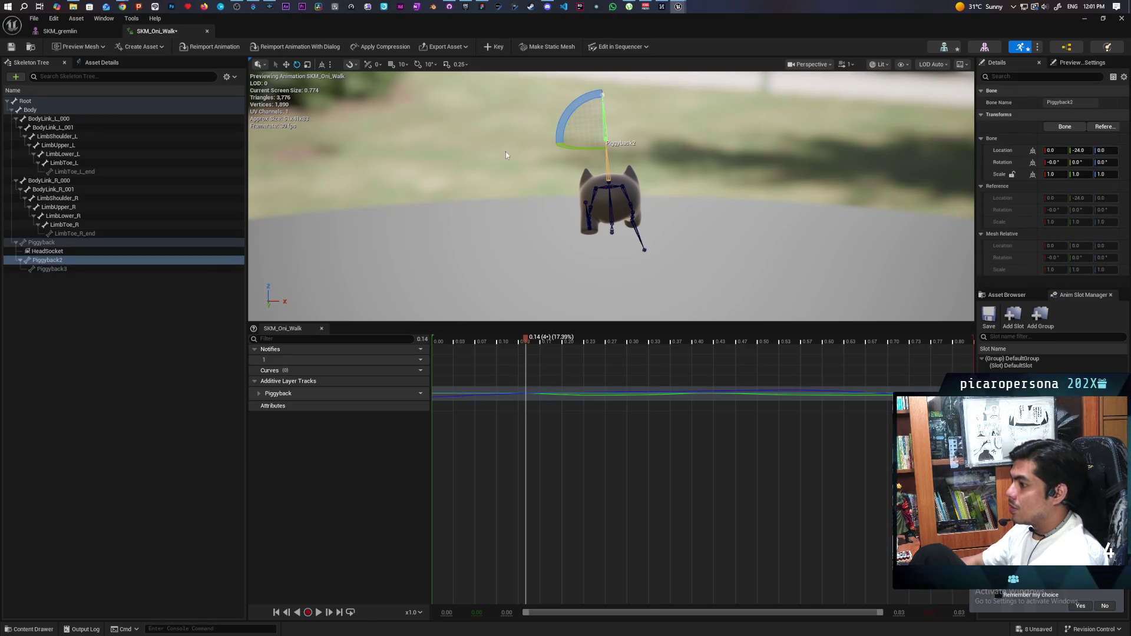
left_click(498, 49)
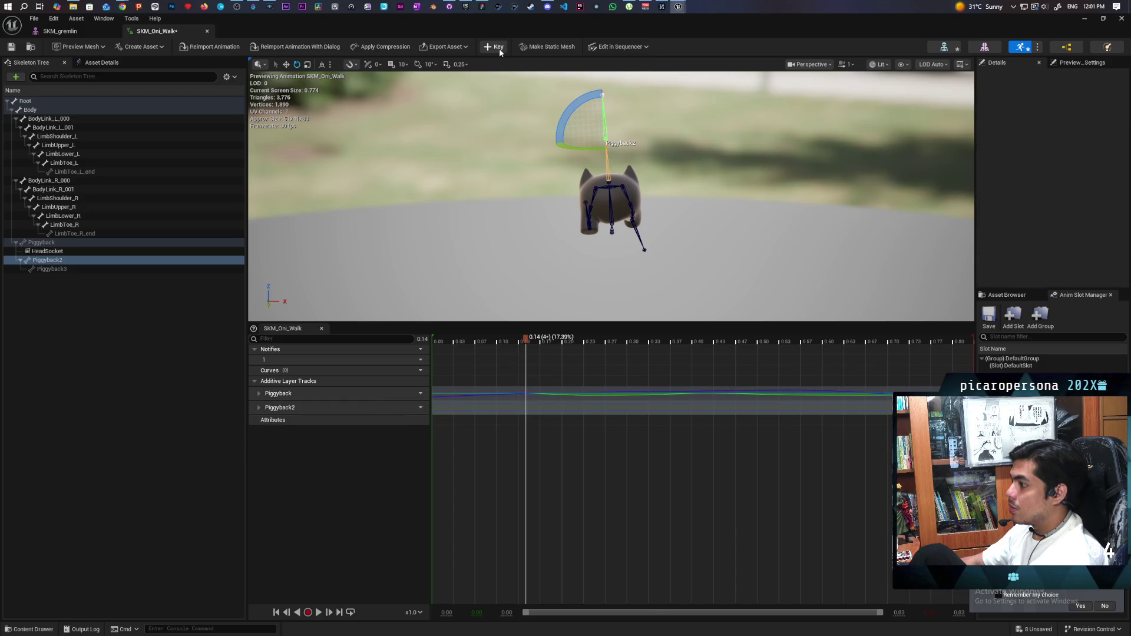
left_click(357, 407)
left_click(360, 453)
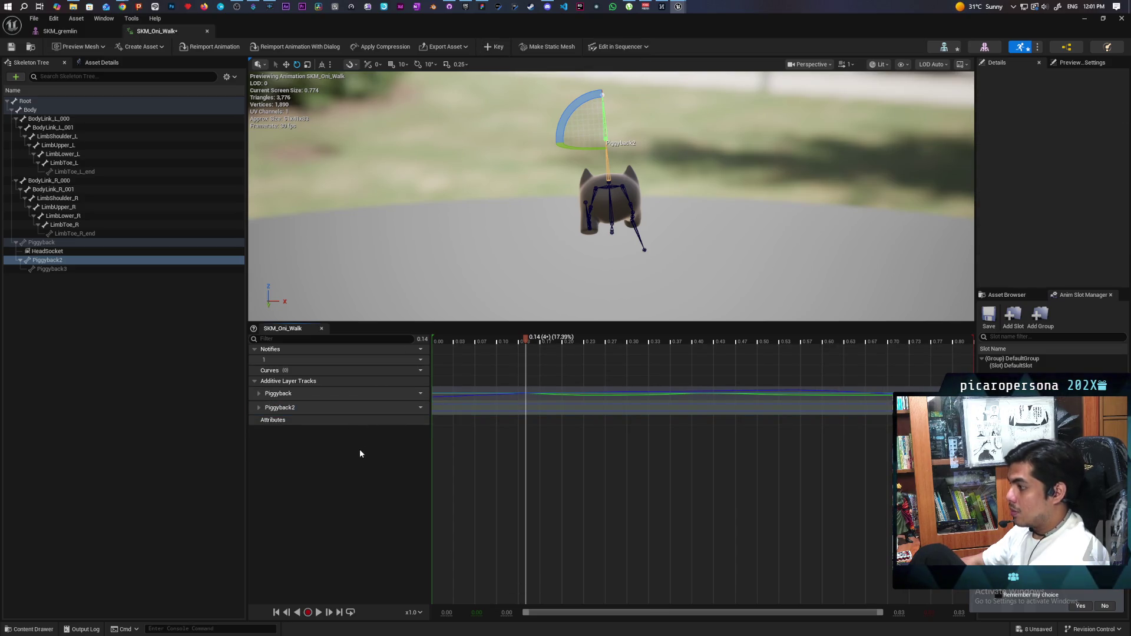
Expand both piggyback tracks, select their Translation and Rotation channels, and play then pause the preview.
left_click(260, 393)
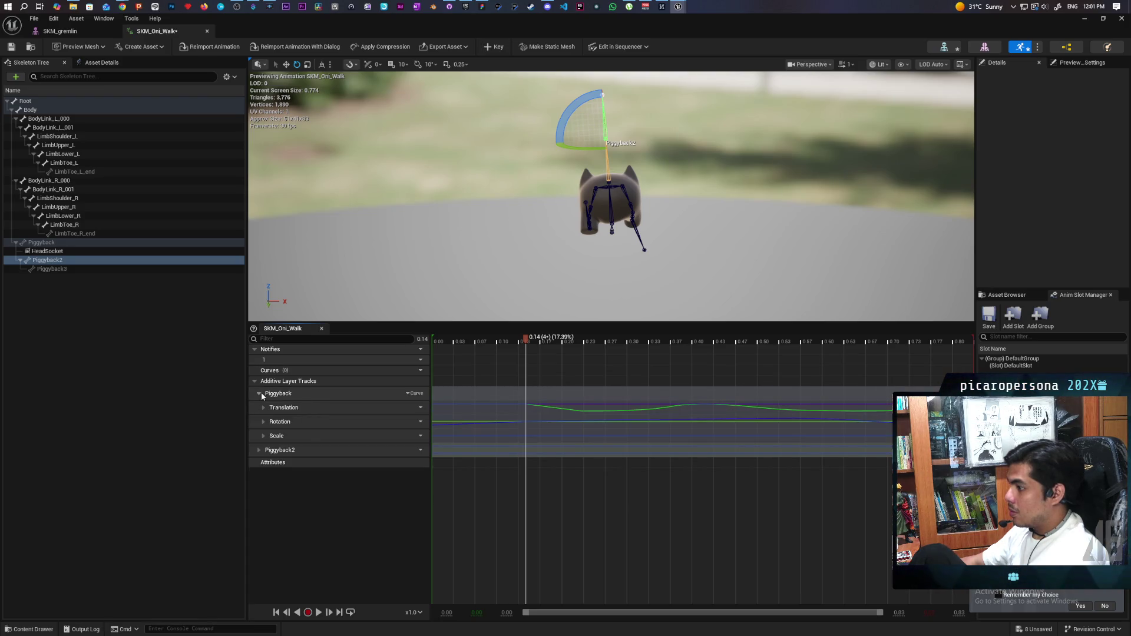
left_click(326, 412)
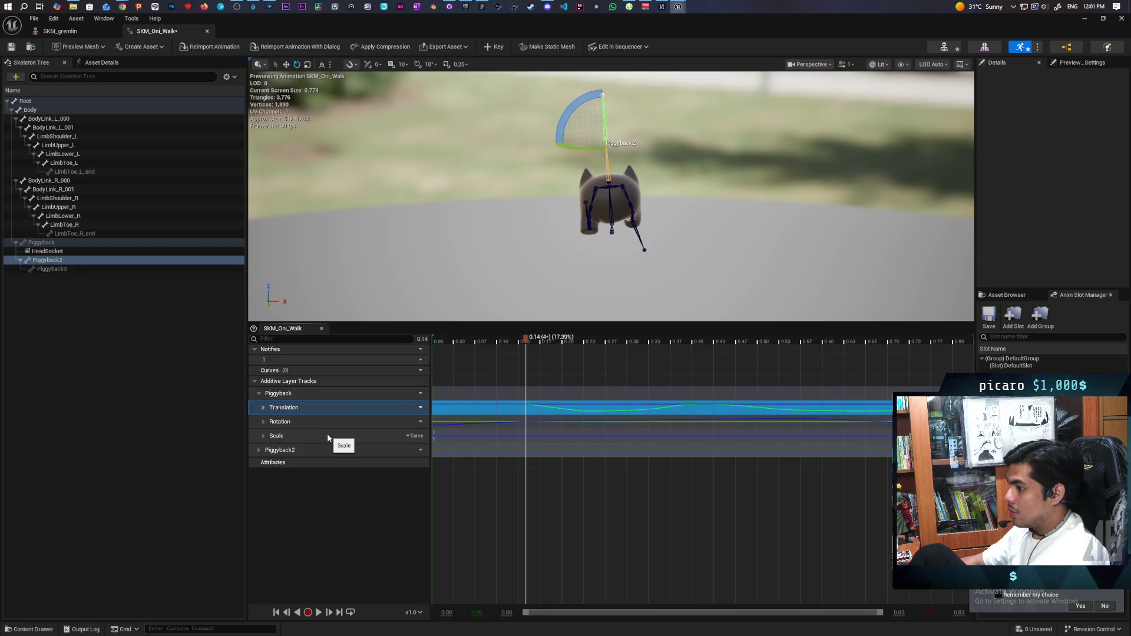
left_click(330, 420, "ctrl")
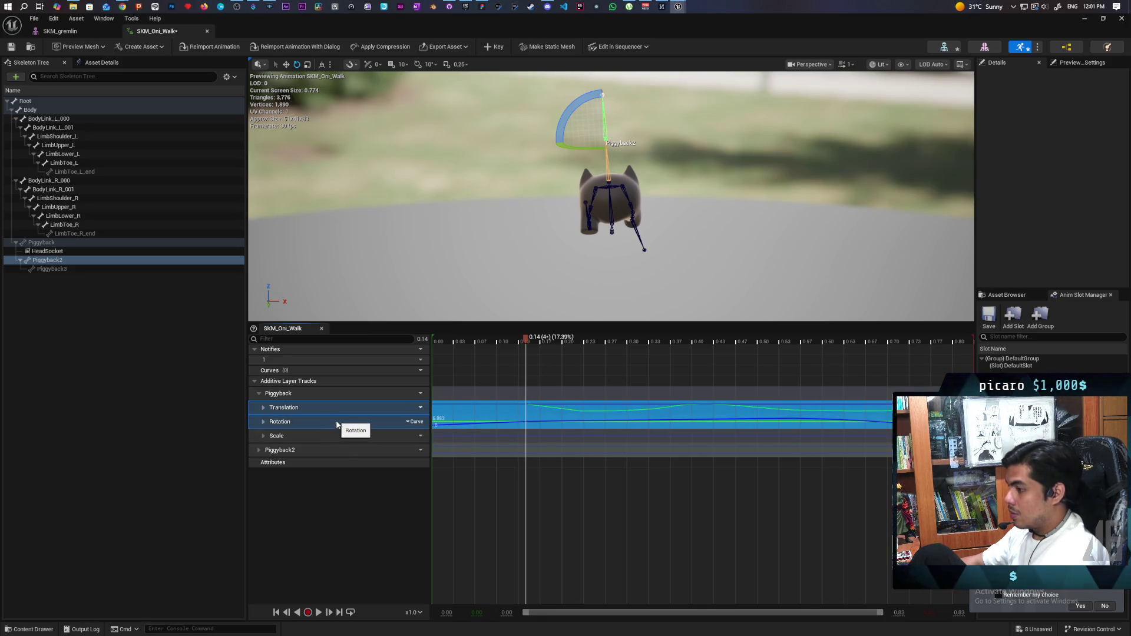
left_click(259, 450)
left_click(301, 464)
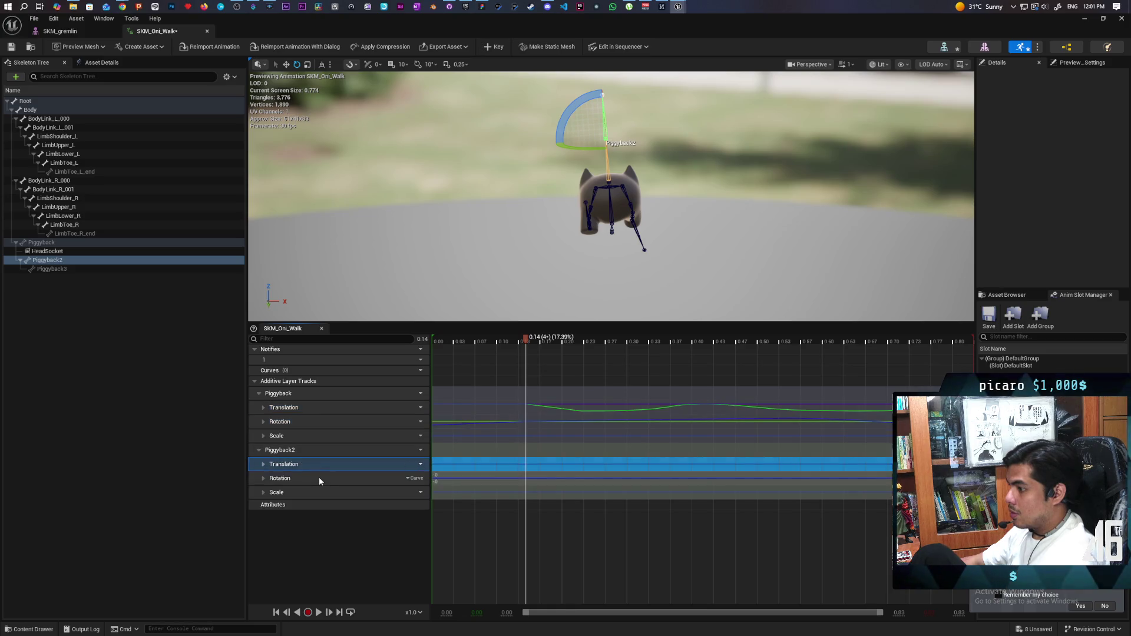
left_click(319, 477, "ctrl")
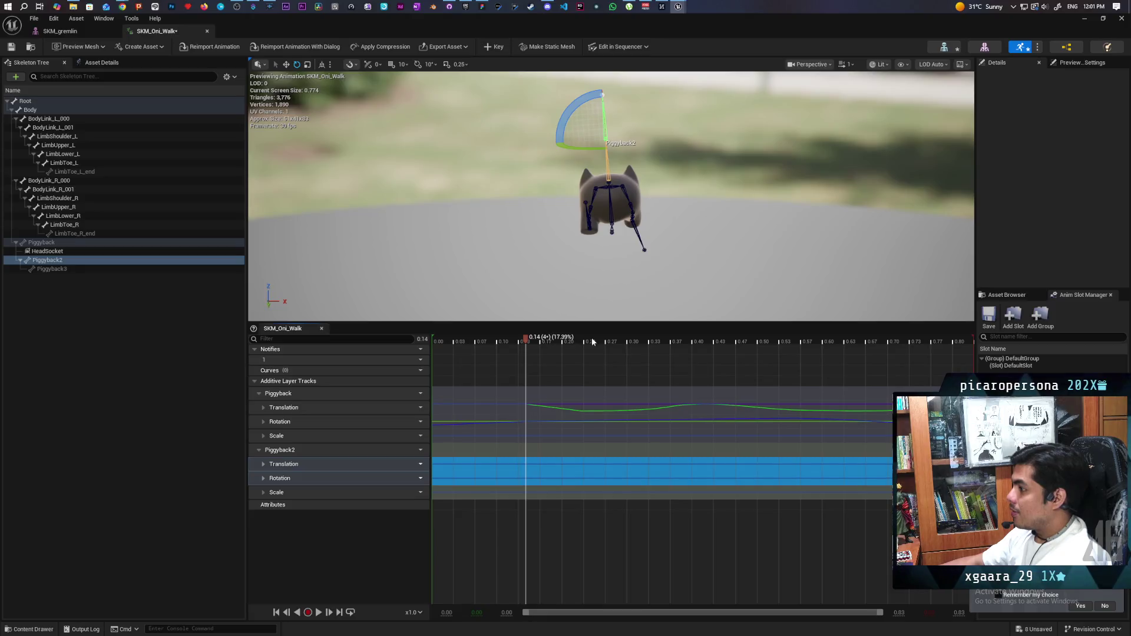
left_click(318, 612)
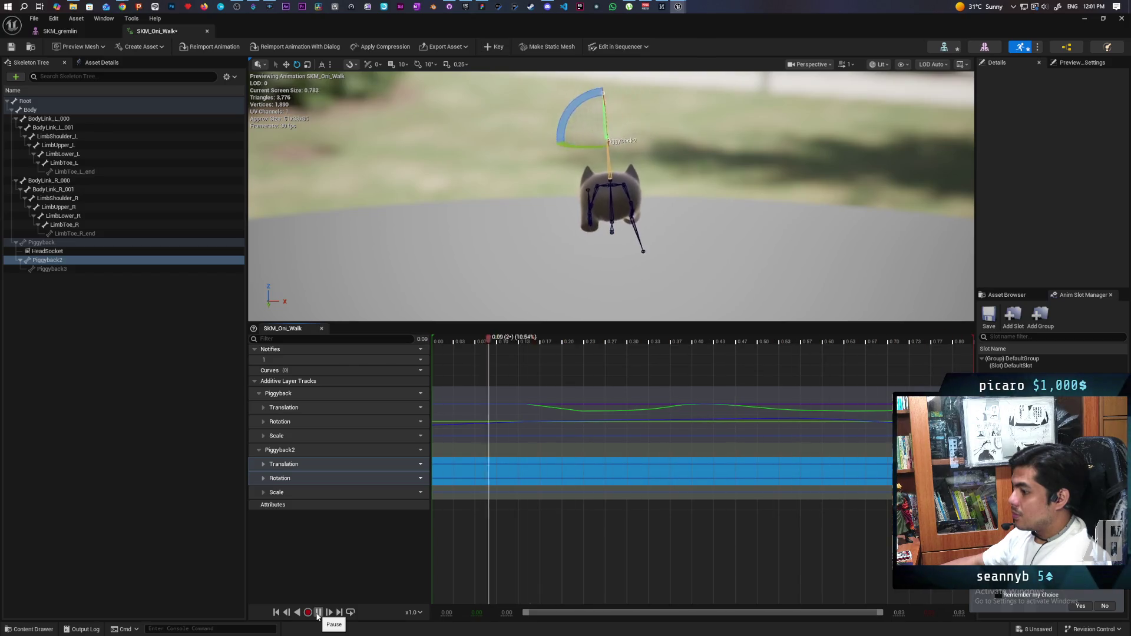
left_click(318, 613)
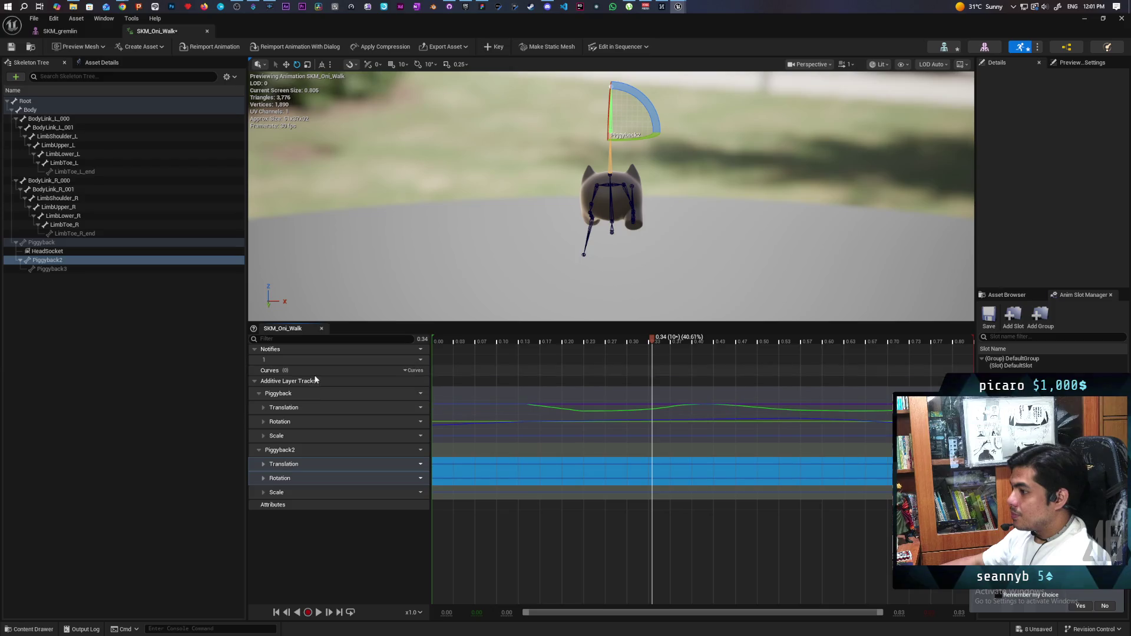
double_click(316, 395)
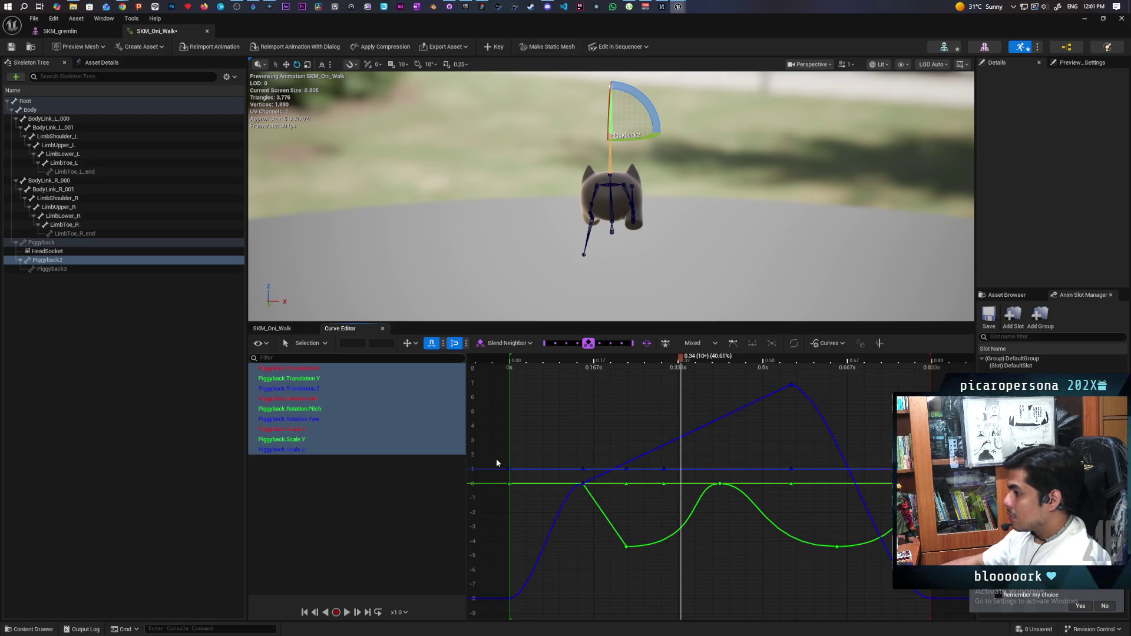
Select the keys on the flat blue Piggyback curve and undo the pasted curve data twice.
left_click_drag(495, 461, 701, 479)
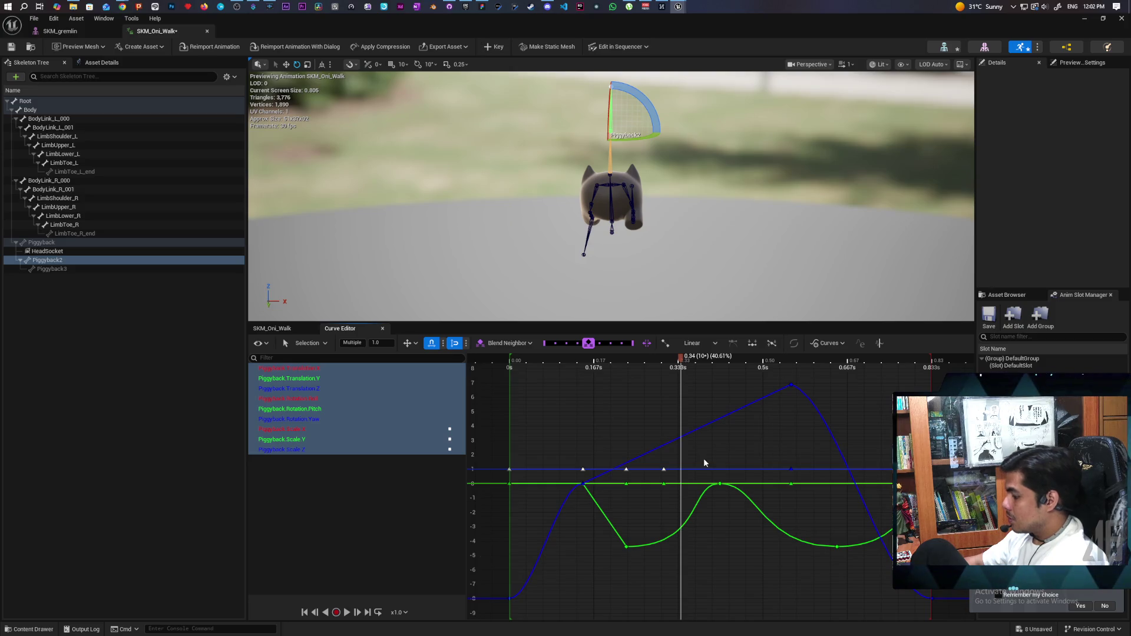
key("ctrl+z")
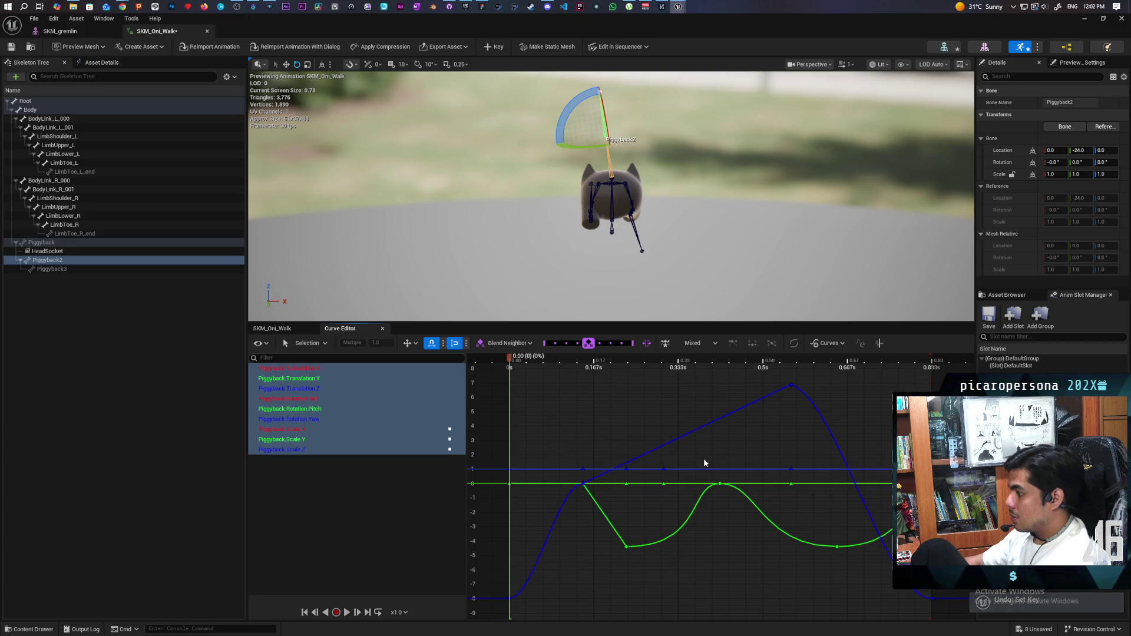
key("ctrl+z")
key("ctrl+z")
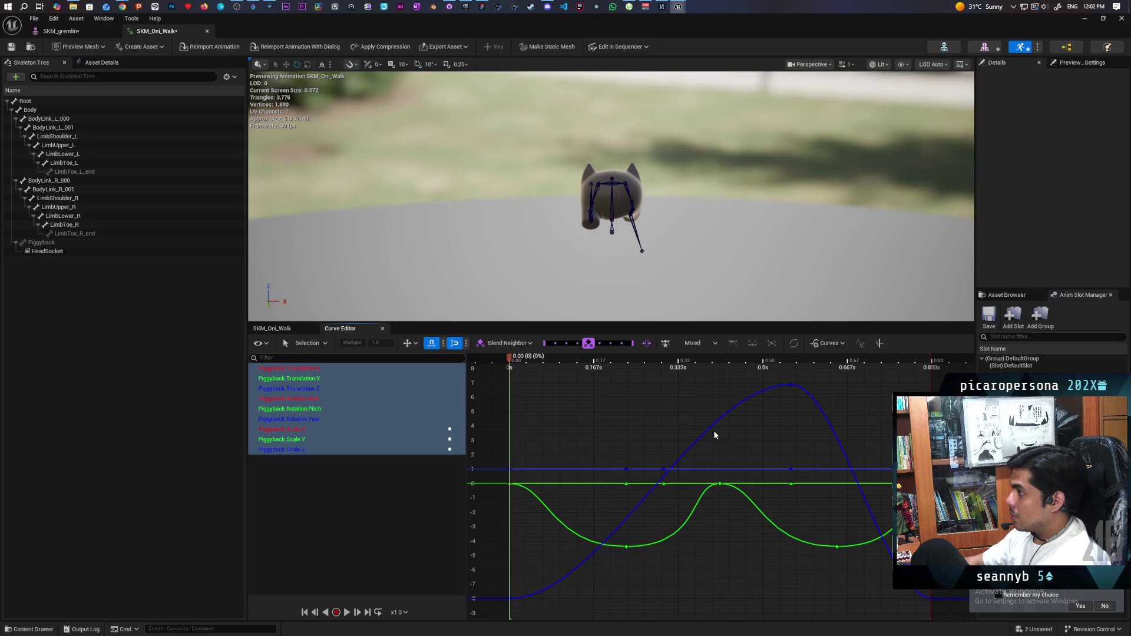
scroll(634, 228, "up", 5)
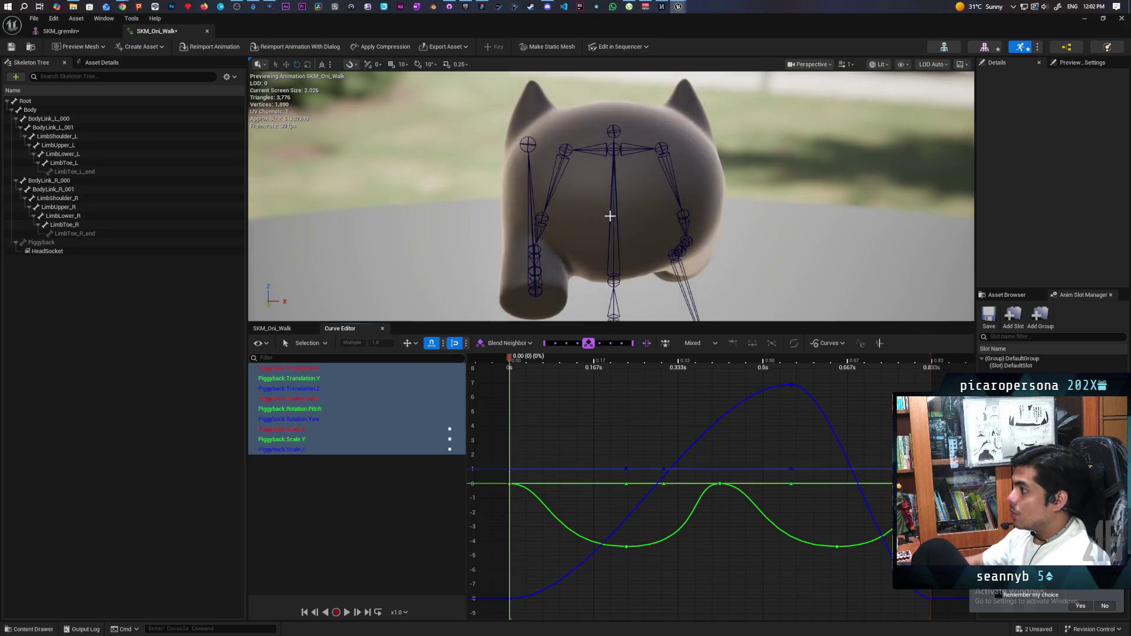
Redo the skeleton edits to restore the Piggyback2 and Piggyback3 bones.
scroll(610, 216, "down", 5)
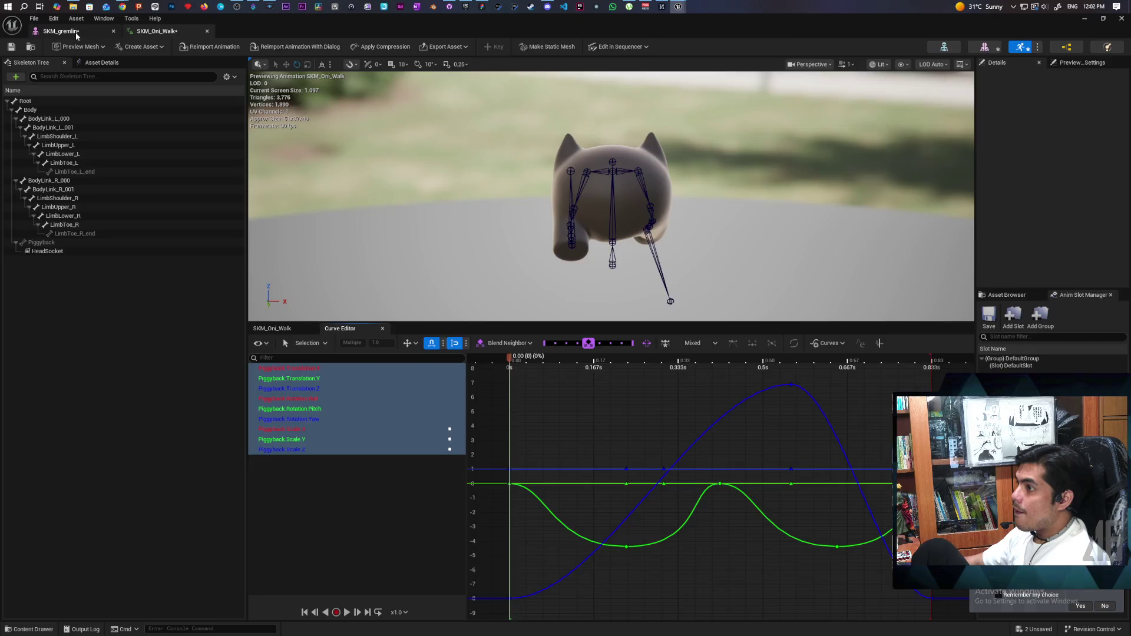
left_click(75, 32)
left_click(155, 30)
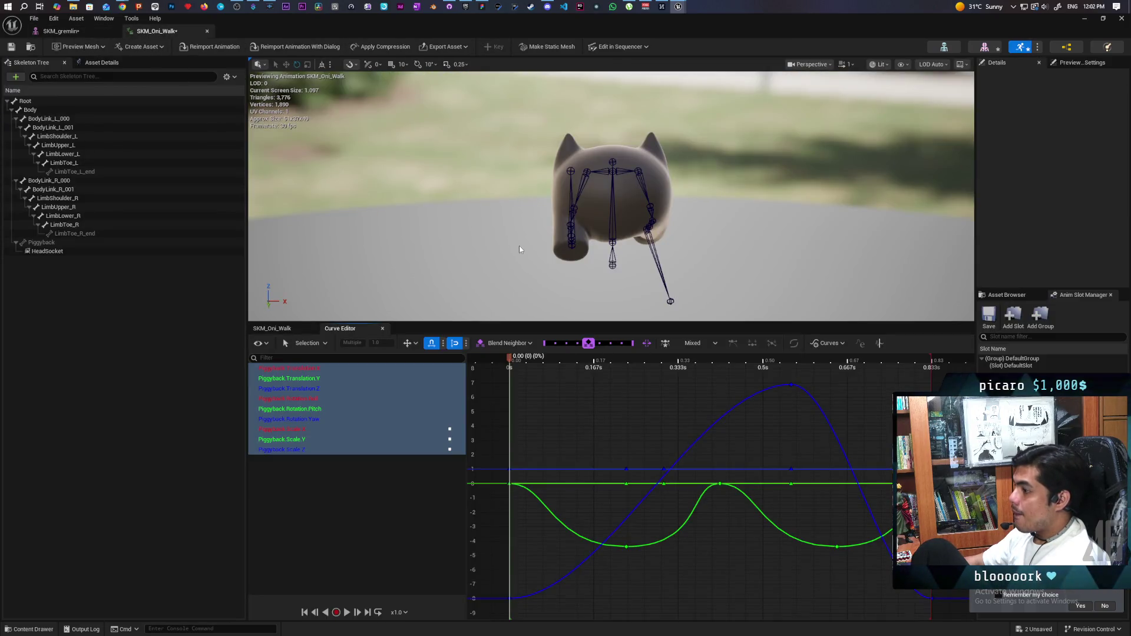
key("ctrl+y")
key("ctrl+y")
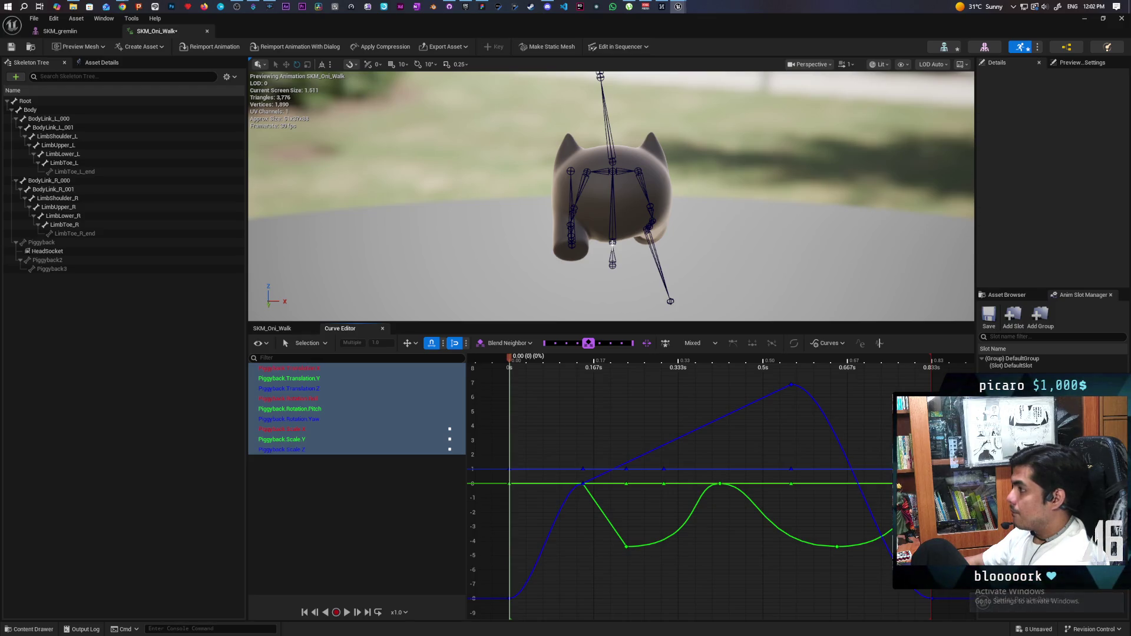
scroll(612, 244, "down", 3)
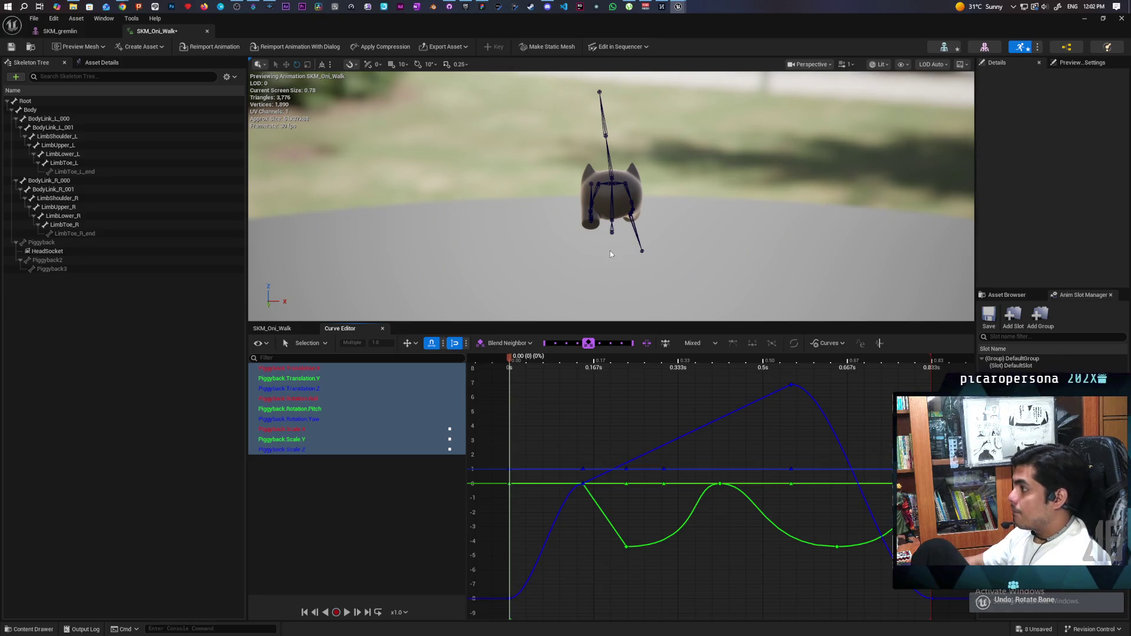
key("ctrl+z")
key("ctrl+z")
key("ctrl+y")
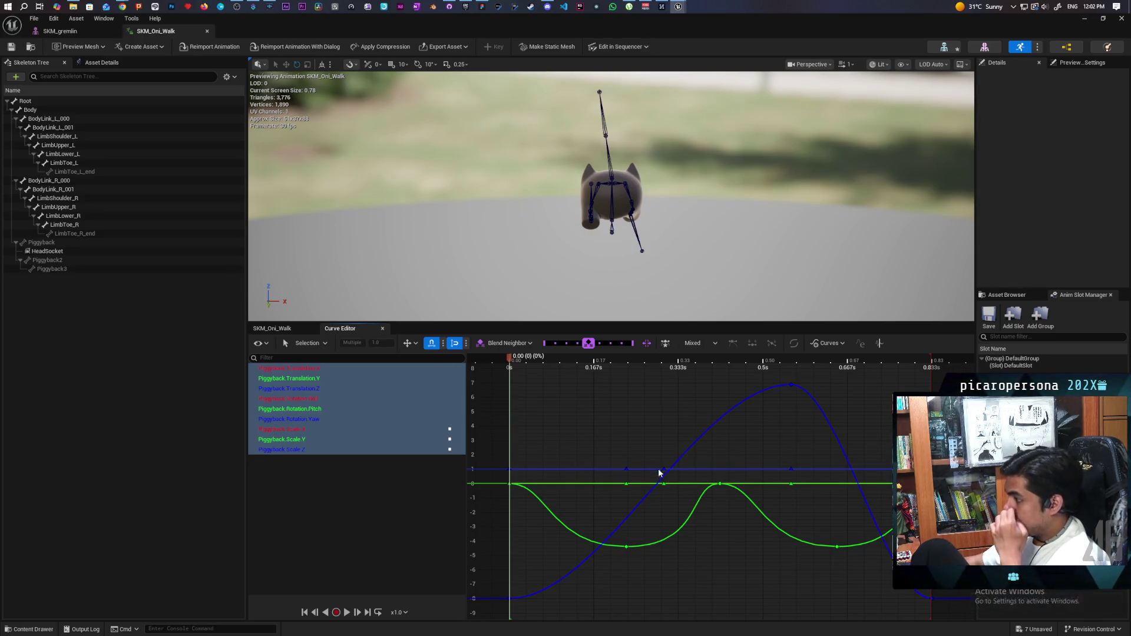
Delete the four stray keys on the flat curves and select all Piggyback keys.
left_click_drag(670, 486, 672, 488)
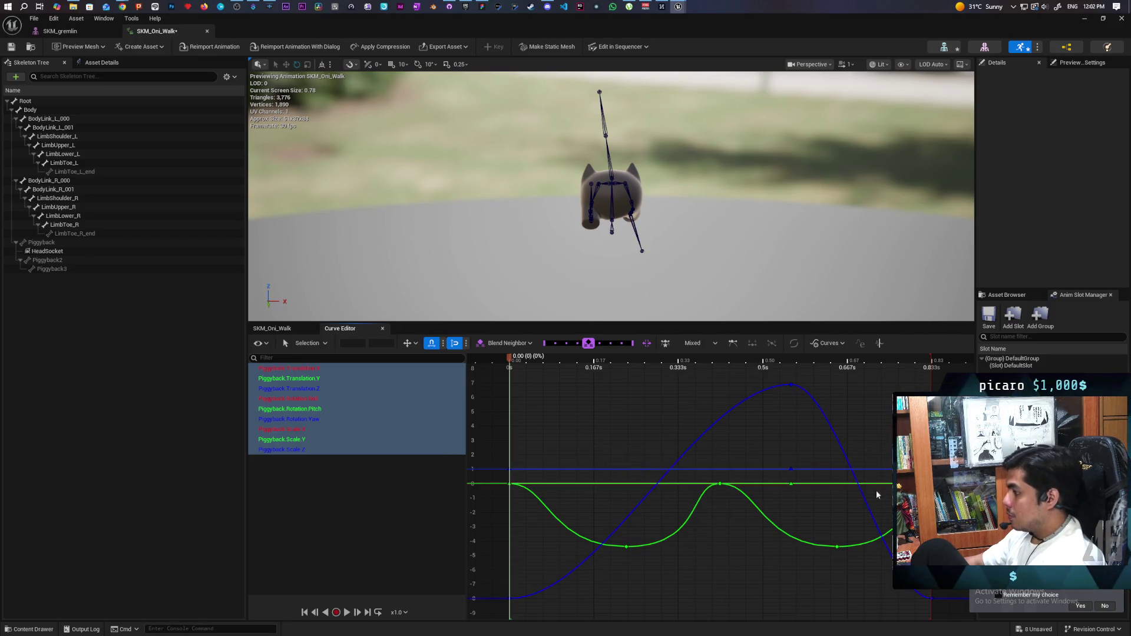
key("Delete")
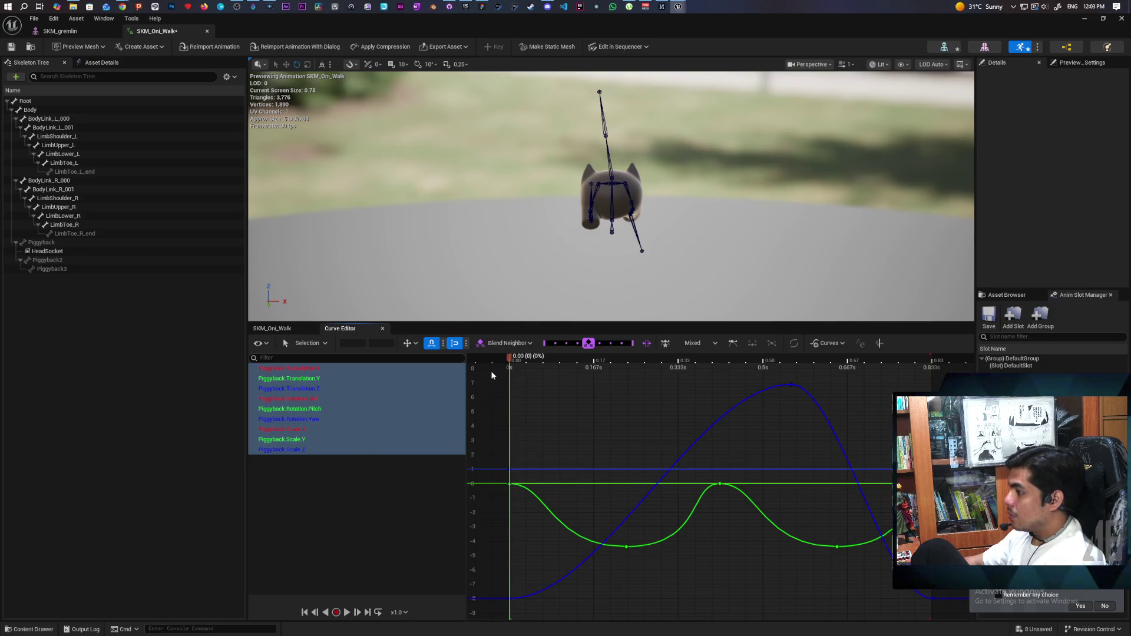
mouse_move(489, 366)
left_mouse_down()
mouse_move(780, 550)
mouse_move(942, 618)
left_mouse_up()
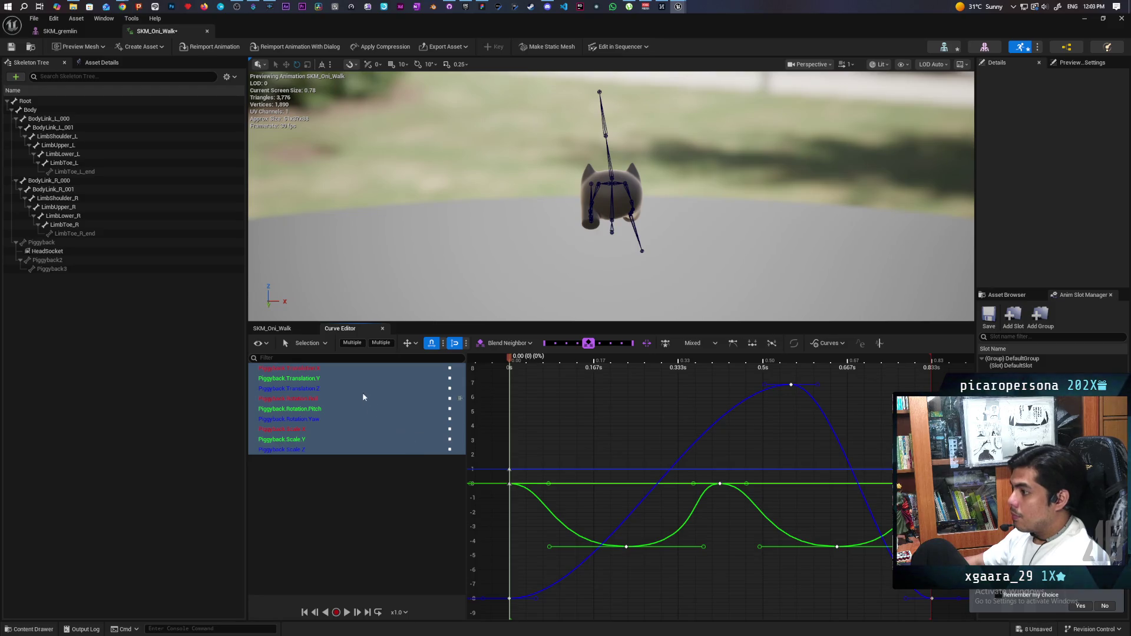
left_click(291, 331)
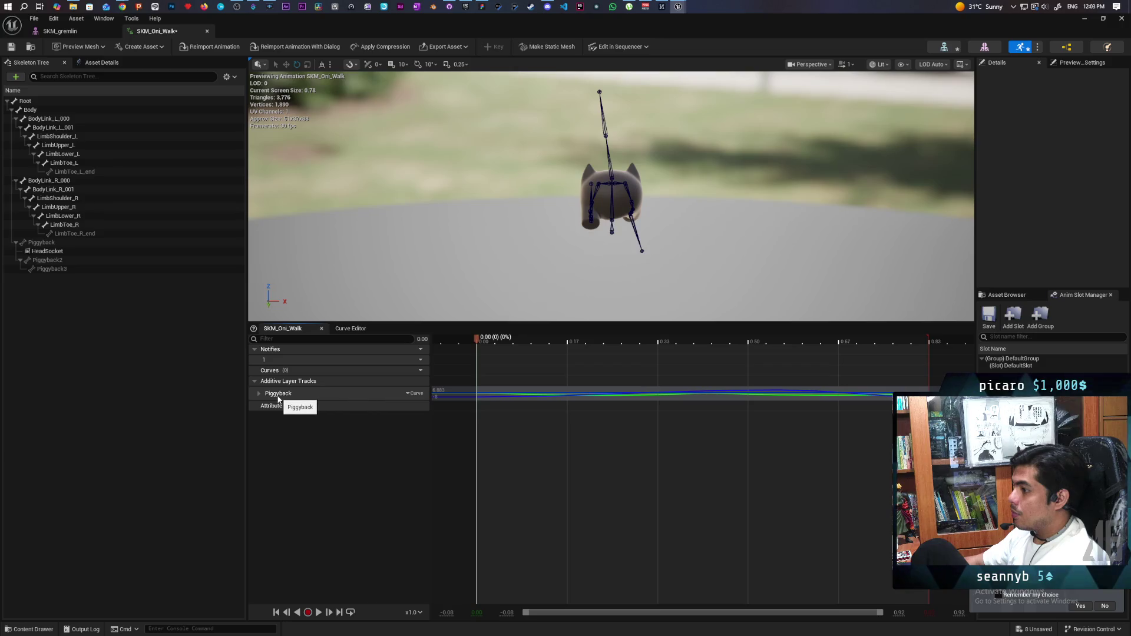
At about 0.06 seconds, key the Piggyback2 bone's pose into SKM_Oni_Walk.
mouse_move(475, 338)
left_mouse_down()
mouse_move(510, 343)
mouse_move(433, 341)
left_mouse_up()
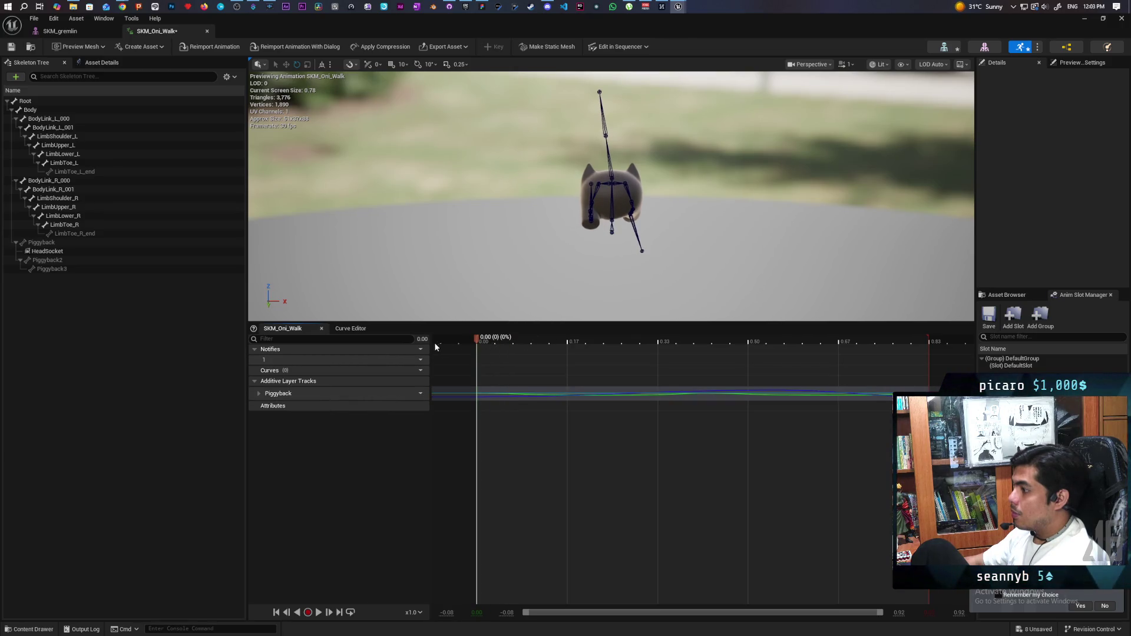
left_click(608, 161)
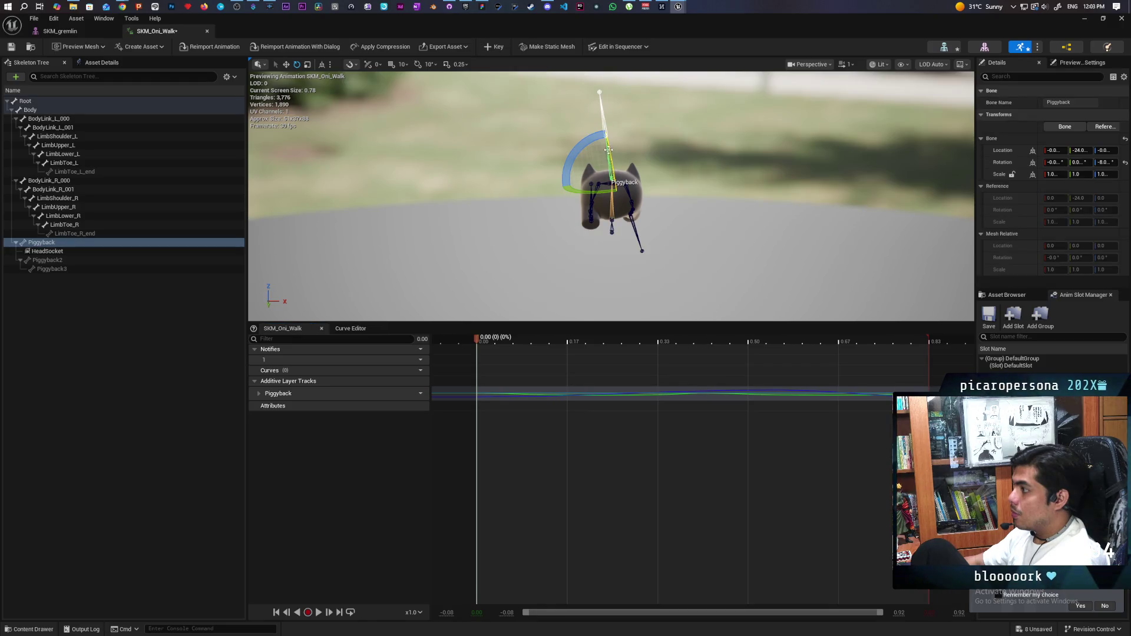
left_click(64, 259)
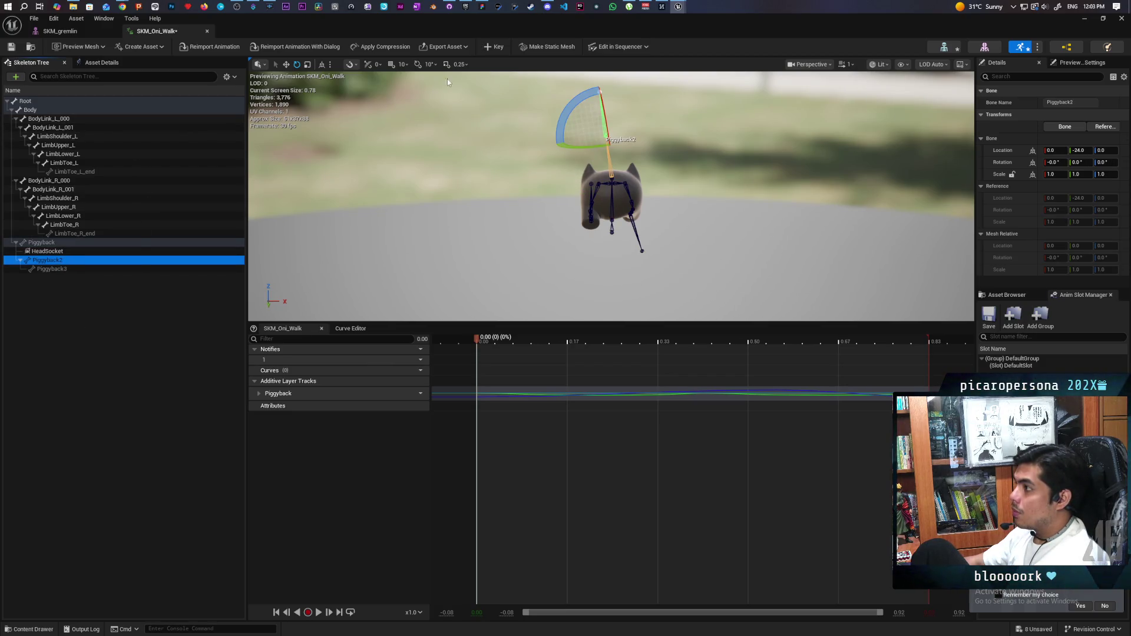
left_click(486, 47)
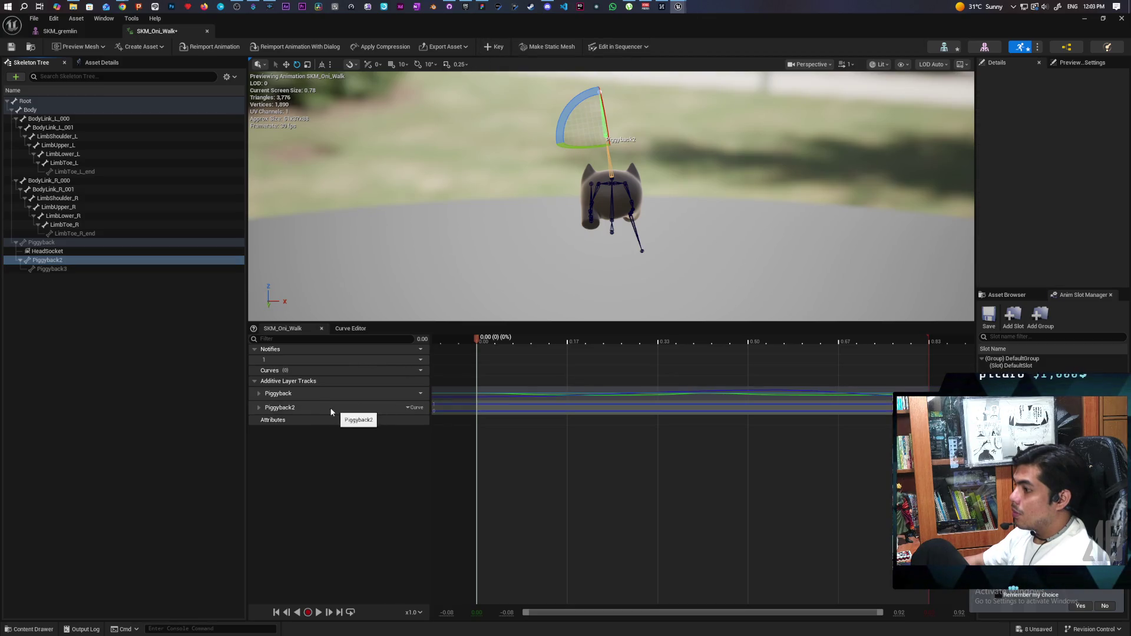
double_click(313, 407)
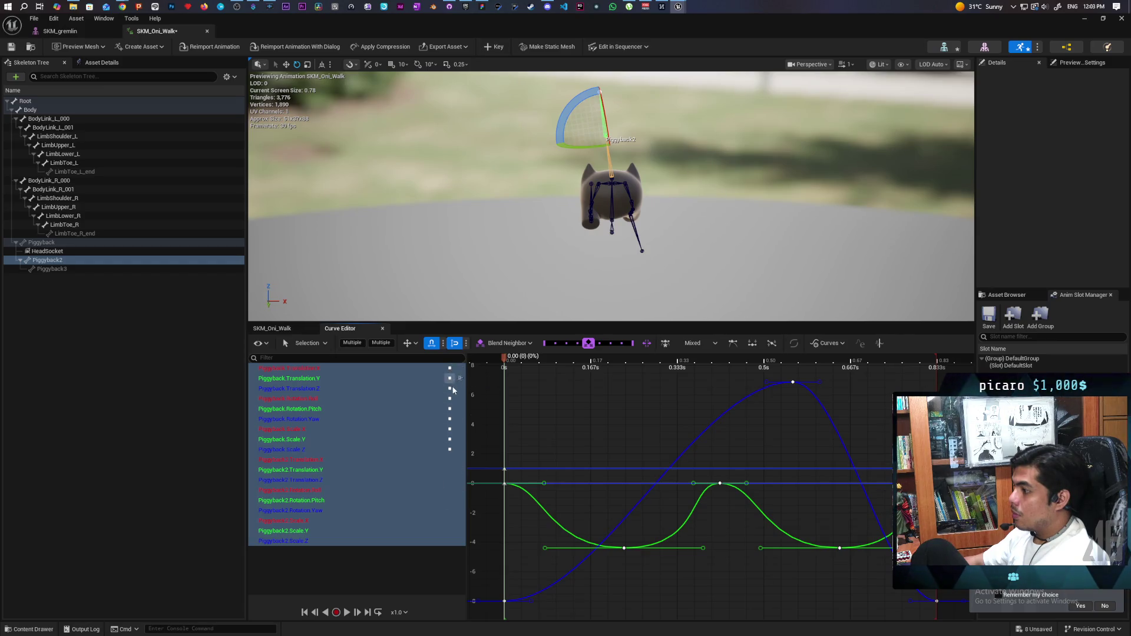
Select all Piggyback2 transform curves and frame them in the Curve Editor.
left_click(328, 459)
left_click(312, 540, "shift")
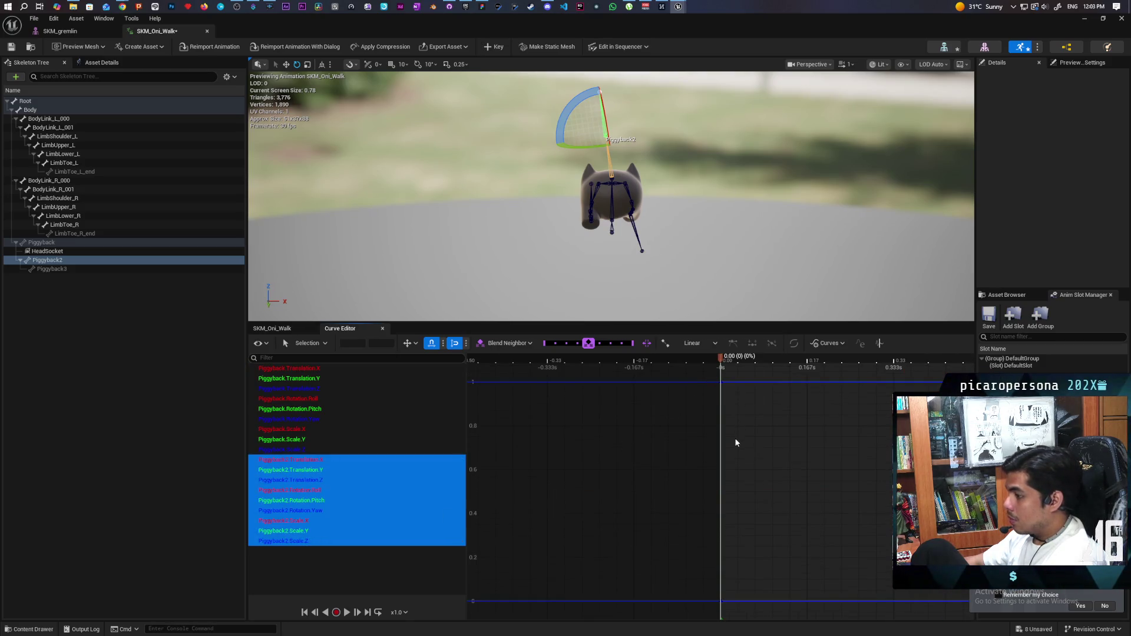
key("f")
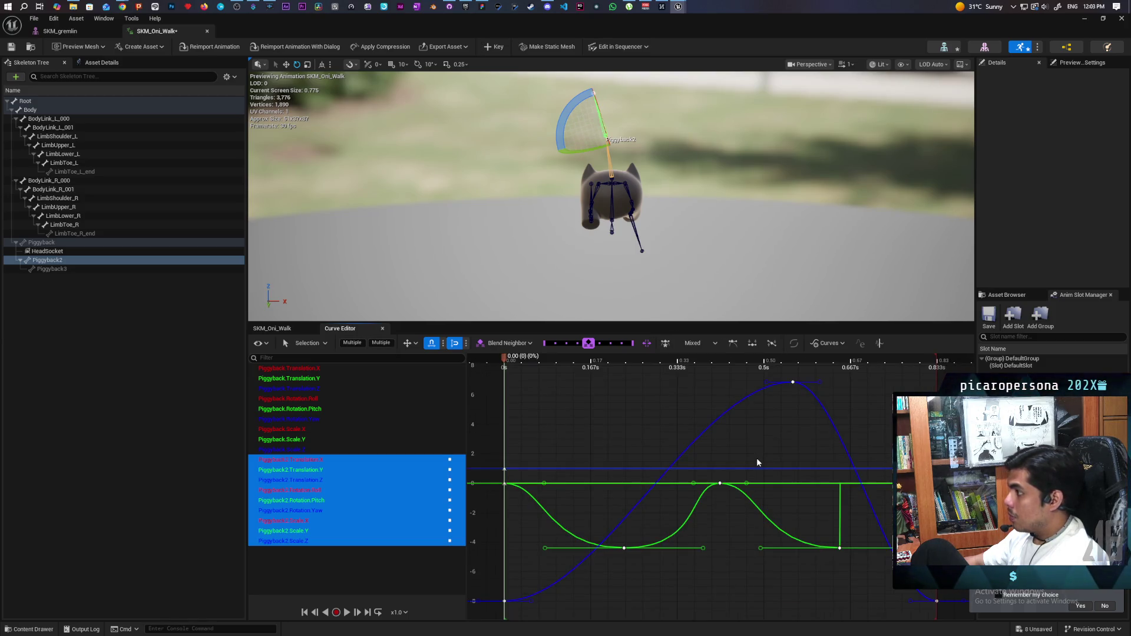
Scrub to an early frame and key the Piggyback3 bone's pose.
mouse_move(505, 361)
left_mouse_down()
mouse_move(613, 376)
mouse_move(706, 408)
mouse_move(937, 424)
mouse_move(828, 452)
mouse_move(437, 415)
mouse_move(919, 438)
mouse_move(452, 390)
mouse_move(738, 427)
mouse_move(924, 433)
mouse_move(497, 408)
left_mouse_up()
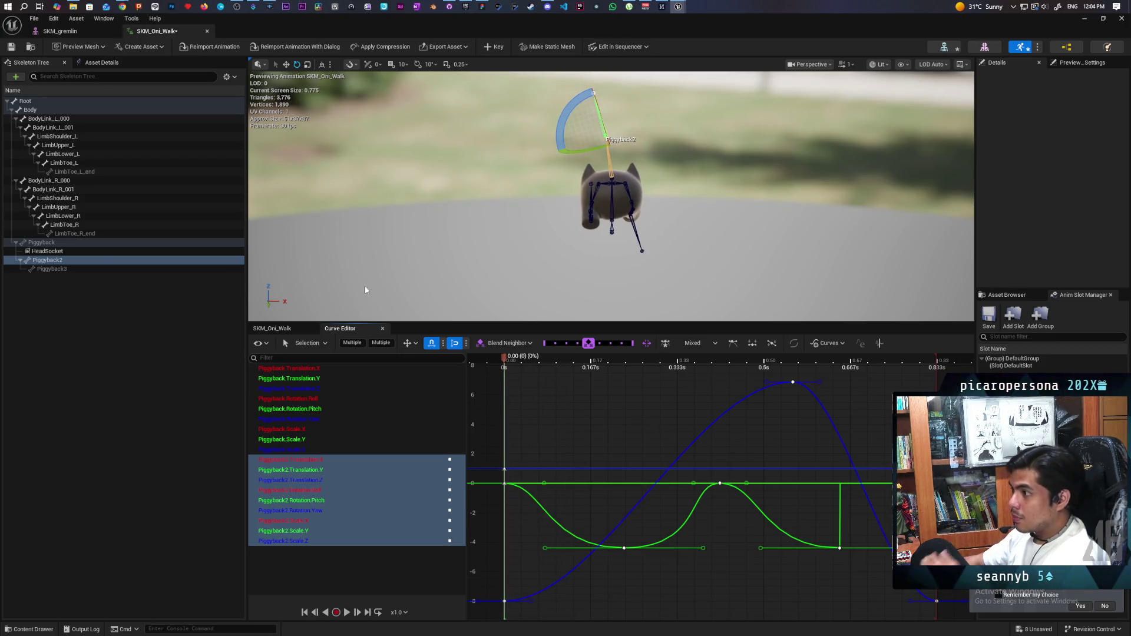
left_click(59, 270)
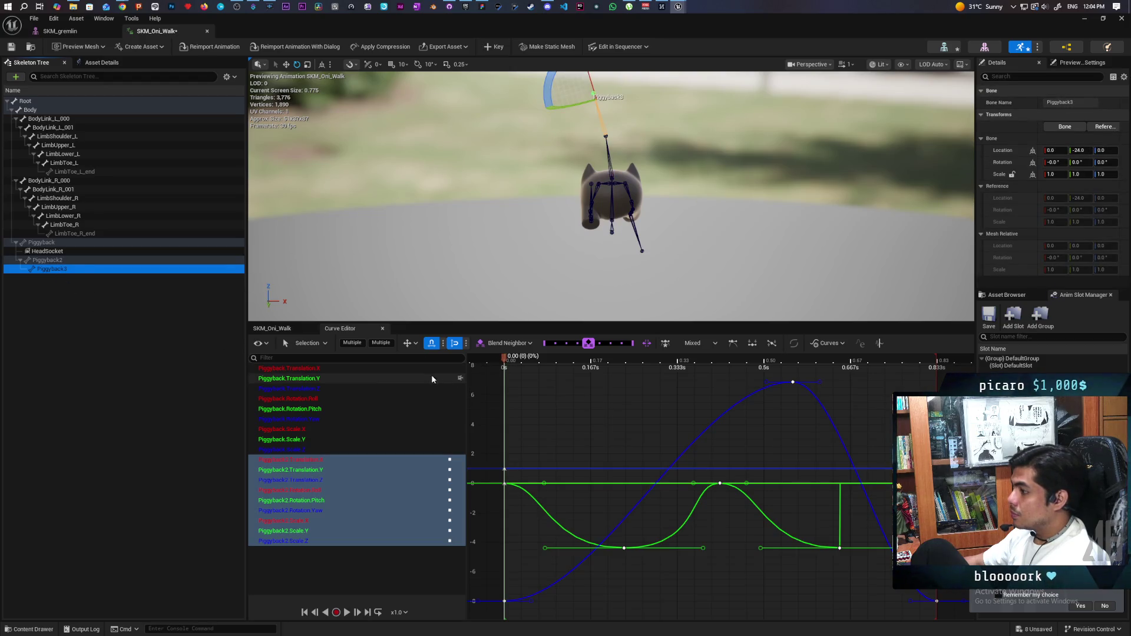
left_click(290, 329)
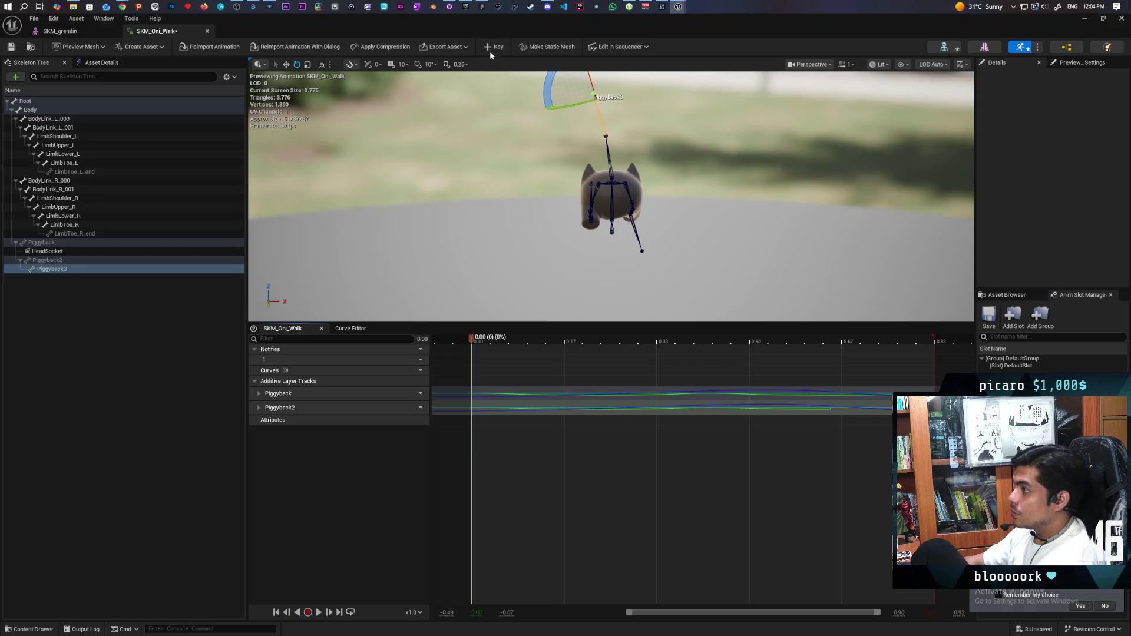
Select all Piggyback3 transform curves in the Curve Editor and frame them.
double_click(298, 422)
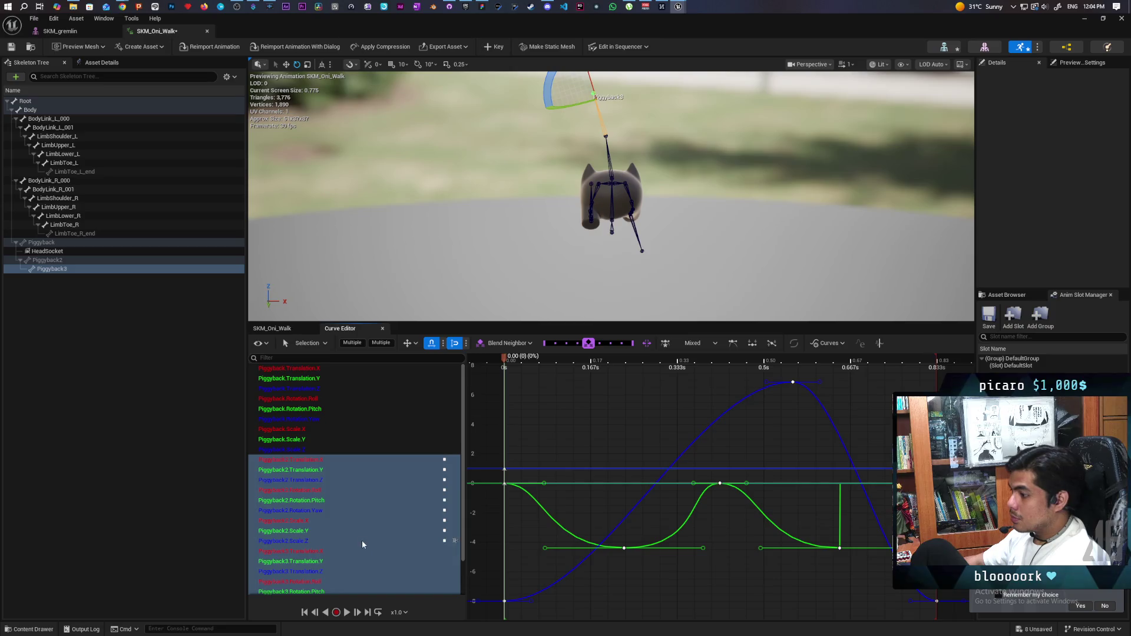
scroll(362, 540, "down", 2)
left_click(313, 511)
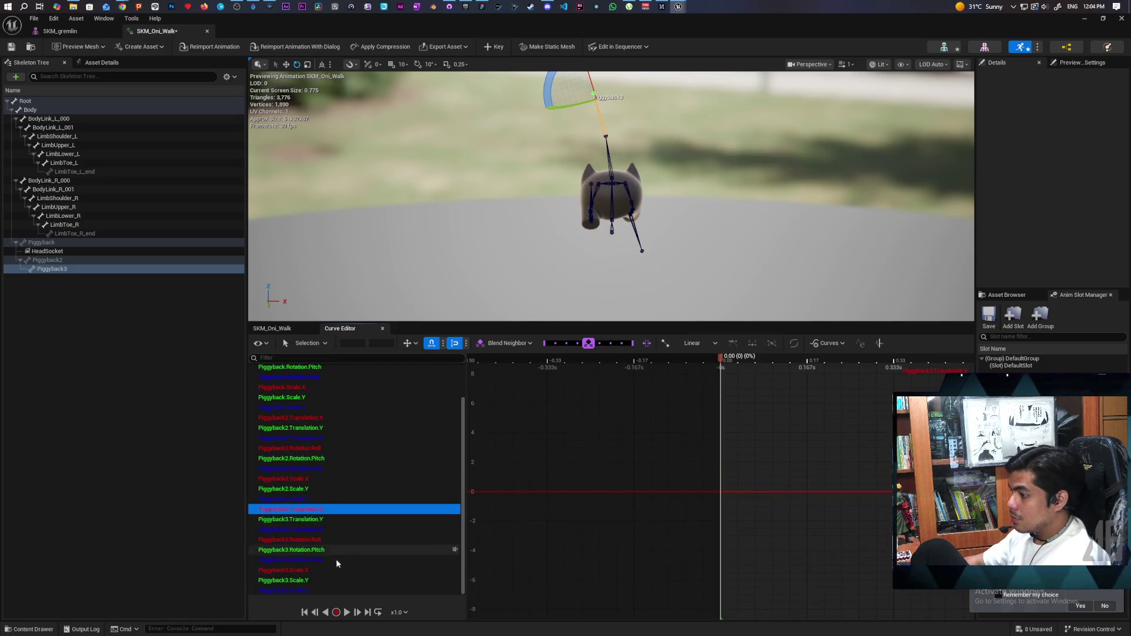
left_click(312, 589, "shift")
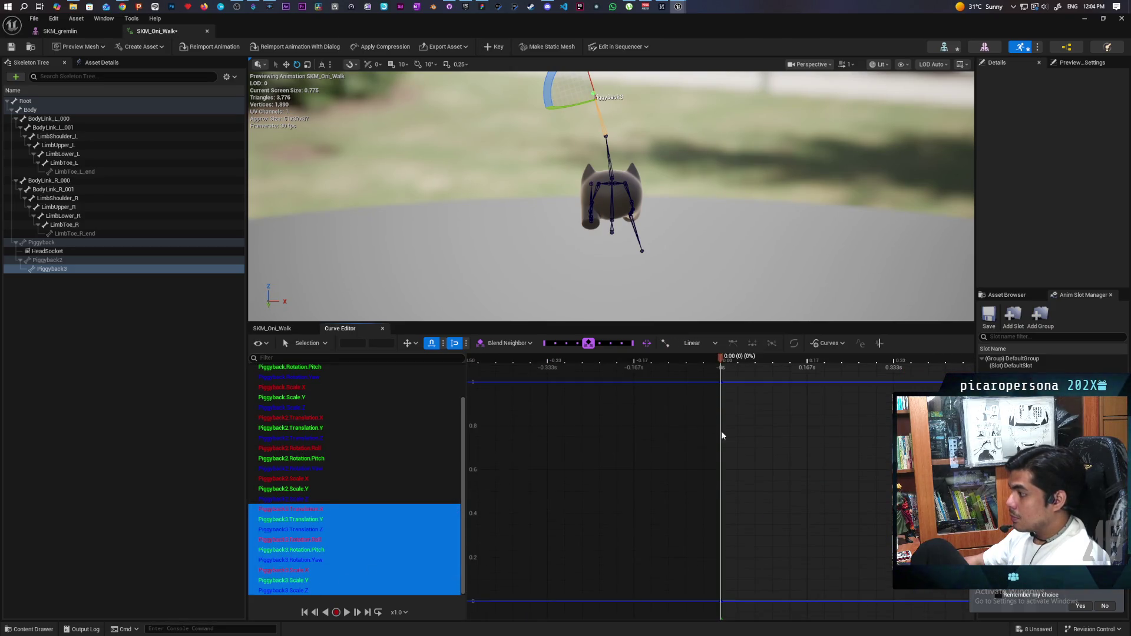
key("f")
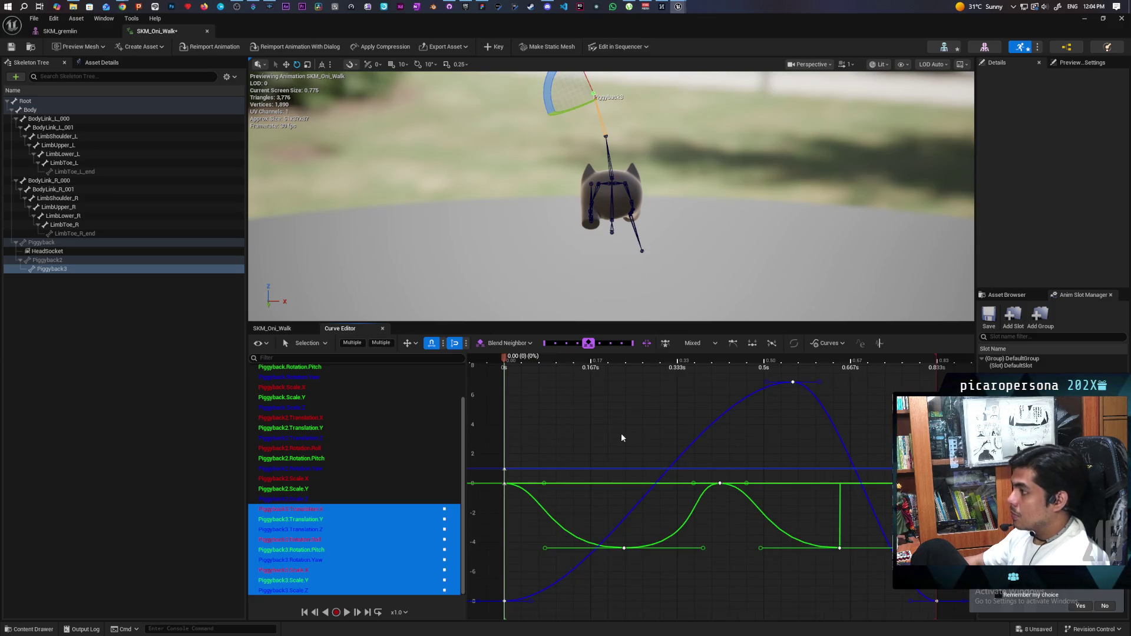
Play the walk preview to watch the bobbing, then stop it.
left_click(346, 613)
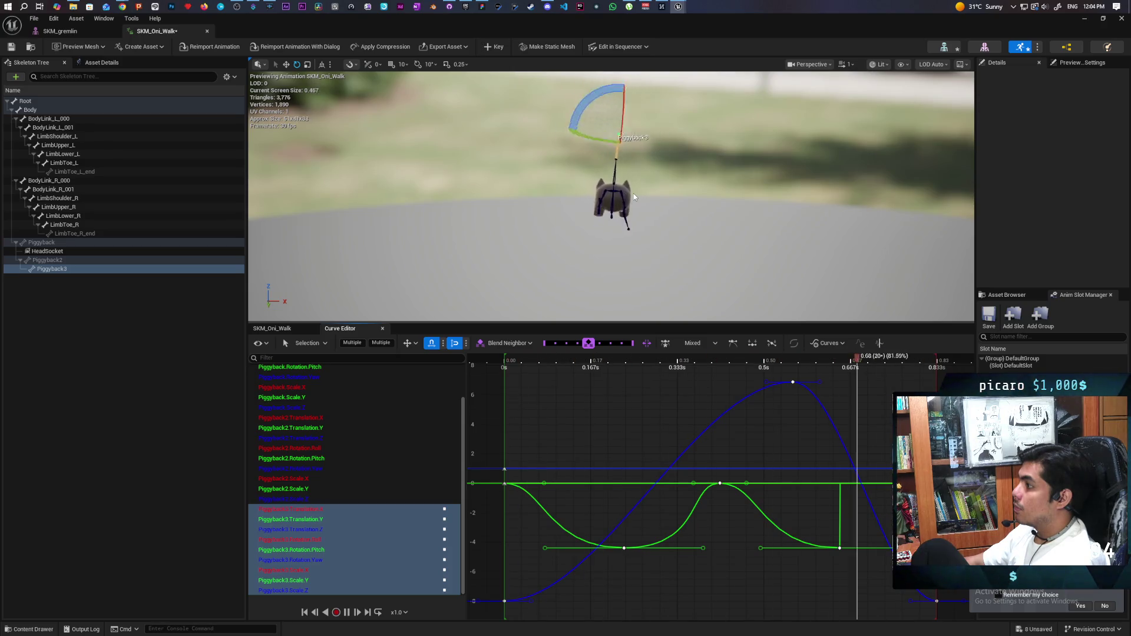
key("space")
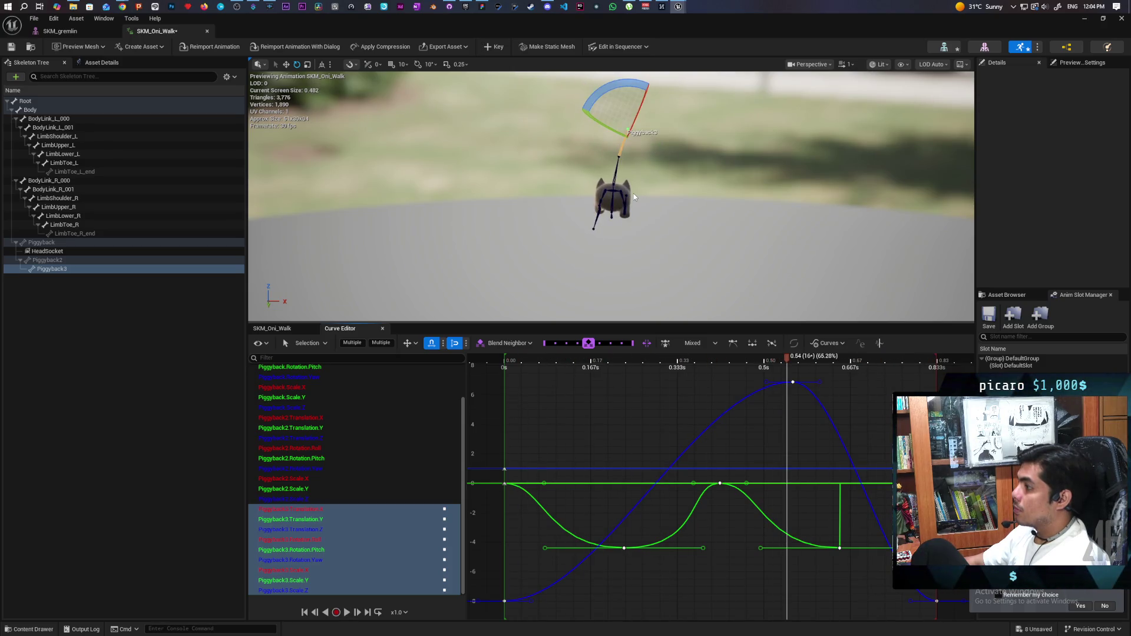
left_click(47, 260)
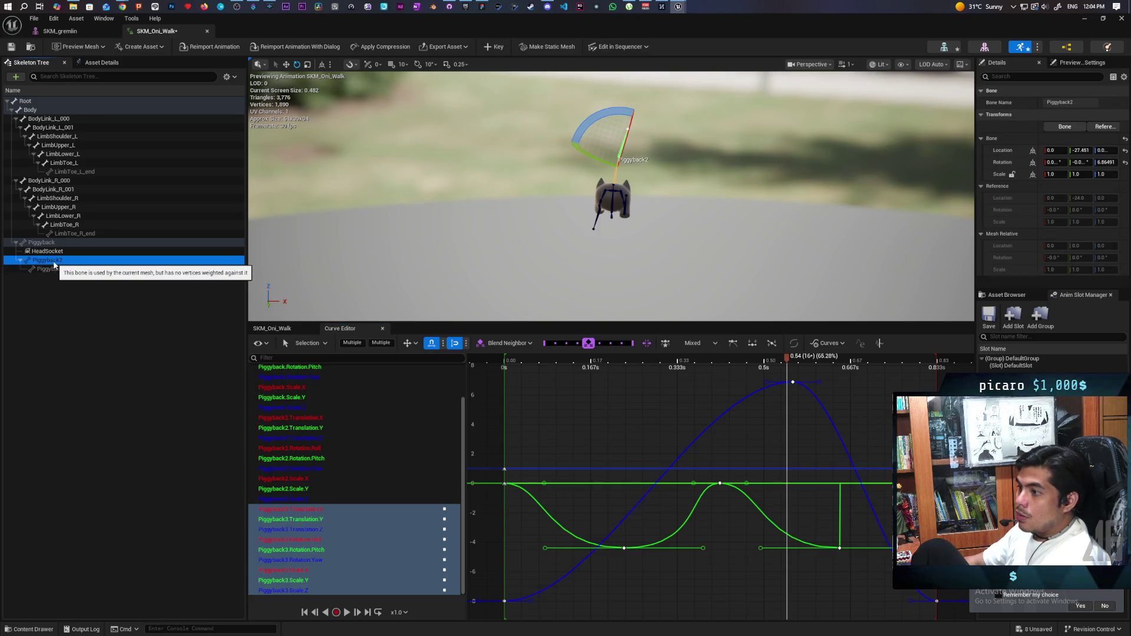
Add a socket to each of the Piggyback2 and Piggyback3 bones.
right_click(54, 262)
mouse_move(89, 386)
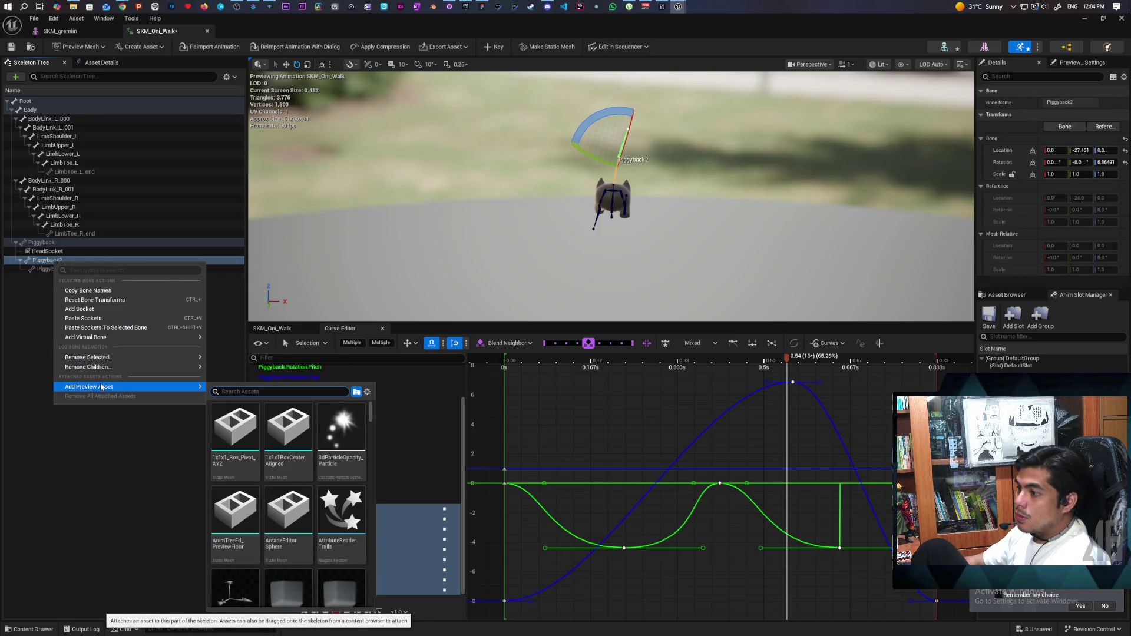
left_click(162, 308)
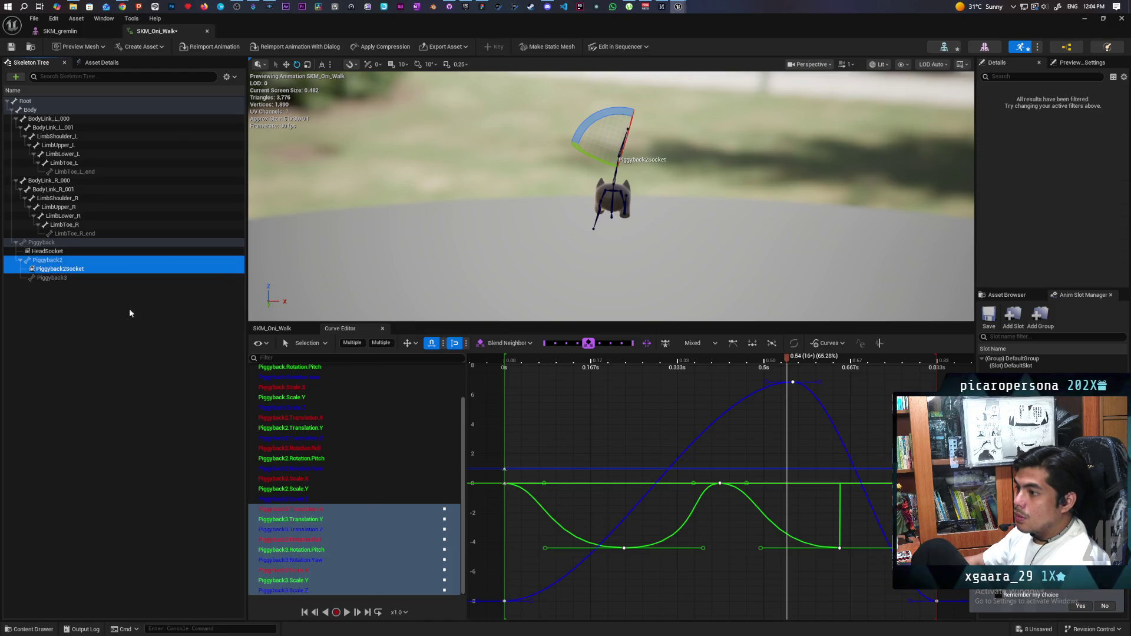
left_click(53, 277)
right_click(54, 278)
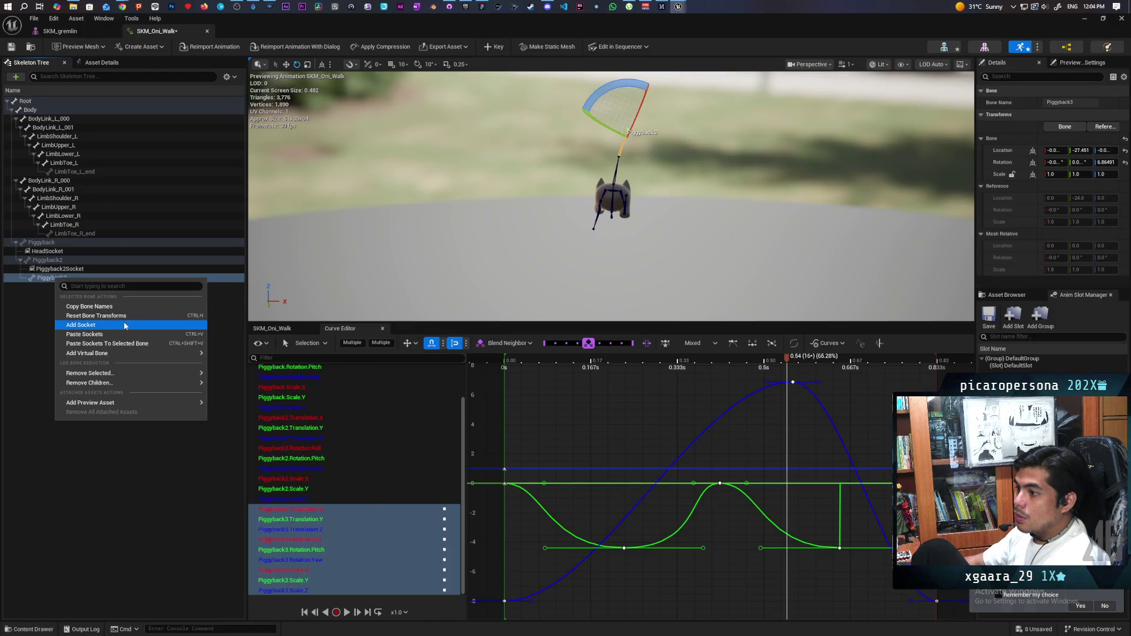
left_click(189, 325)
Set Piggyback2Socket's X rotation to -90 to match HeadSocket.
left_click(53, 252)
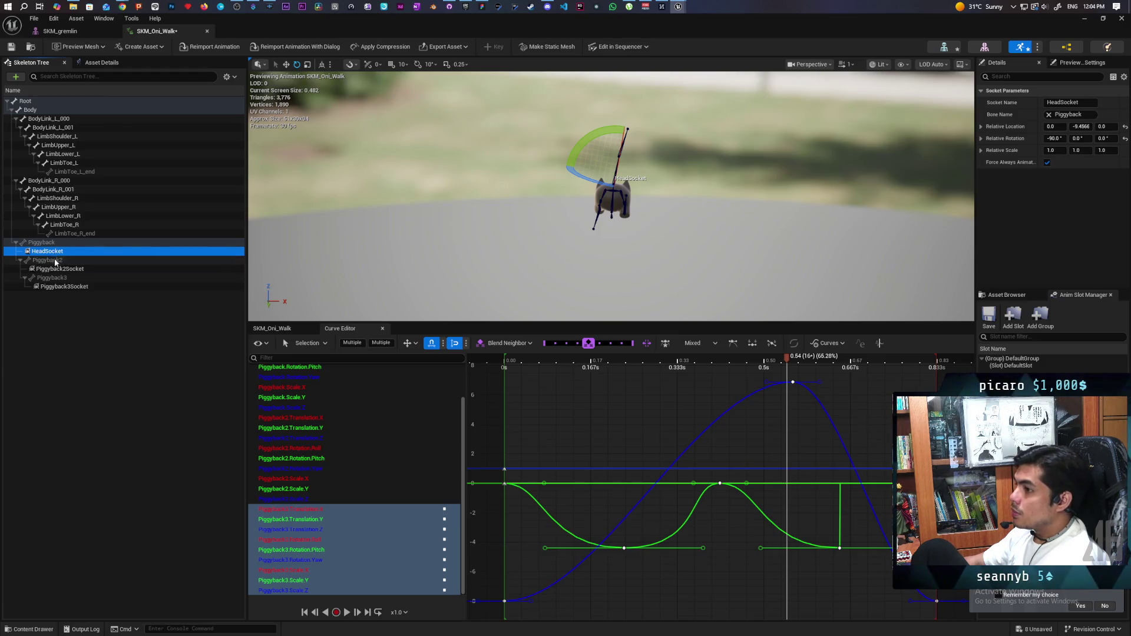
left_click(56, 269)
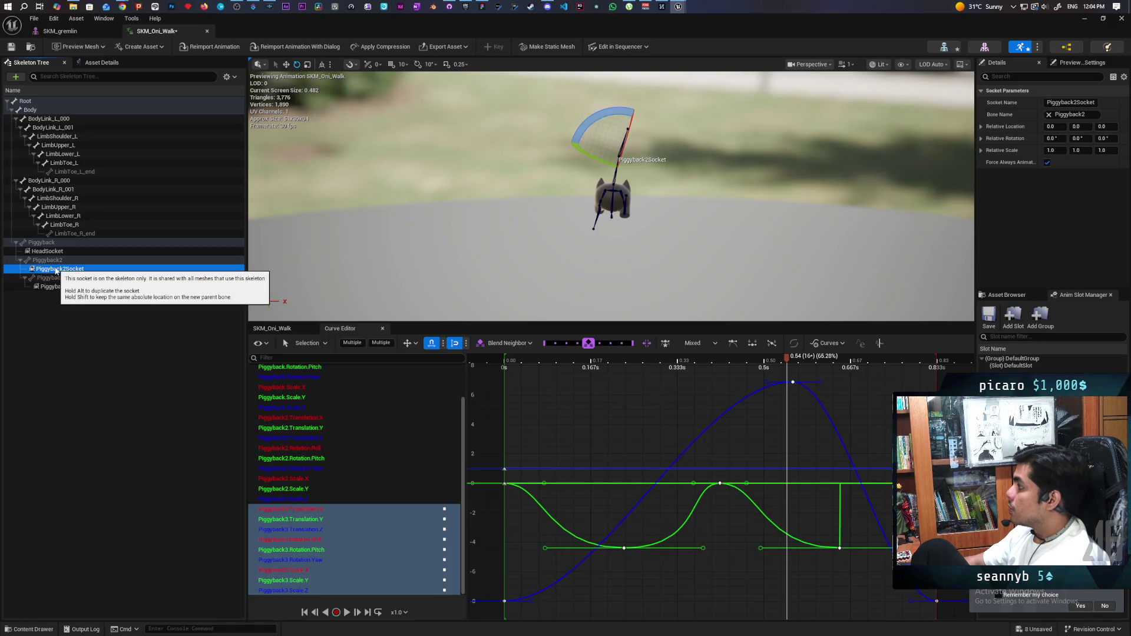
left_click(47, 251)
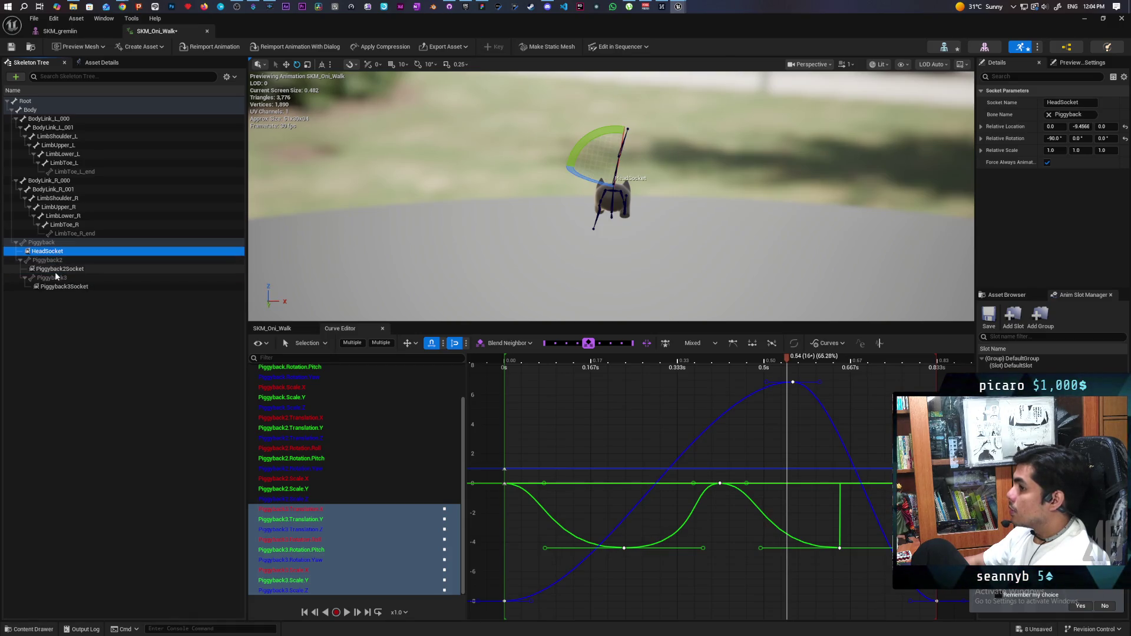
left_click(57, 271)
left_click(1052, 139)
type("-90")
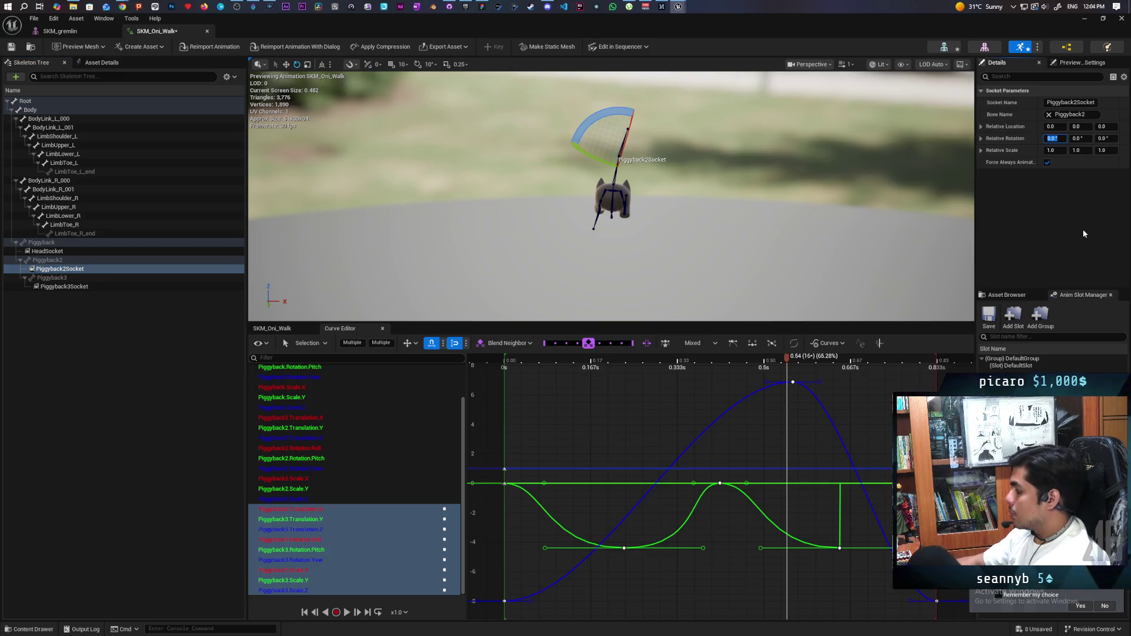
key("Return")
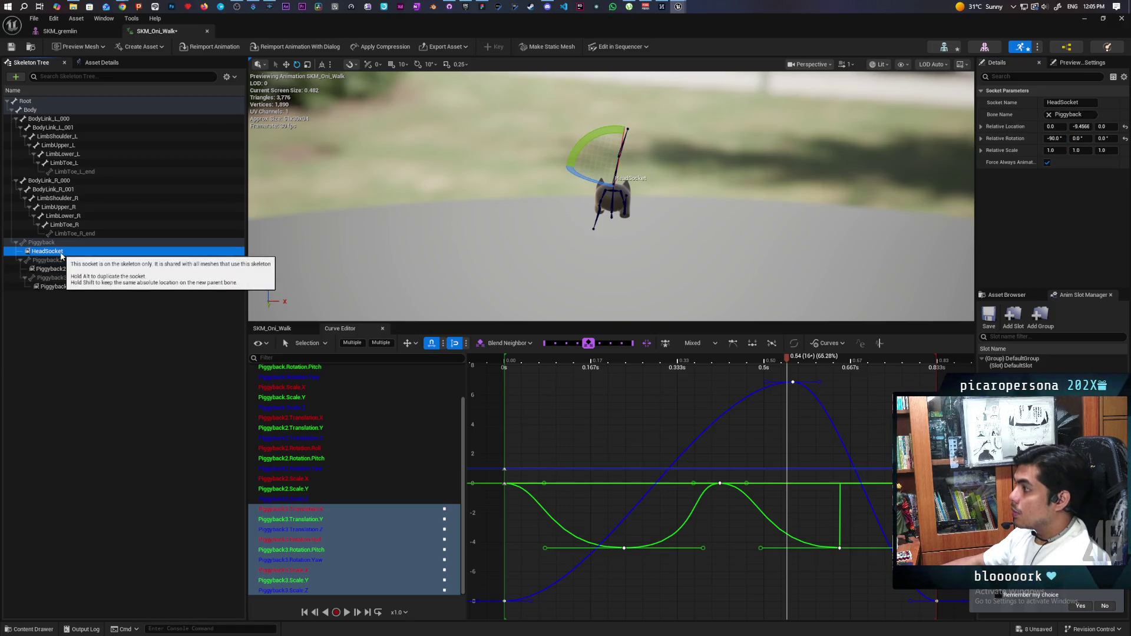
Set Piggyback3Socket's X rotation to -90 as well, then reselect HeadSocket.
left_click(62, 277)
left_click(59, 286)
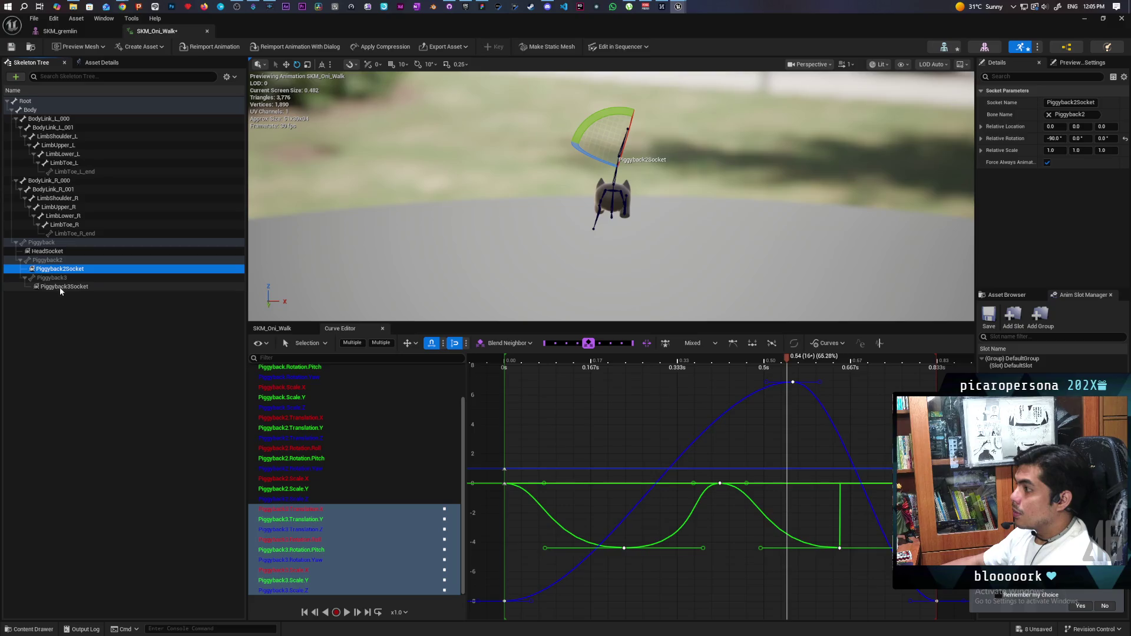
left_click(1052, 138)
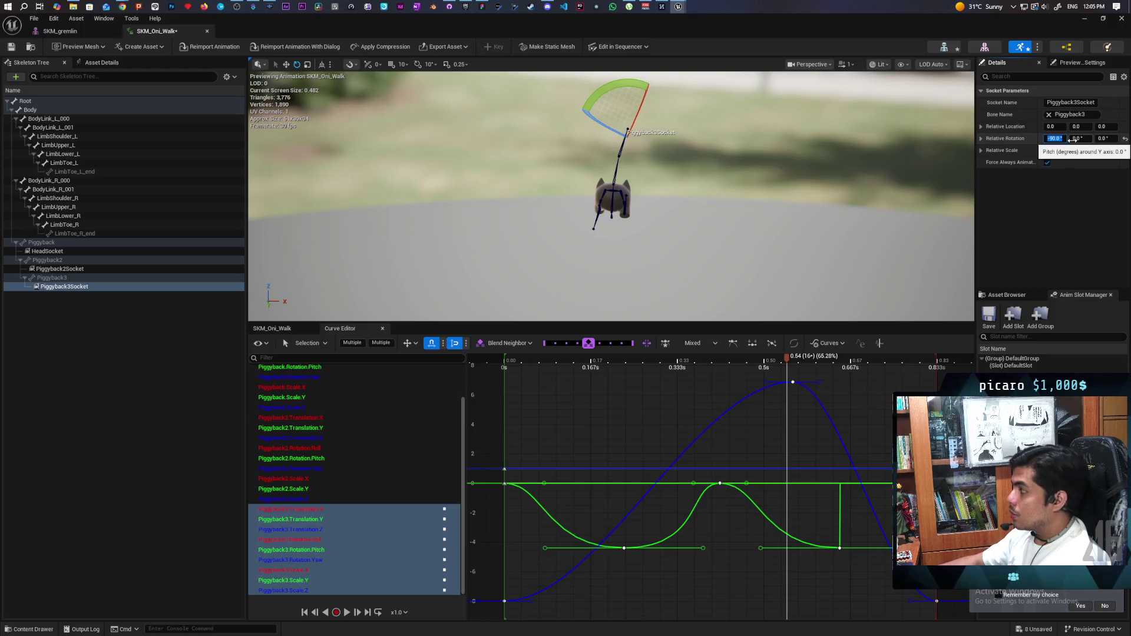
left_click(97, 339)
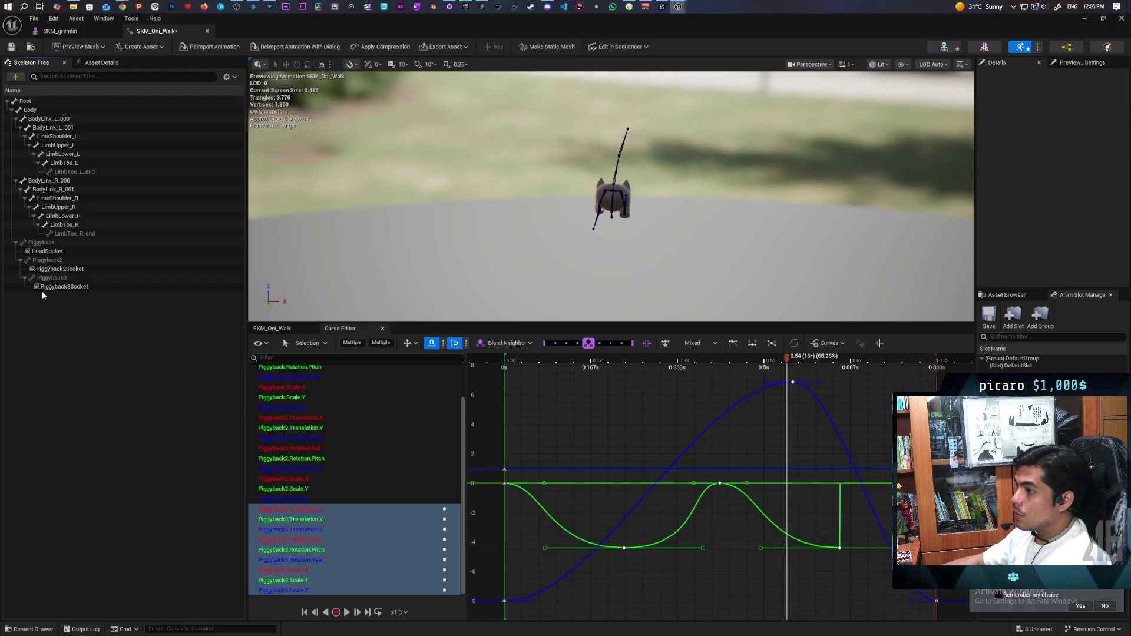
left_click(58, 252)
Attach SKM_gremlin to HeadSocket as a preview mesh.
right_click(57, 255)
mouse_move(118, 300)
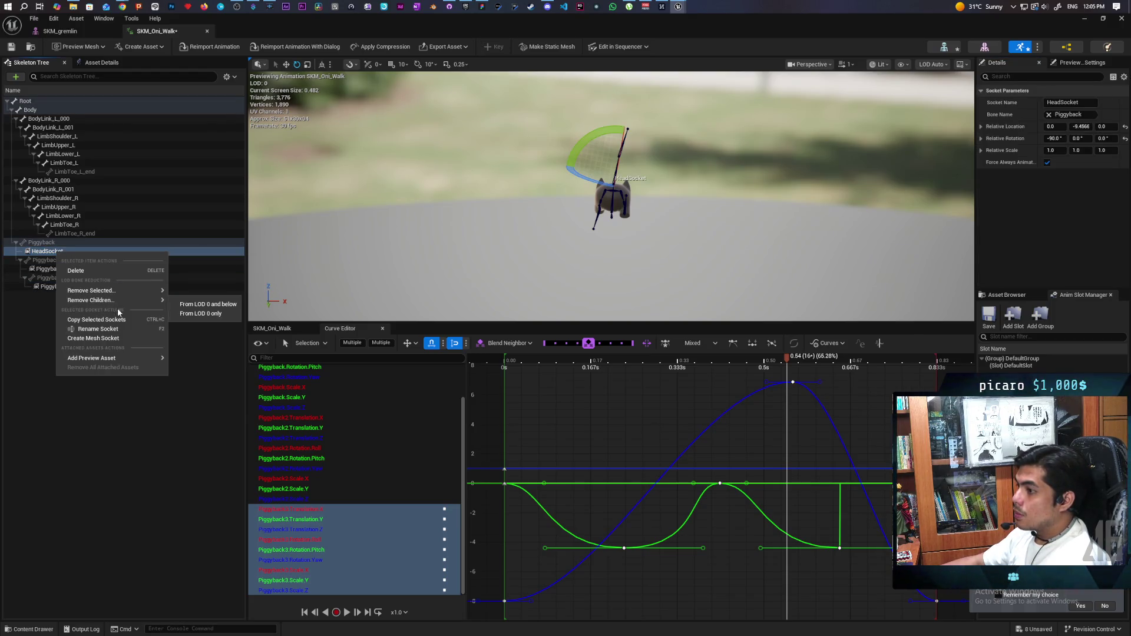
mouse_move(118, 358)
type("grem")
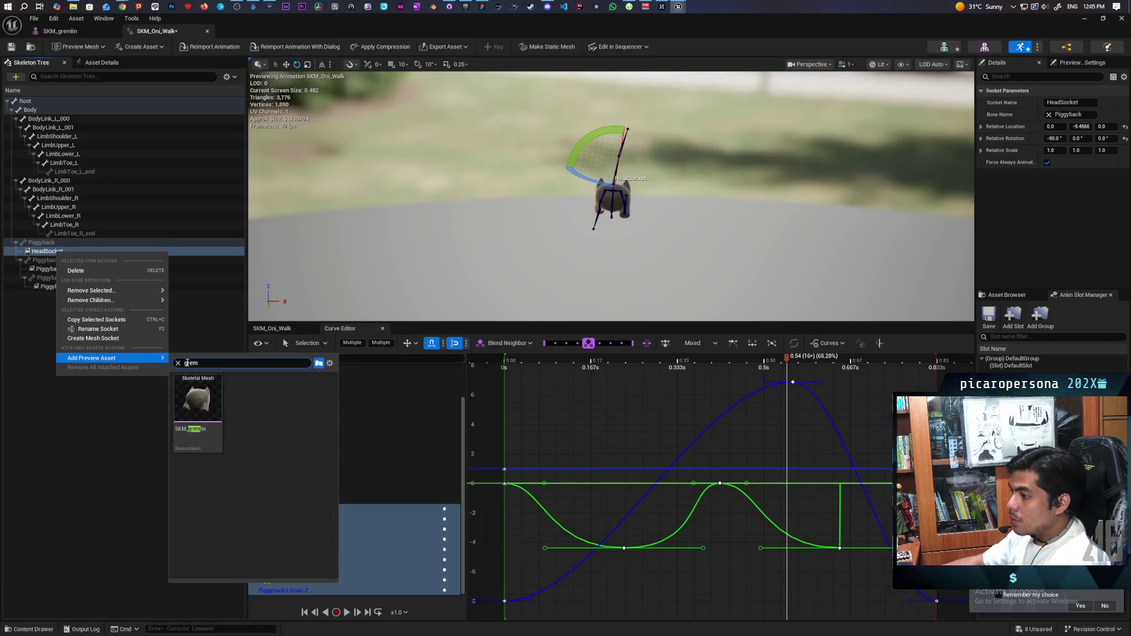
left_click(193, 396)
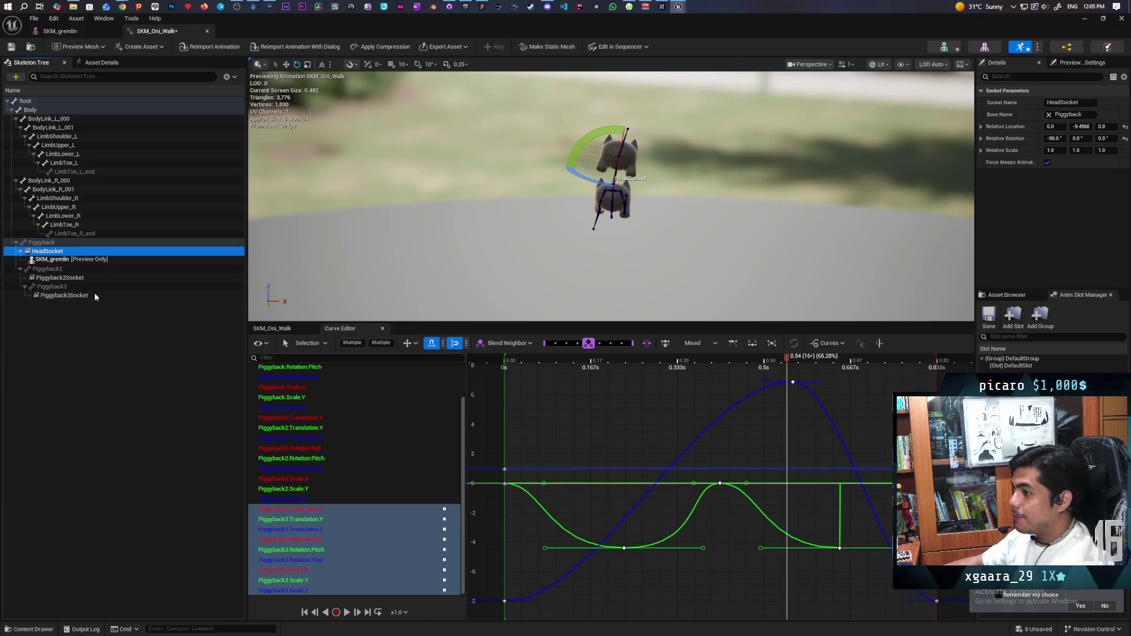
left_click(49, 254)
left_click(1077, 126)
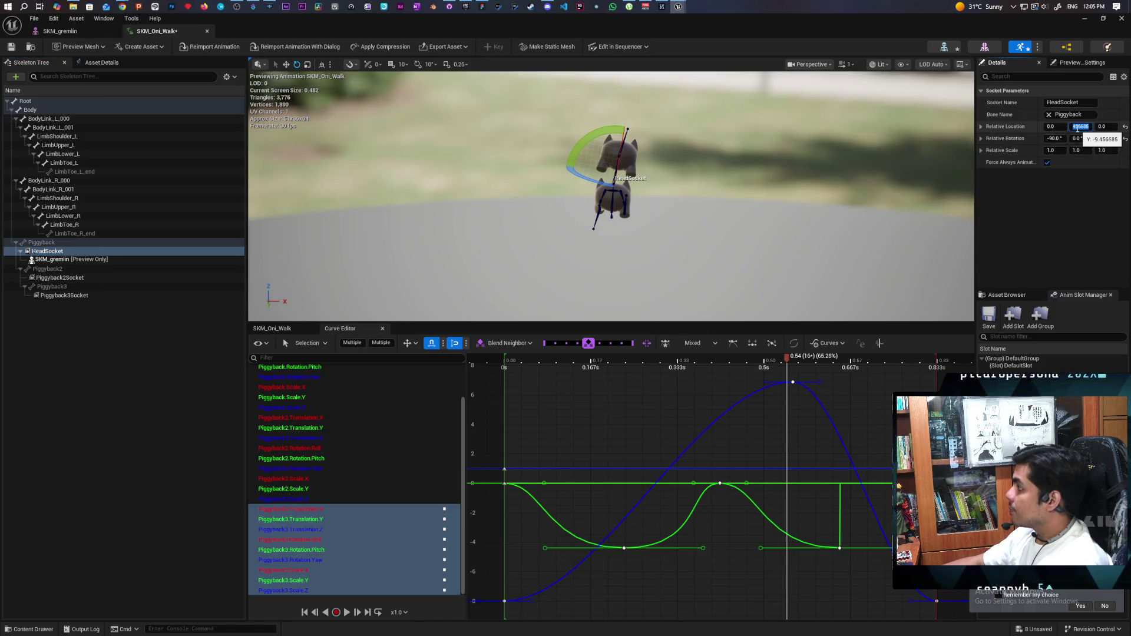
Drag the Y location offsets of Piggyback2Socket and Piggyback3Socket toward 9.4566.
left_click(62, 278)
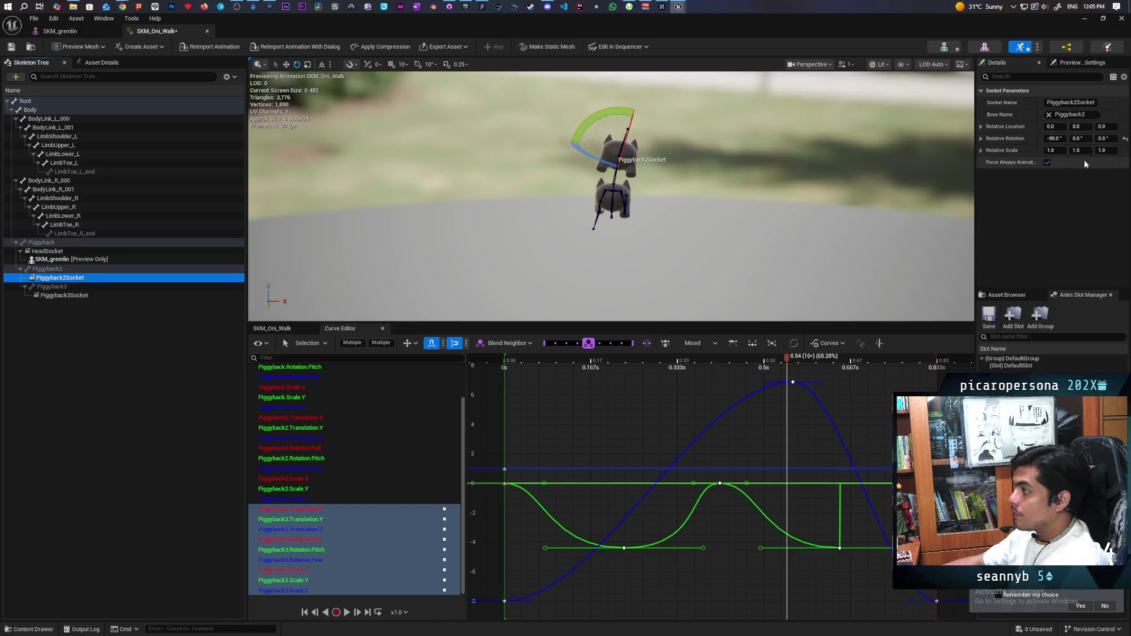
left_click_drag(1081, 127, 1087, 201)
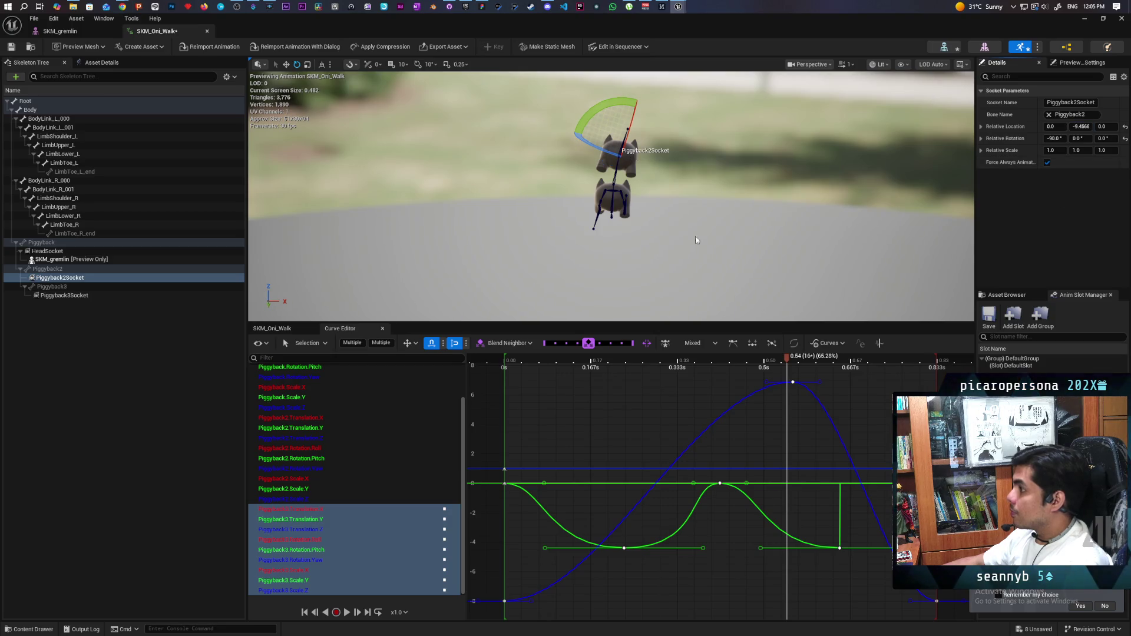
left_click(63, 294)
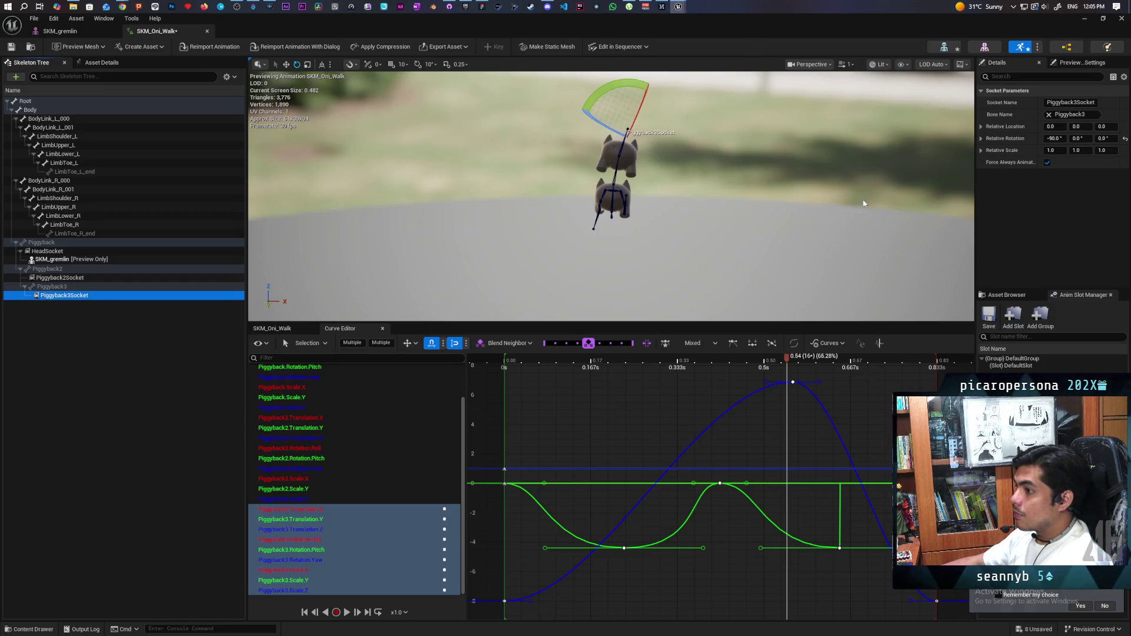
left_click_drag(1079, 126, 1076, 191)
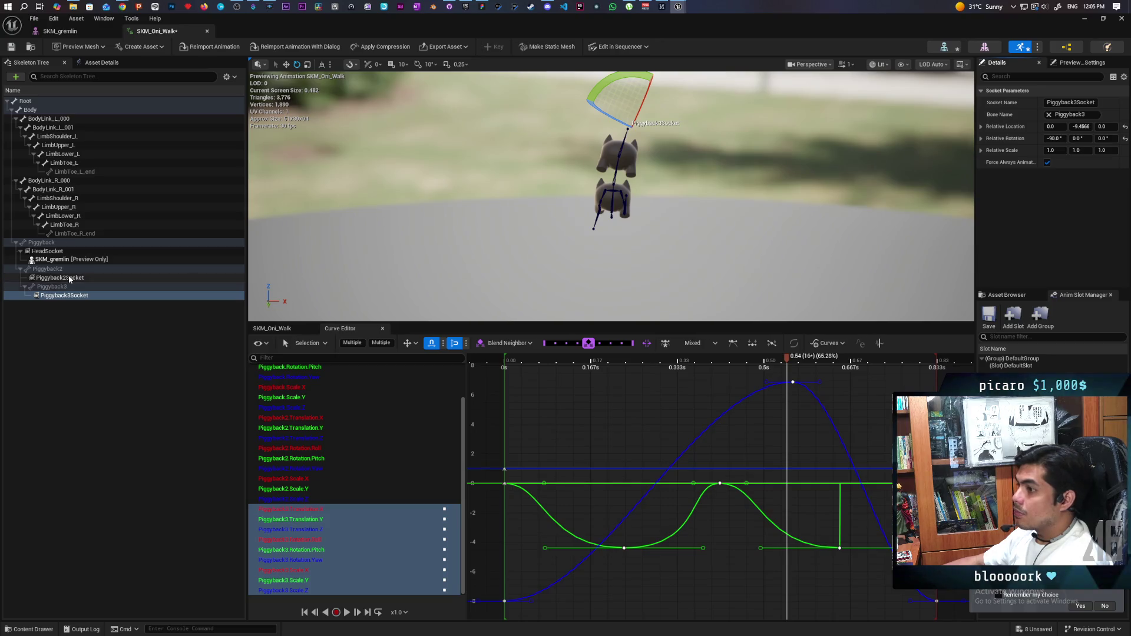
Enter HeadSocket's Y location offset as 9.4566.
left_click(54, 262)
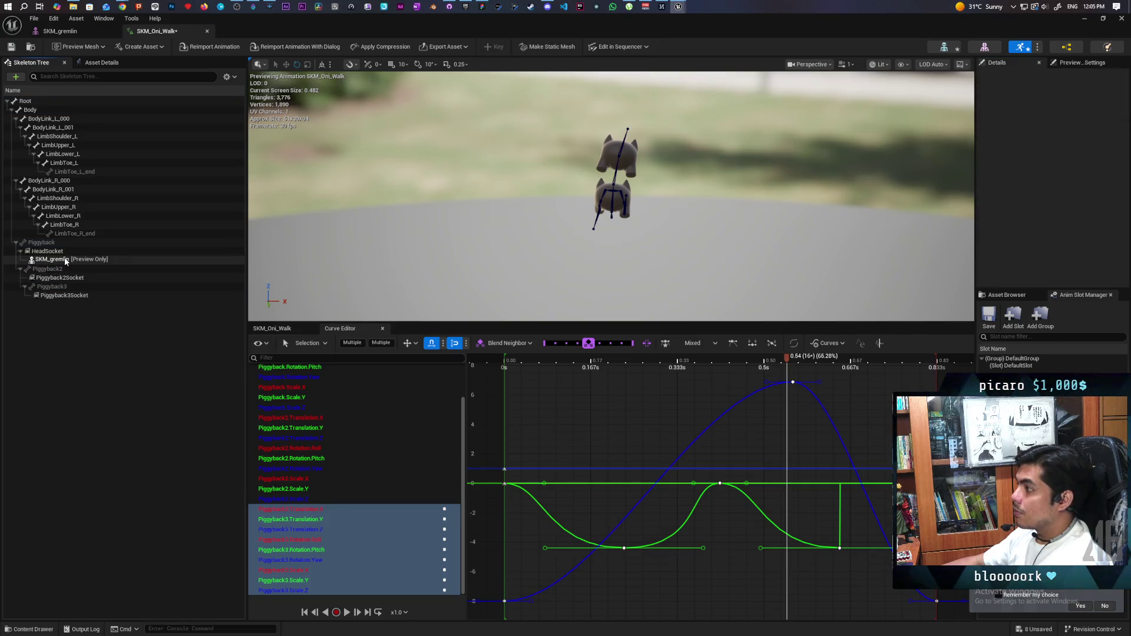
left_click(47, 251)
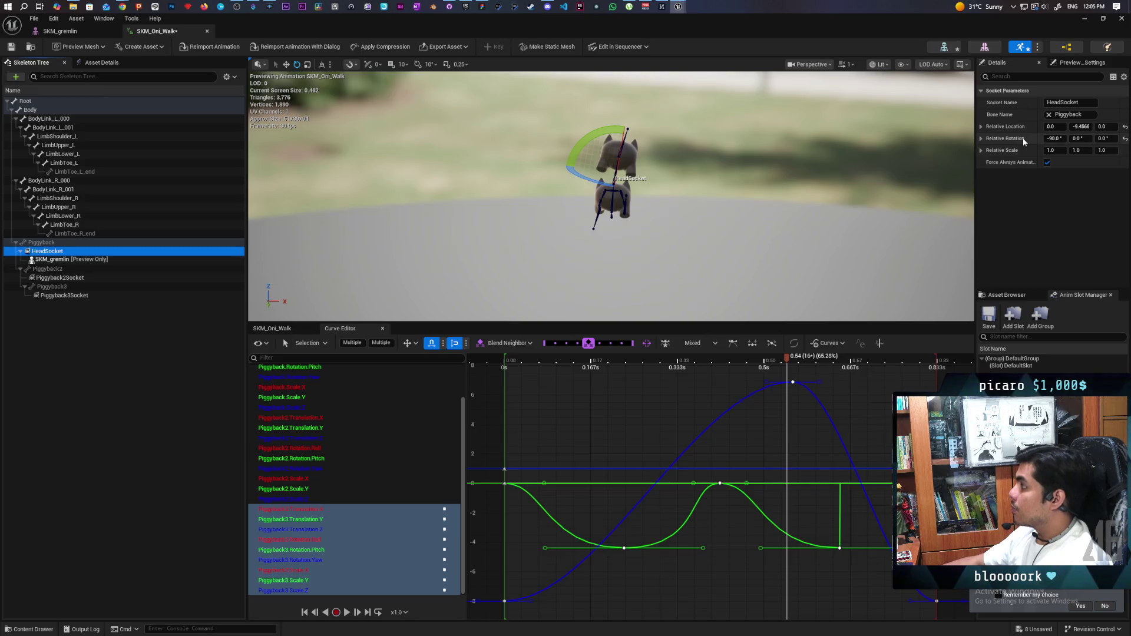
left_click_drag(1077, 126, 1090, 126)
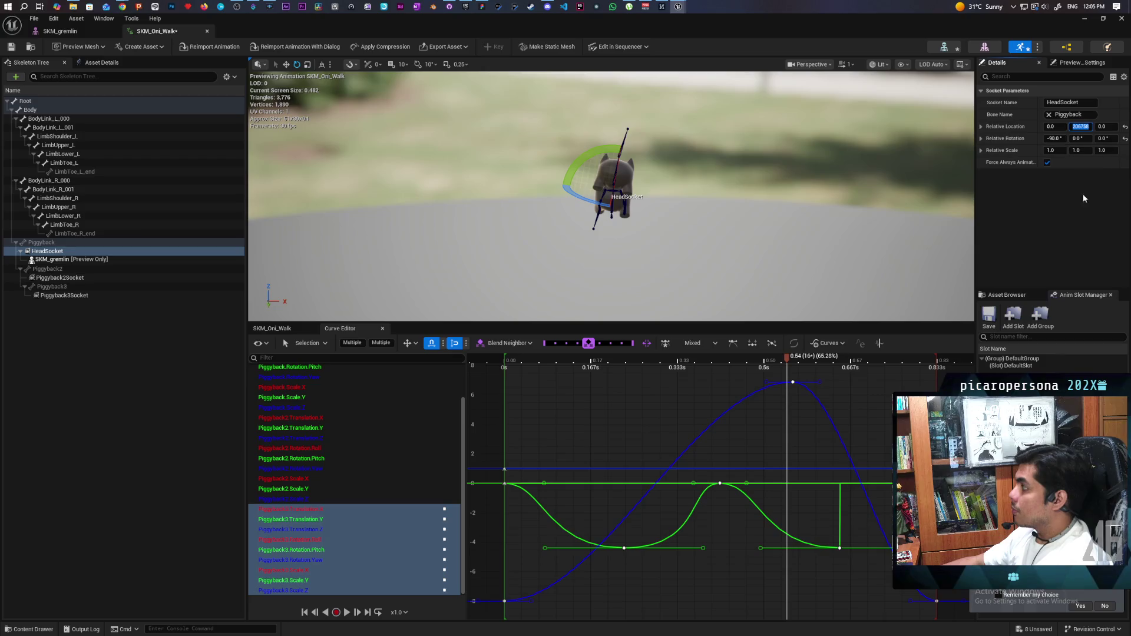
type("456685")
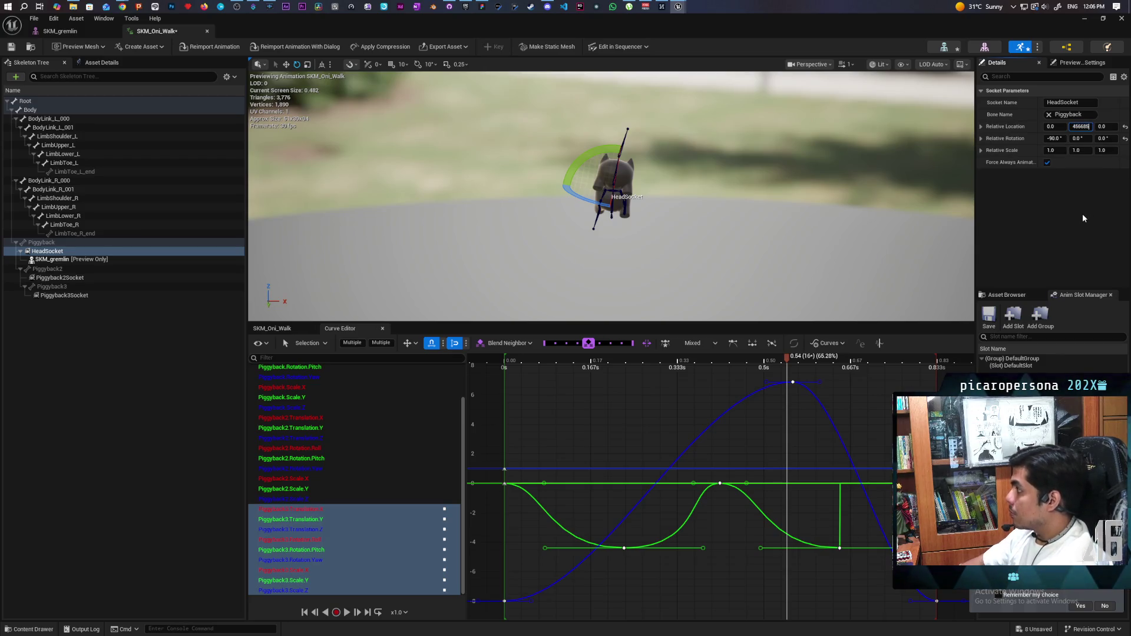
key("Return")
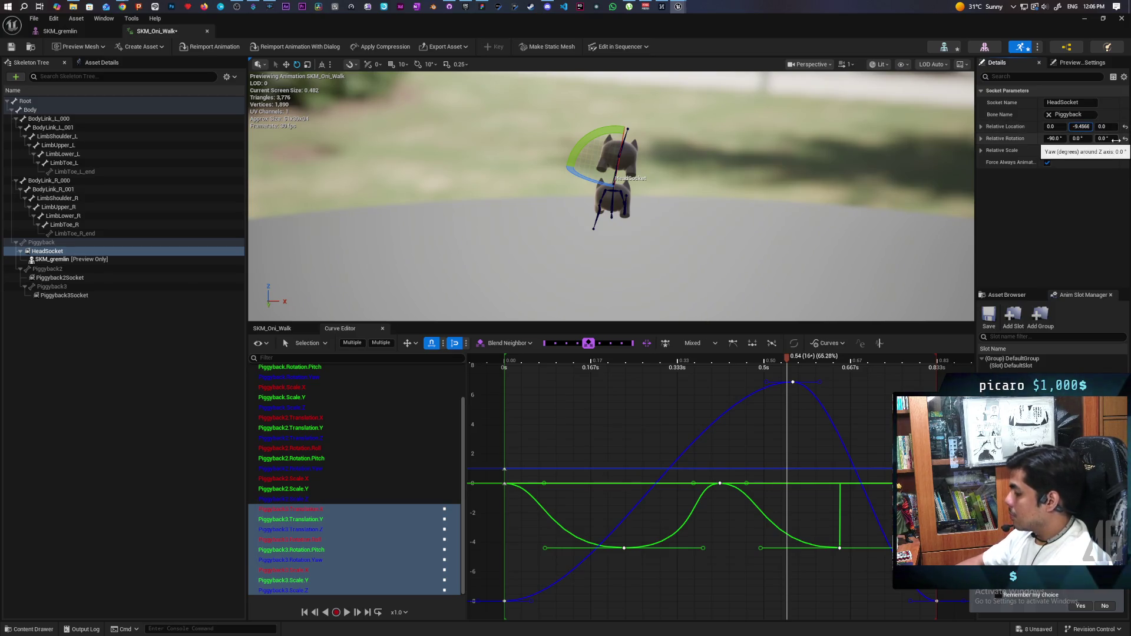
key("Return")
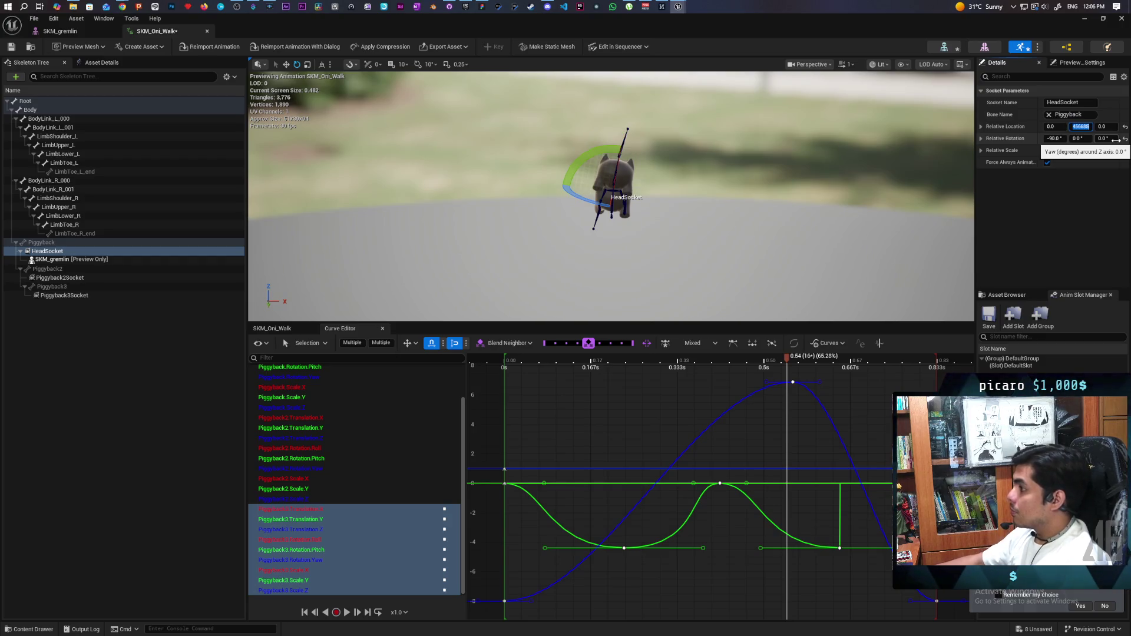
Commit the matching Y offset on Piggyback2Socket and Piggyback3Socket and check the stacked gremlins.
left_click(229, 277)
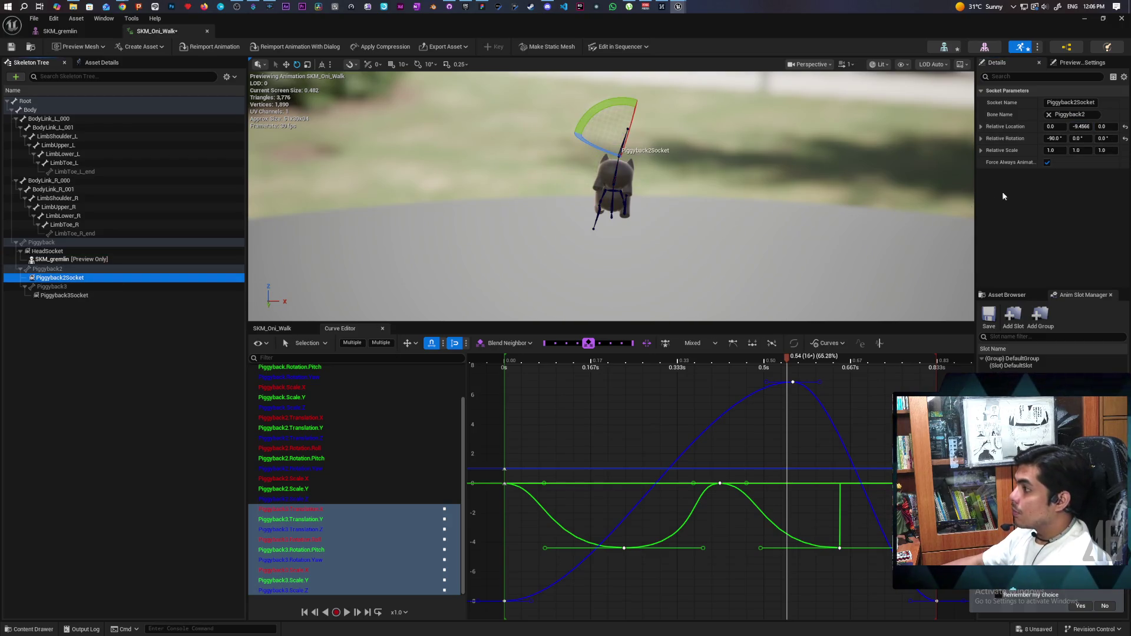
left_click(1079, 134)
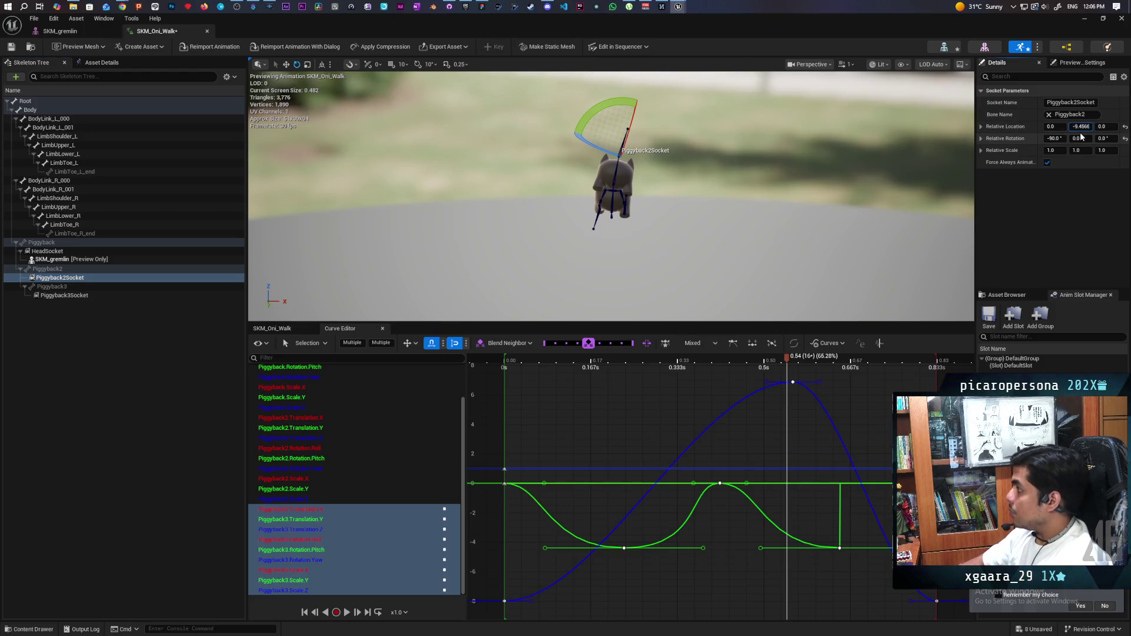
key("Return")
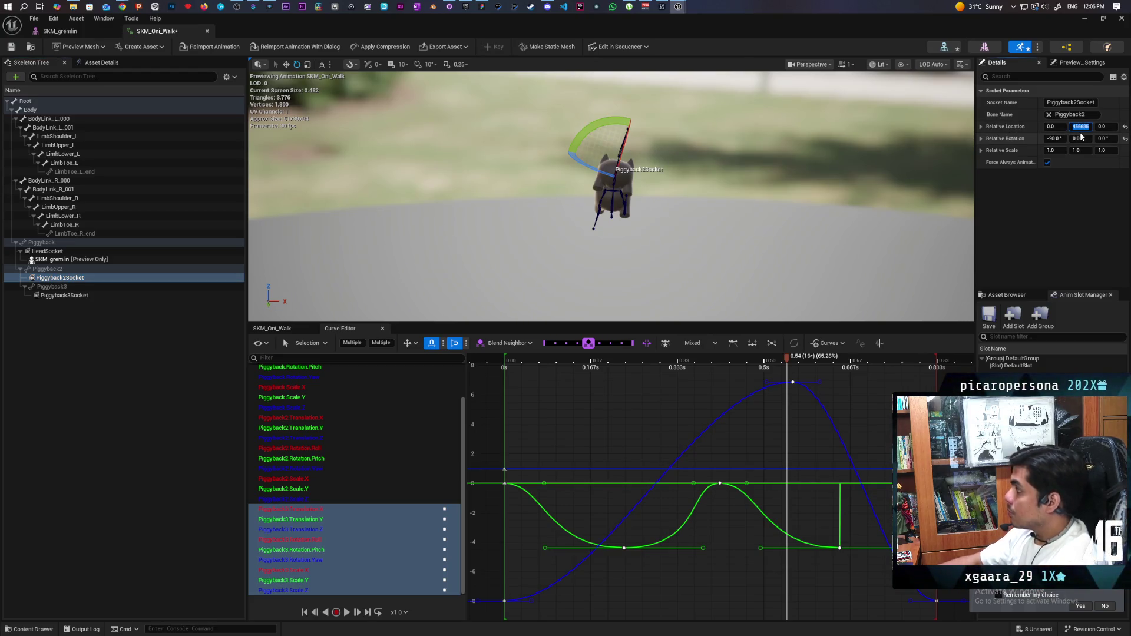
left_click(48, 297)
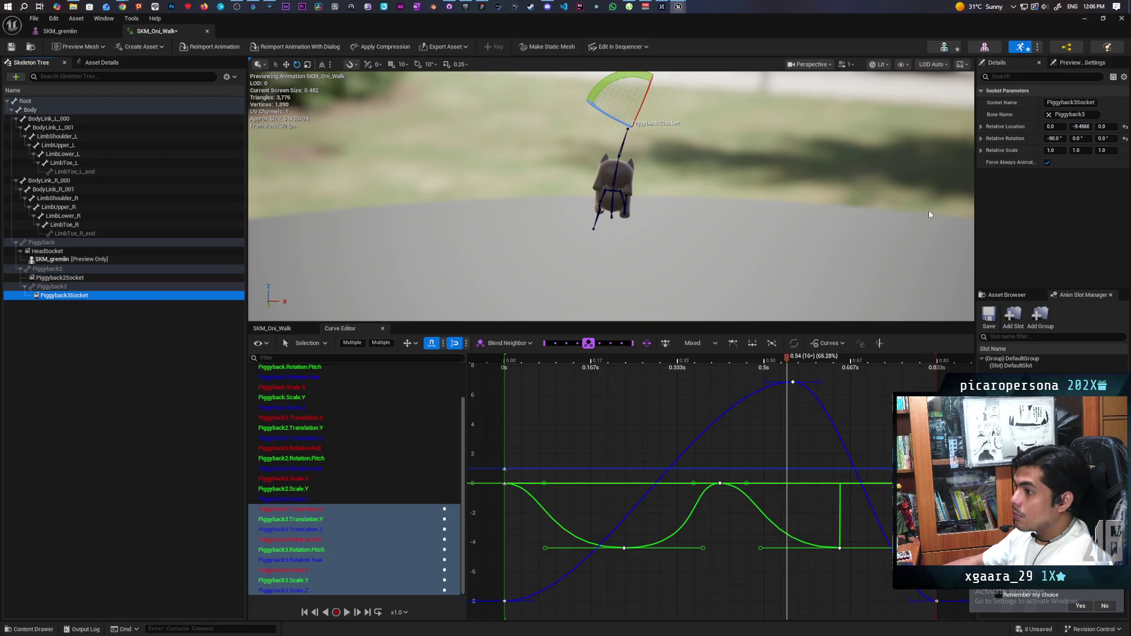
left_click(1081, 126)
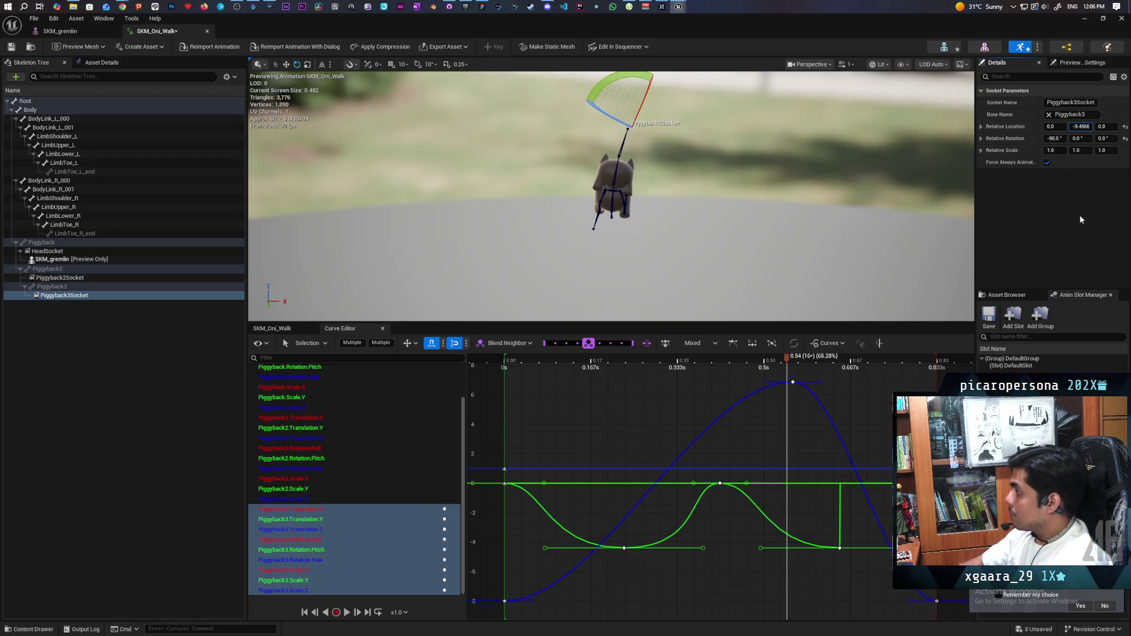
scroll(629, 151, "up", 5)
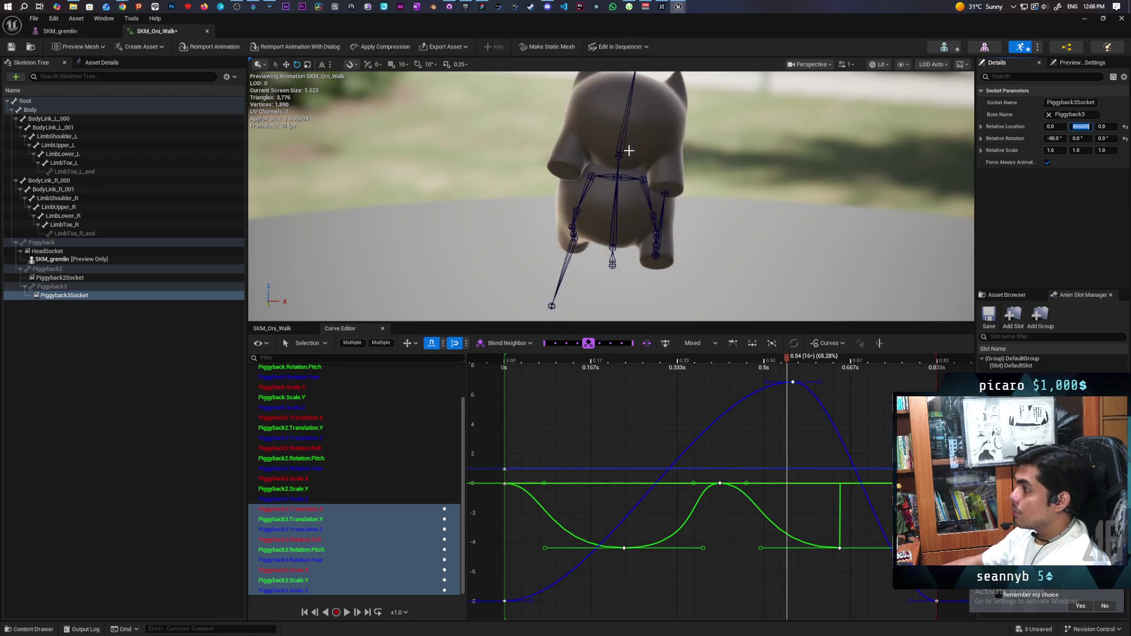
scroll(629, 150, "up", 3)
scroll(717, 166, "down", 6)
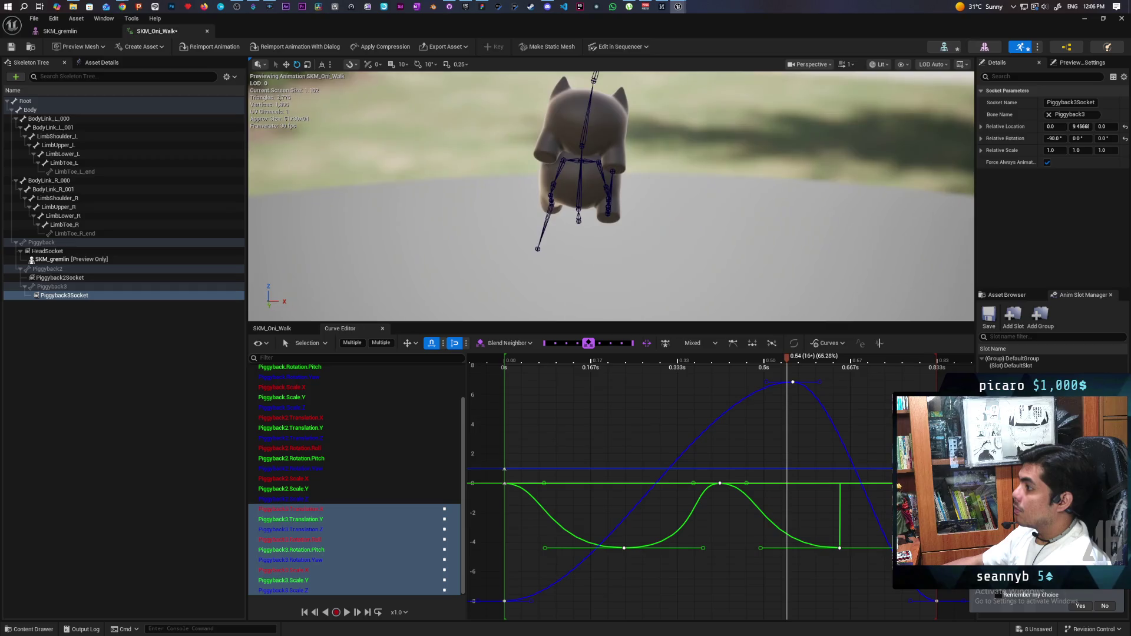
left_click_drag(459, 256, 459, 255)
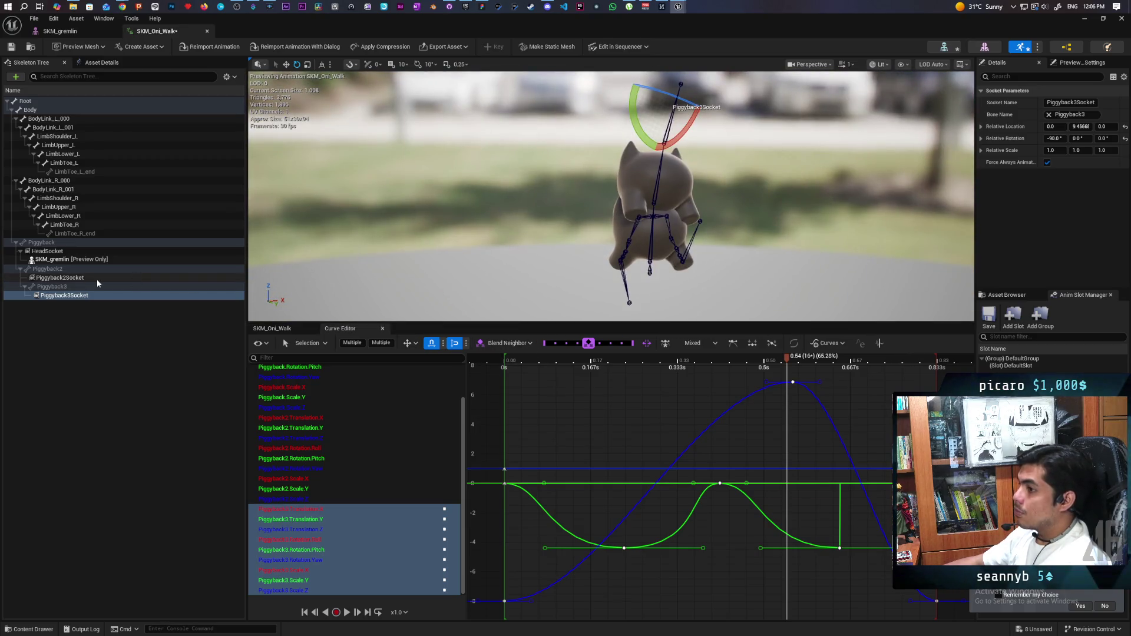
left_click(59, 264)
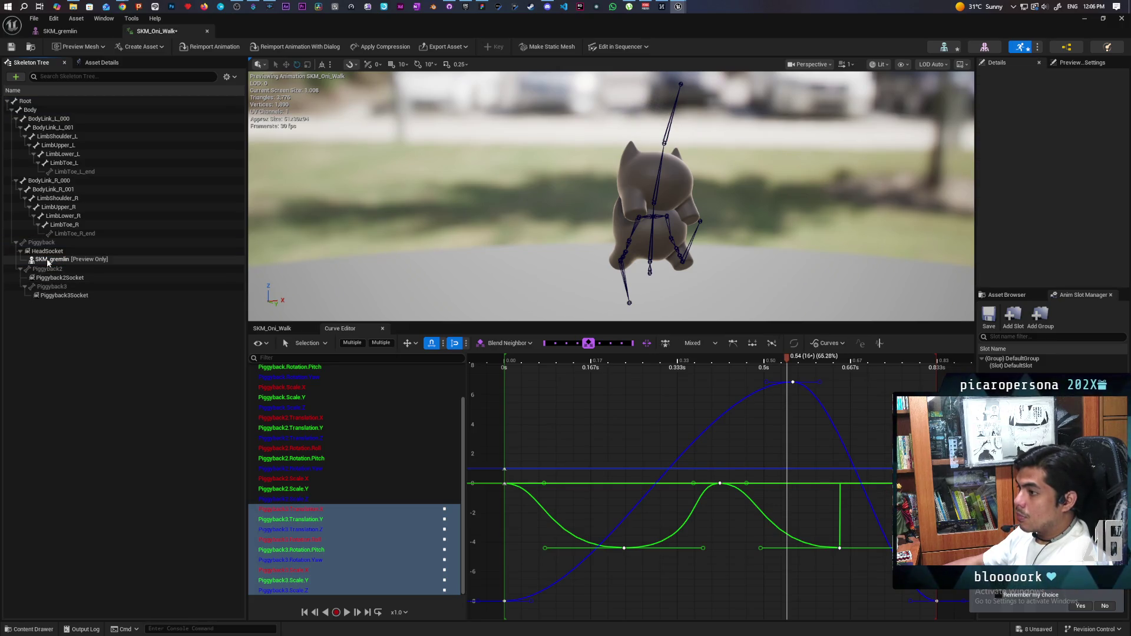
left_click(59, 278)
Attach an SKM_gremlin preview asset to Piggyback2Socket.
right_click(57, 279)
mouse_move(91, 389)
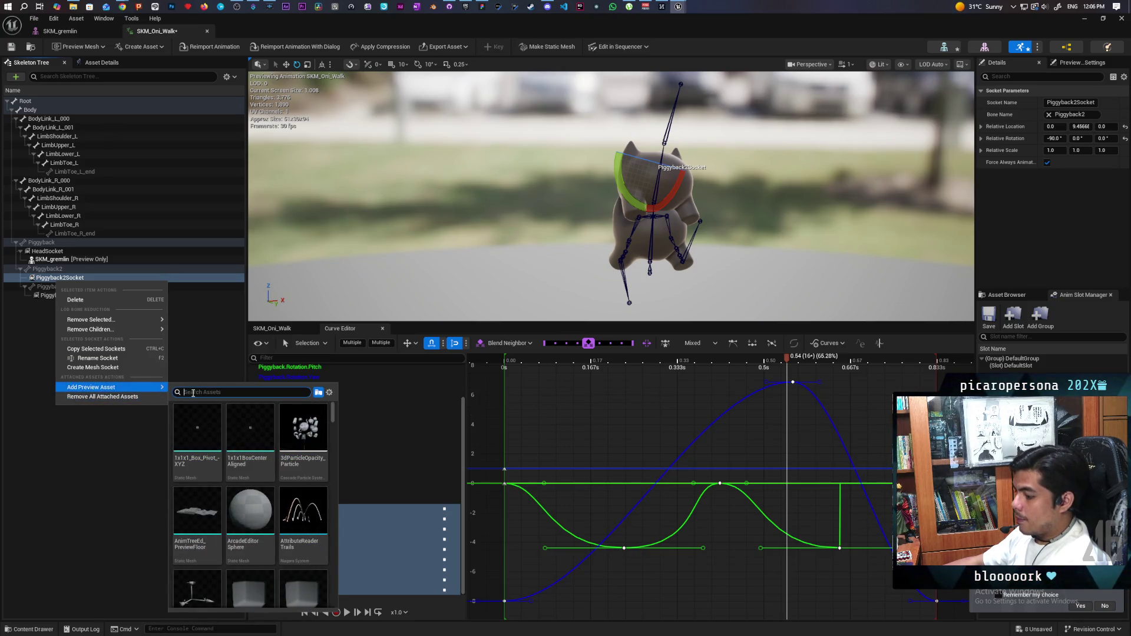
type("mlin")
left_click(190, 430)
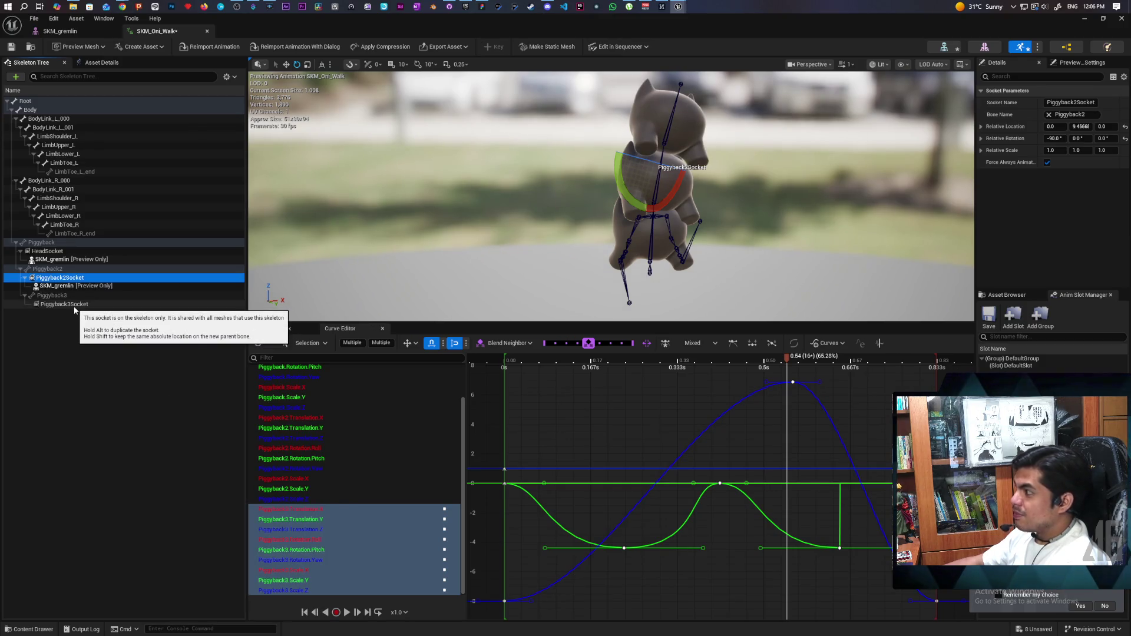
Attach another SKM_gremlin preview asset to Piggyback3Socket.
left_click(75, 305)
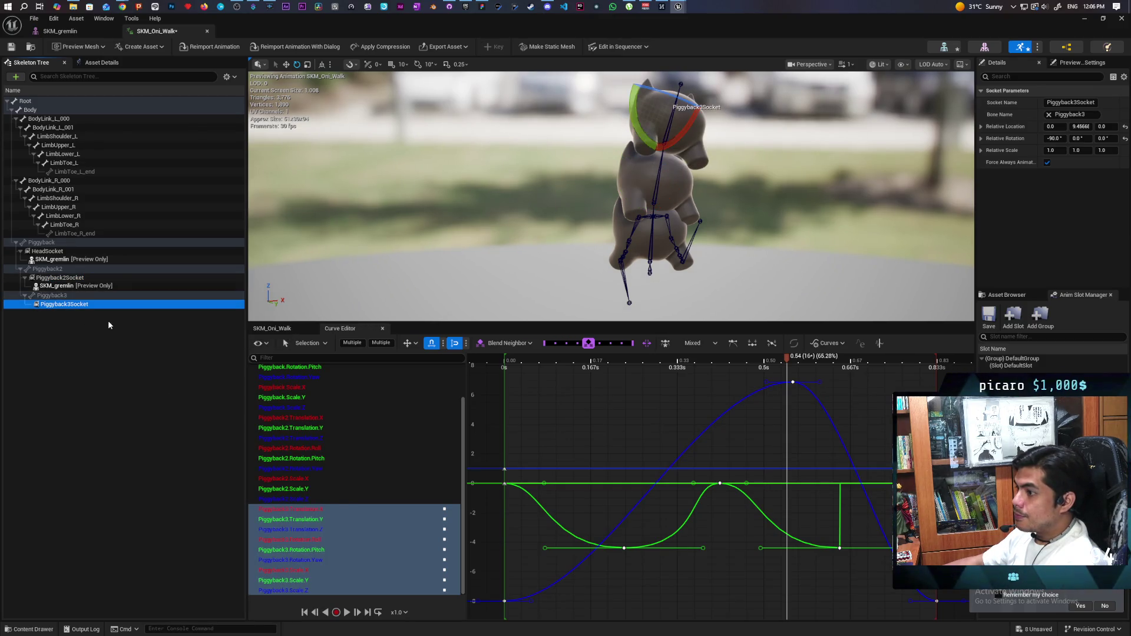
right_click(79, 308)
mouse_move(139, 410)
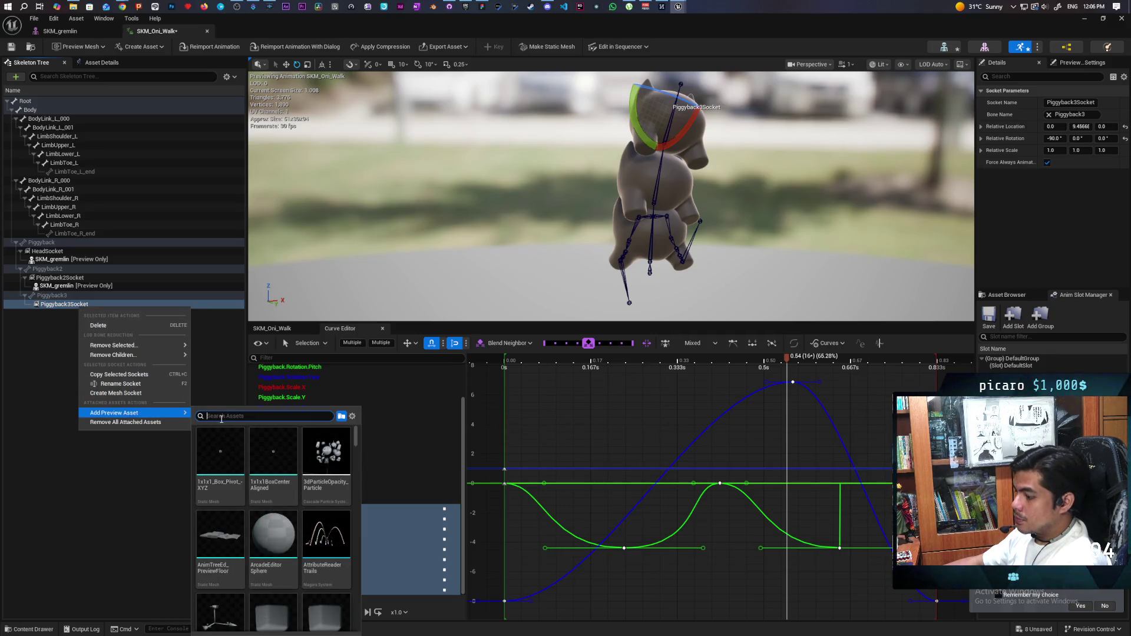
type("remlin")
left_click(220, 446)
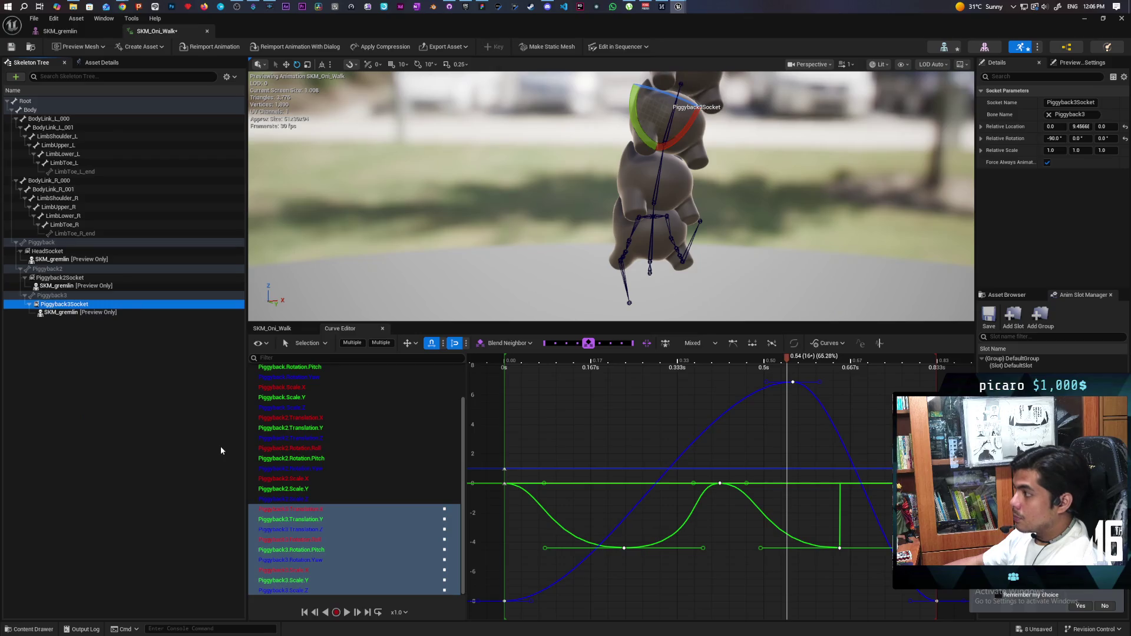
Pull the view back and play the walk animation to watch the stacked gremlins bob.
left_click_drag(700, 211, 489, 268)
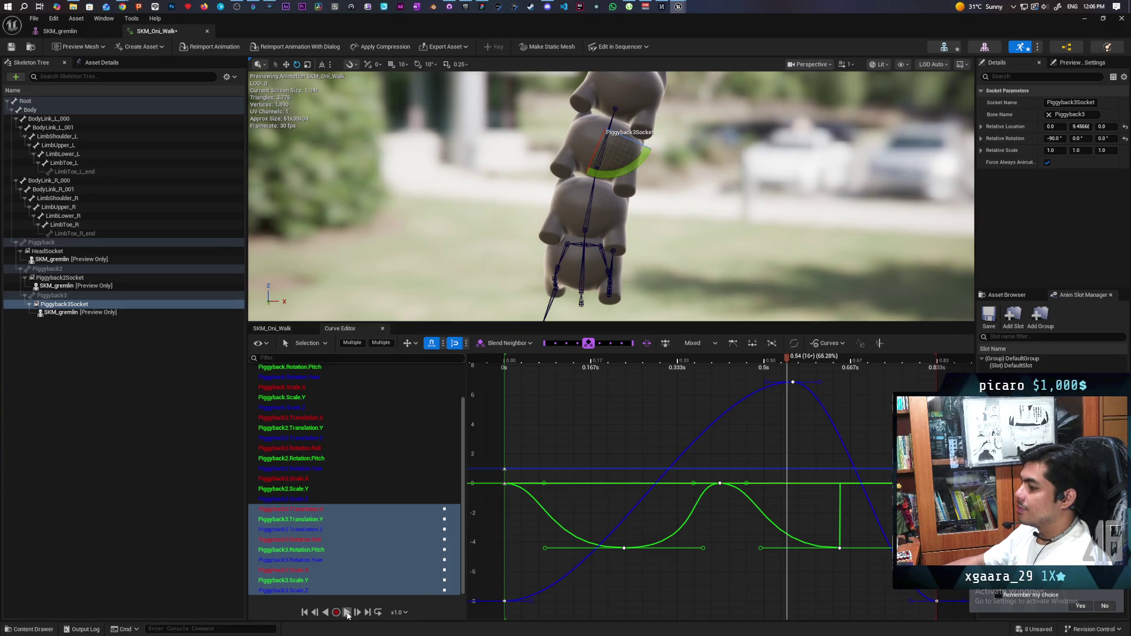
left_click(348, 613)
scroll(503, 217, "down", 3)
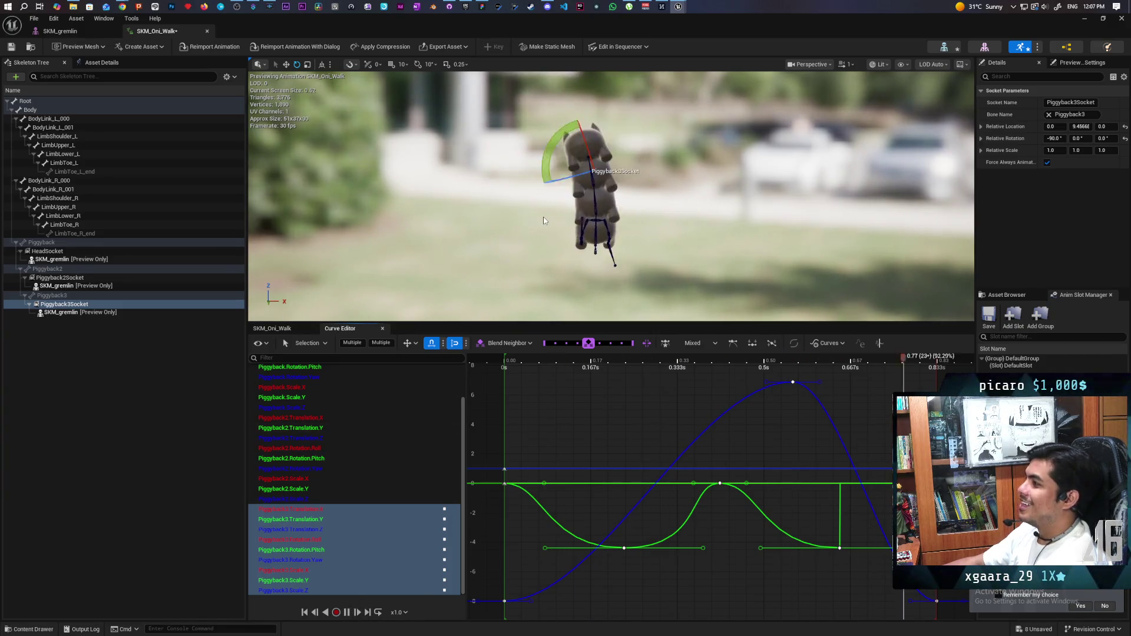
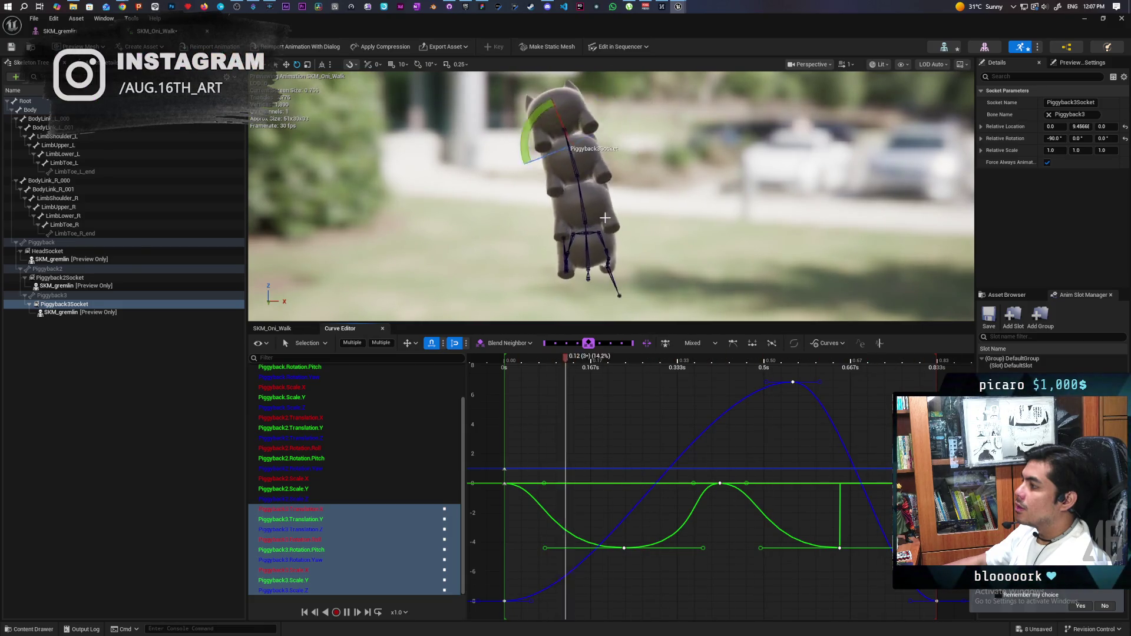
Save SKM_Oni_Walk and inspect the Piggyback, Piggyback2 and Piggyback3 bones.
left_click(10, 51)
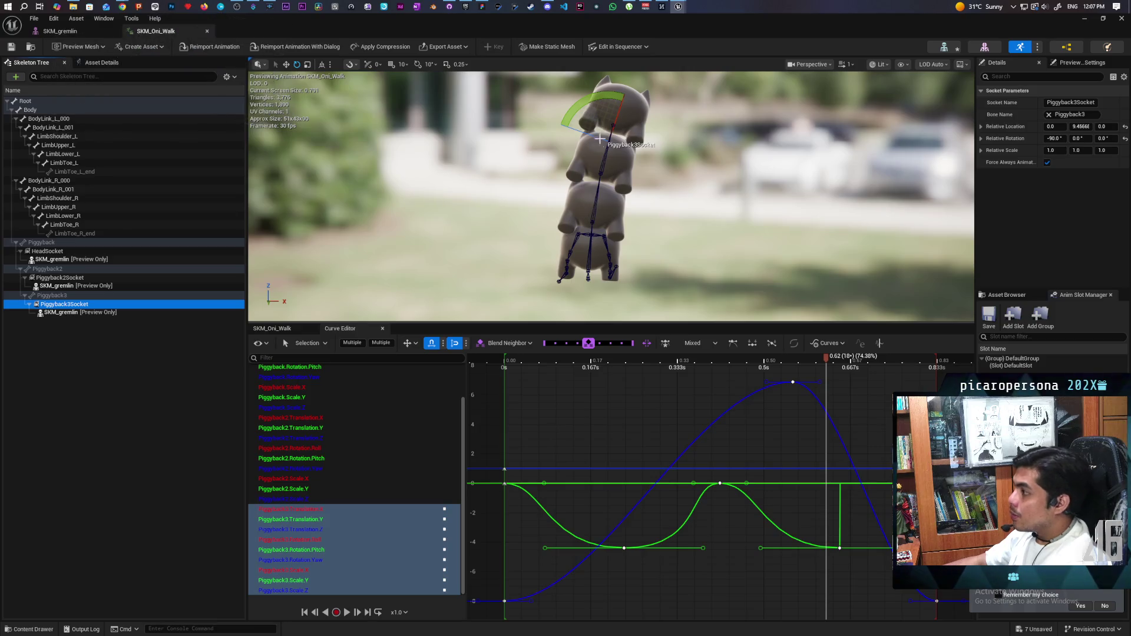
left_click(52, 270)
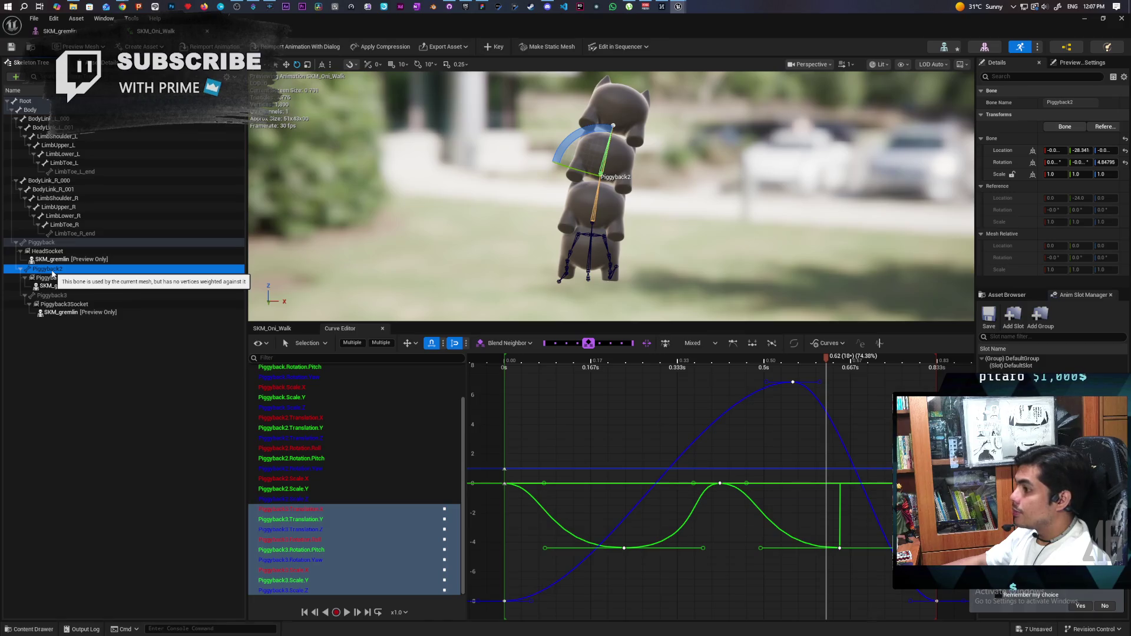
left_click(47, 243)
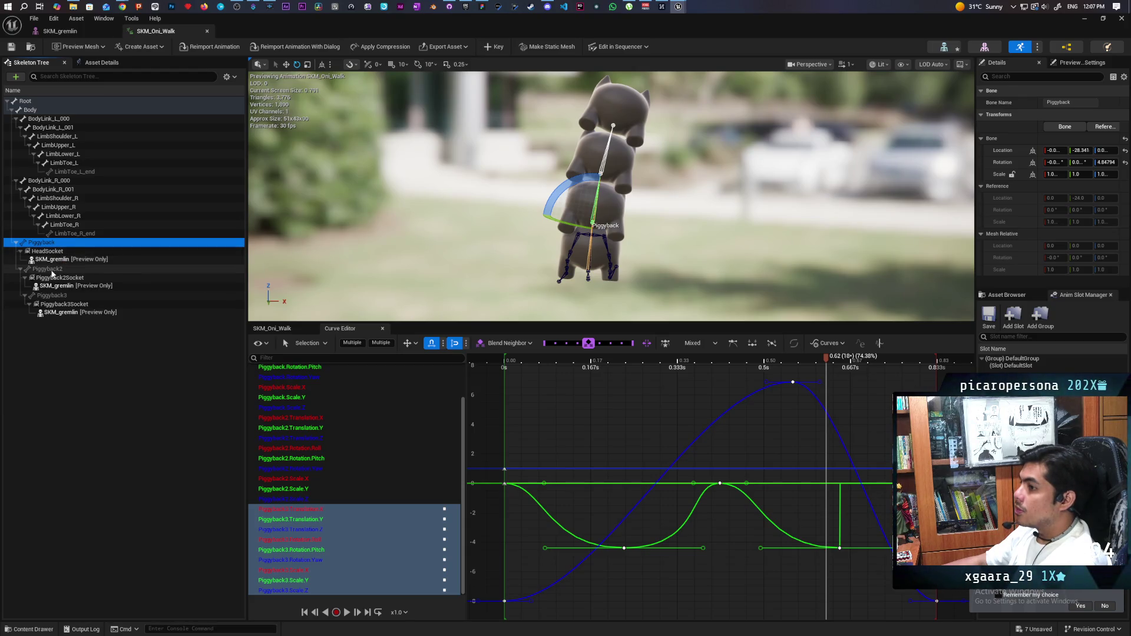
left_click(52, 269)
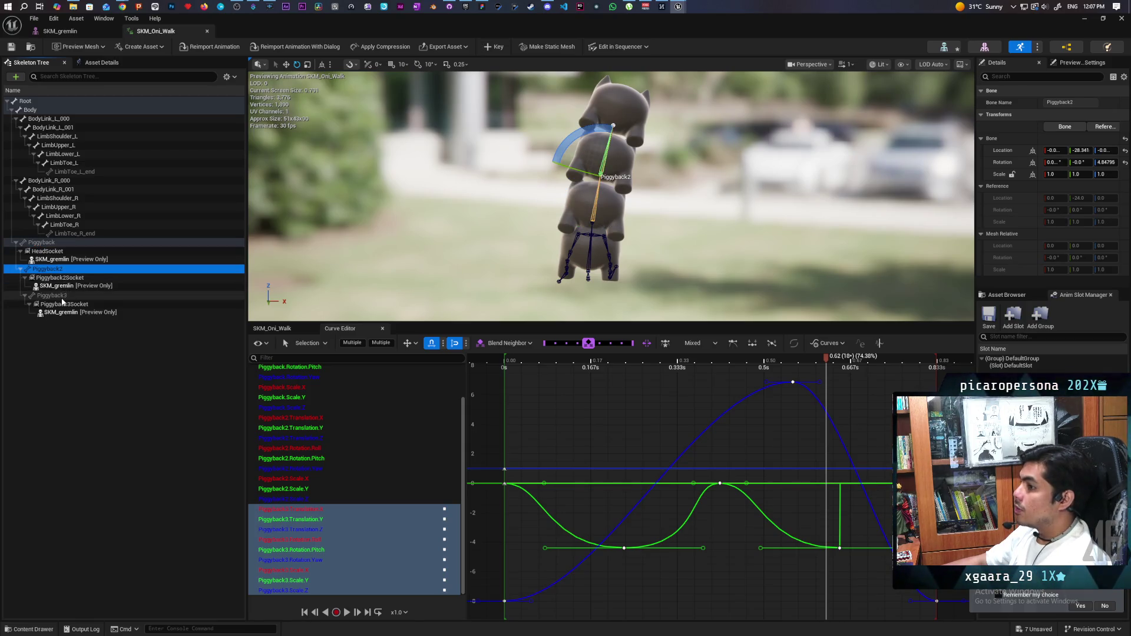
left_click(61, 297)
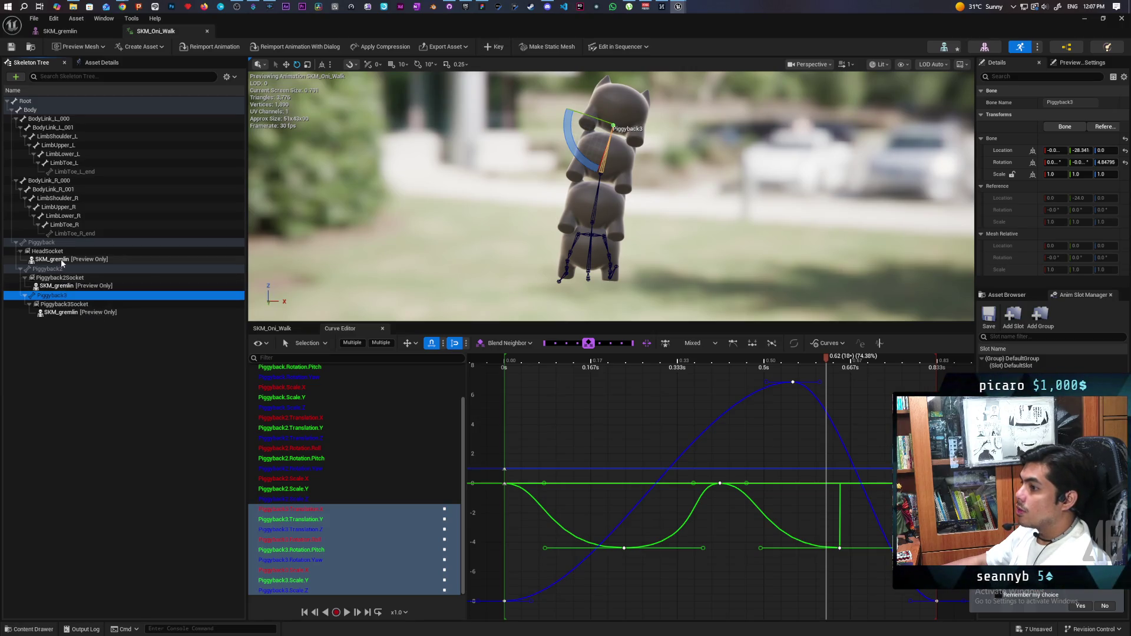
key("Escape")
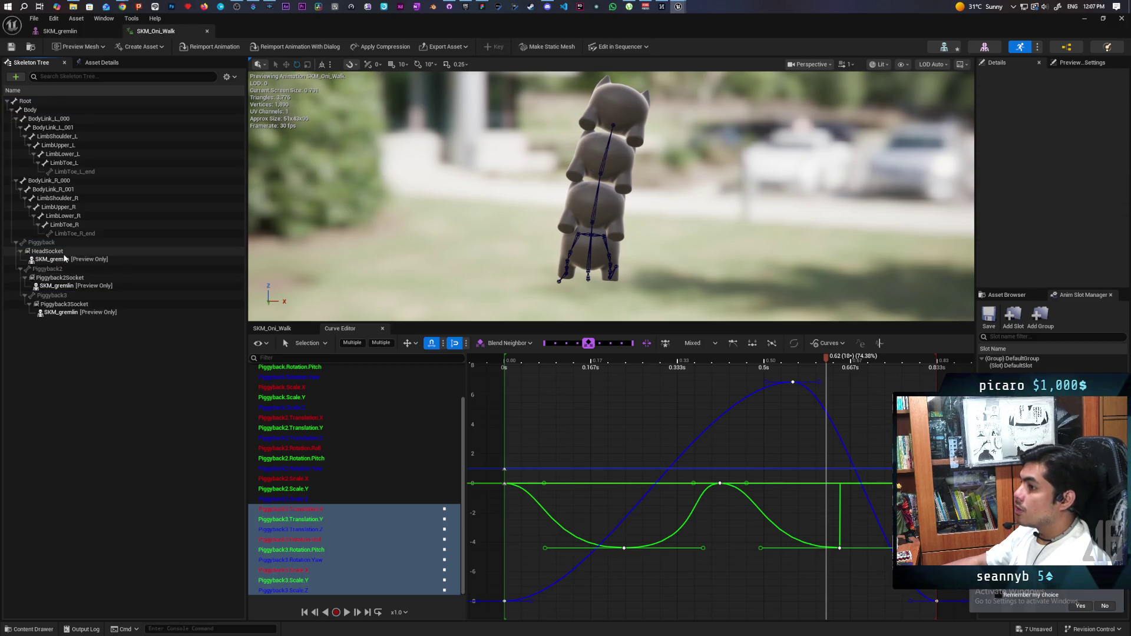
Inspect the HeadSocket and Piggyback2Socket parameters in the Skeleton Tree.
left_click(64, 260)
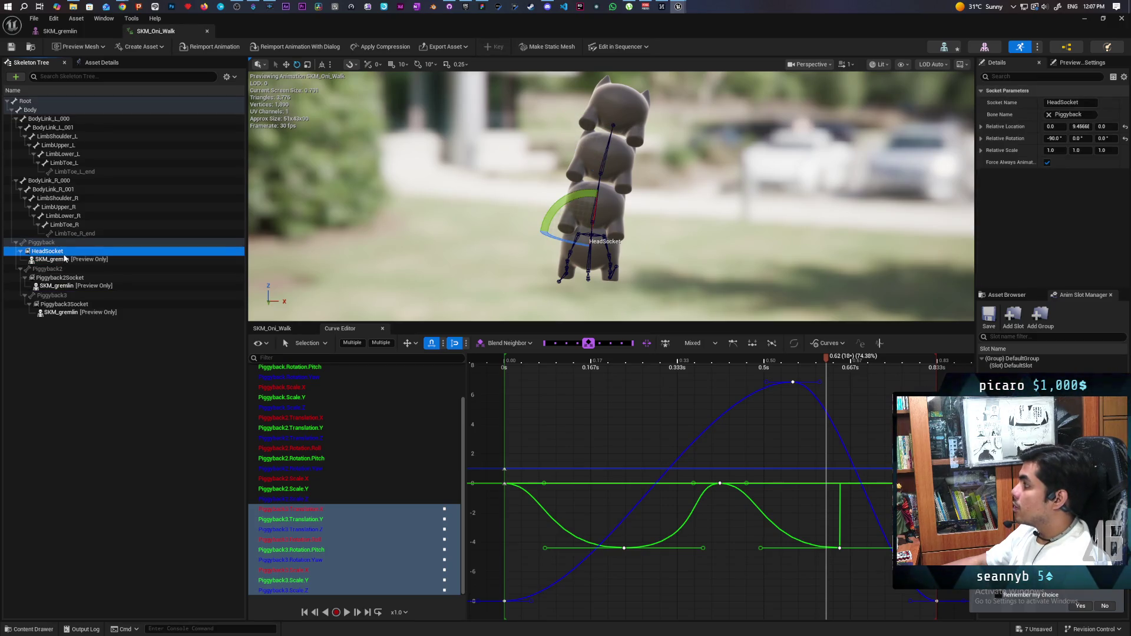
key("Escape")
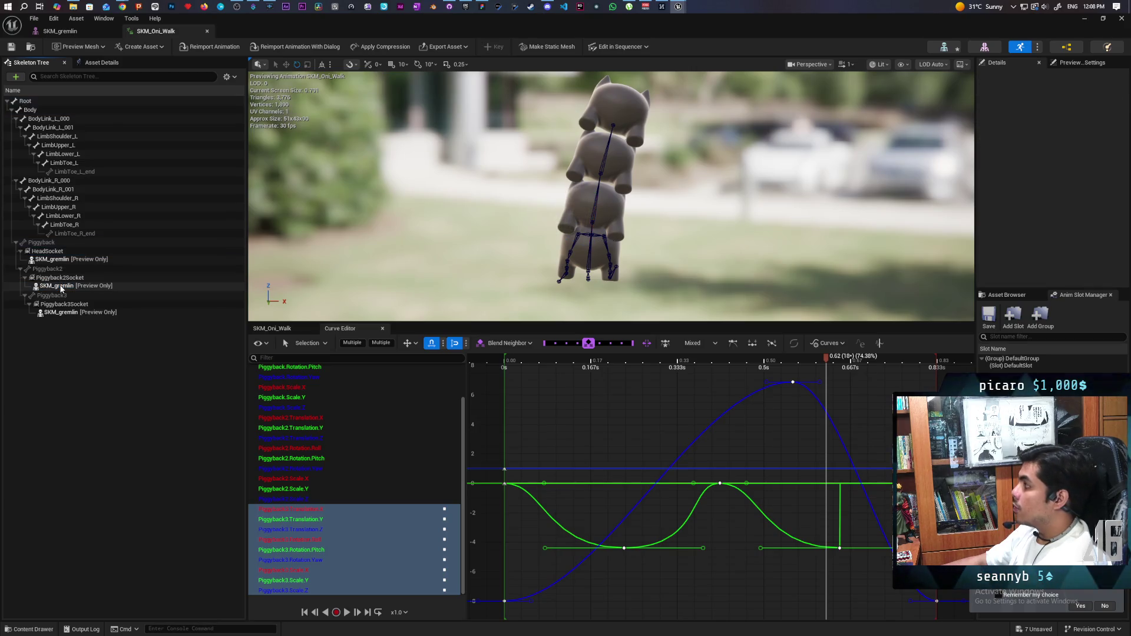
left_click(61, 278)
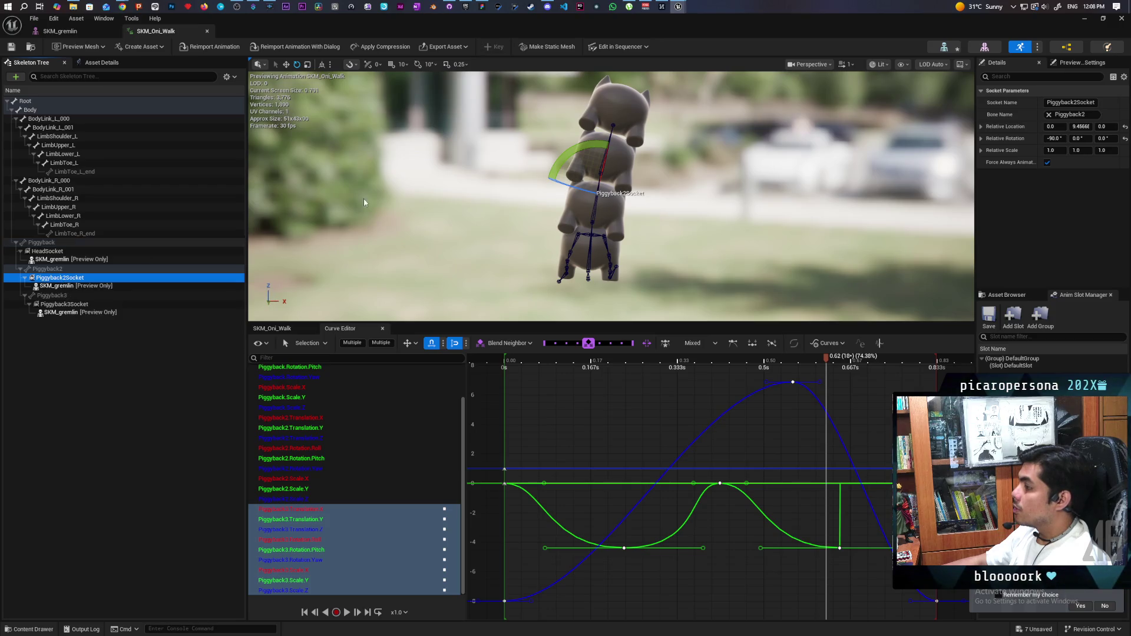
scroll(615, 169, "up", 3)
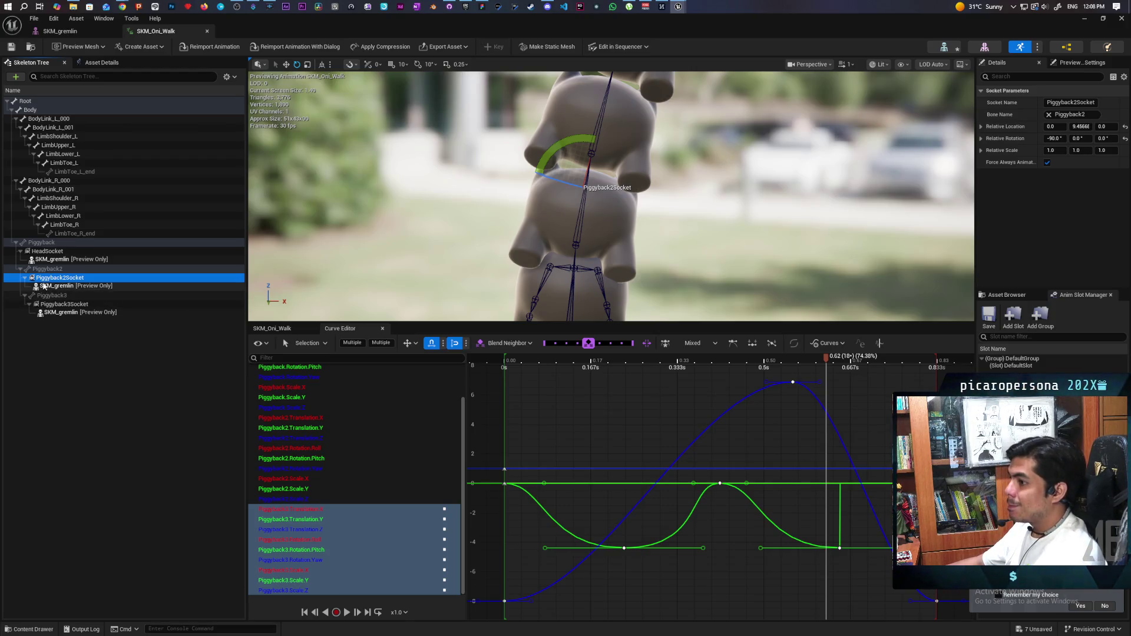
Raise Piggyback2Socket's and Piggyback3Socket's Relative Location Y (about 16.27), then play the walk preview.
left_click_drag(1080, 127, 1109, 127)
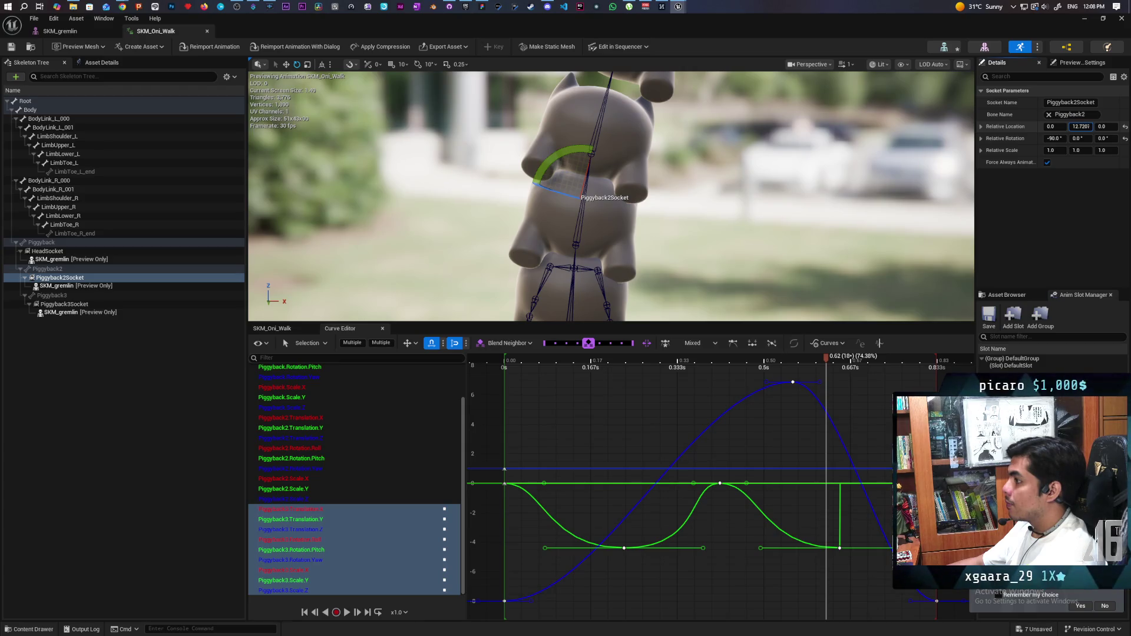
left_click_drag(1109, 127, 1105, 128)
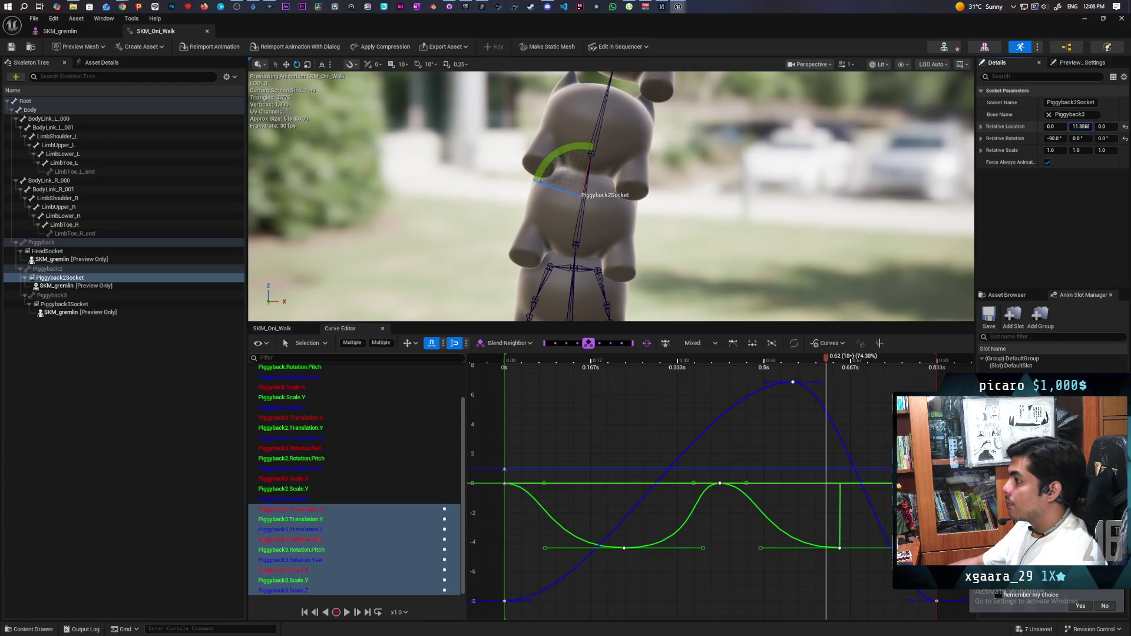
left_click(55, 305)
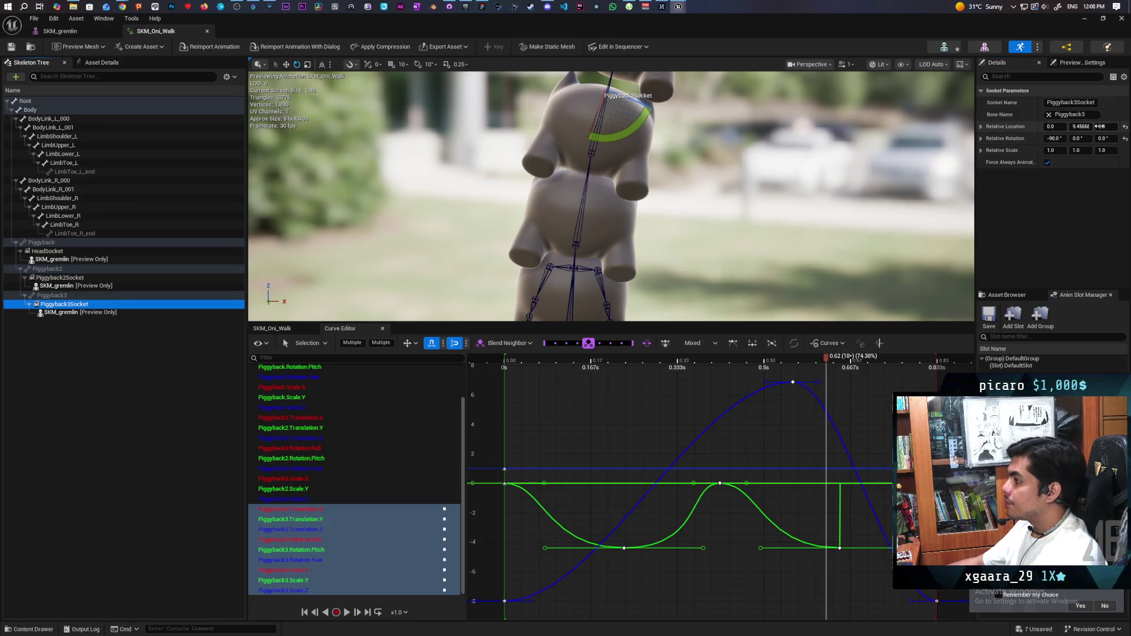
left_click(1081, 127)
left_click_drag(1081, 127, 1103, 127)
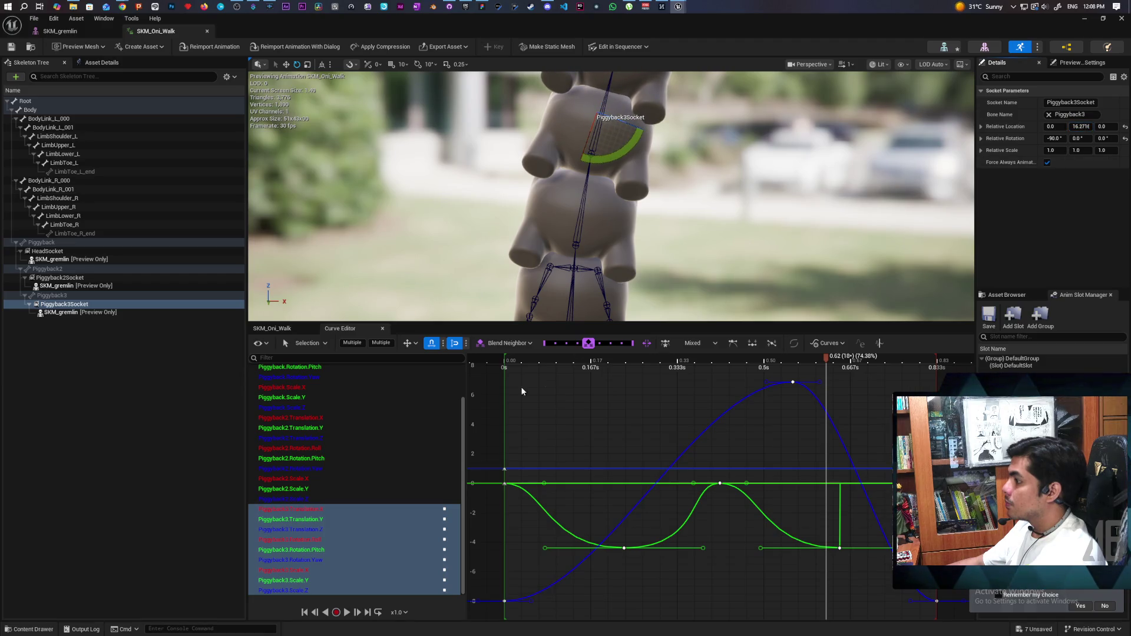
left_click(346, 613)
scroll(674, 218, "down", 3)
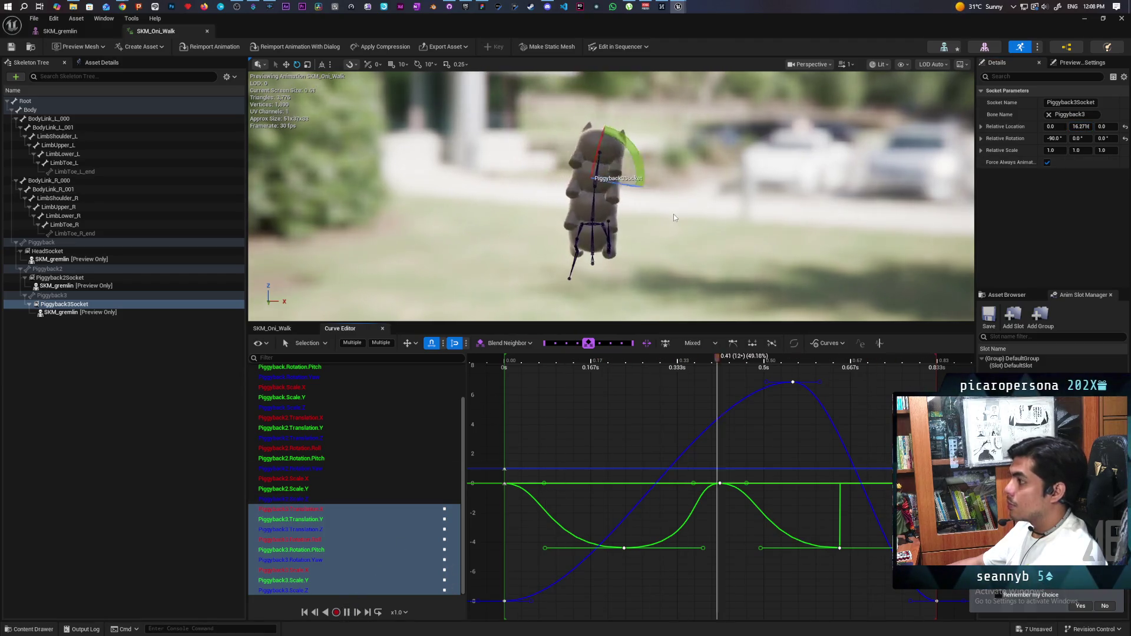
Deselect Piggyback3Socket, stop playback and scrub the walk preview back to 0.00.
scroll(673, 217, "up", 3)
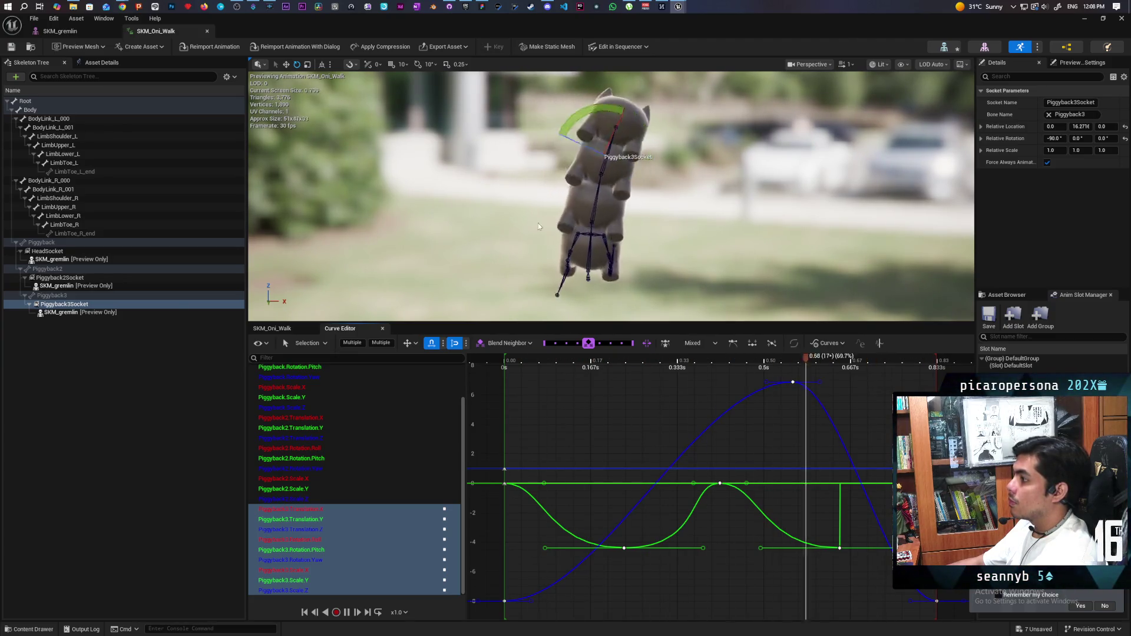
left_click(493, 227)
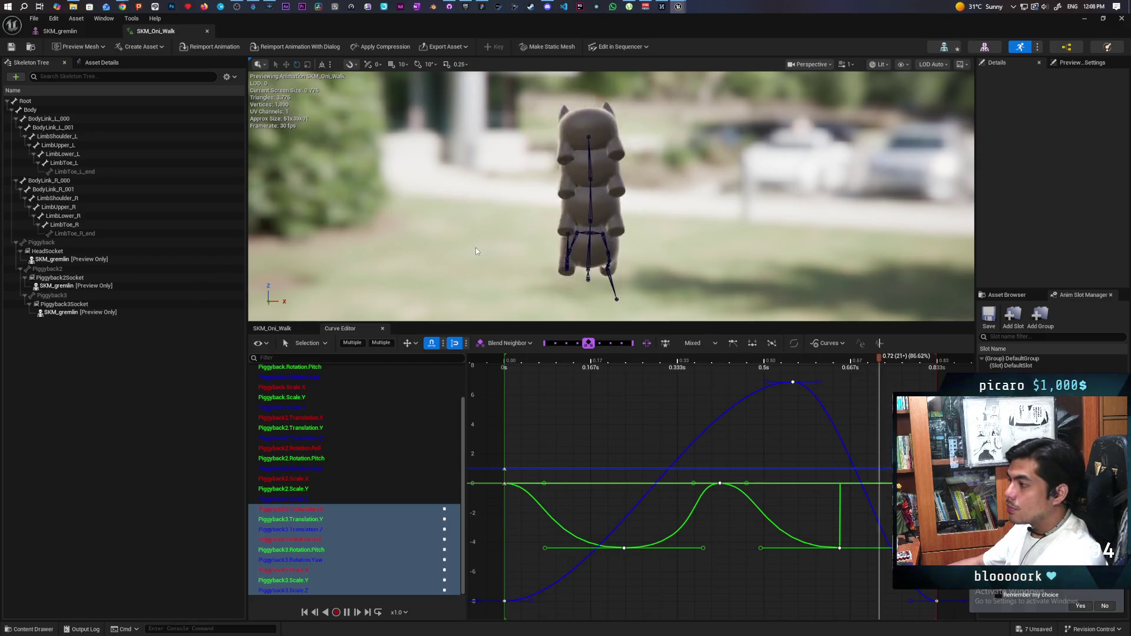
key("space")
mouse_move(734, 360)
left_mouse_down()
mouse_move(566, 383)
mouse_move(716, 402)
mouse_move(818, 397)
mouse_move(777, 419)
mouse_move(485, 411)
mouse_move(738, 415)
mouse_move(504, 423)
left_mouse_up()
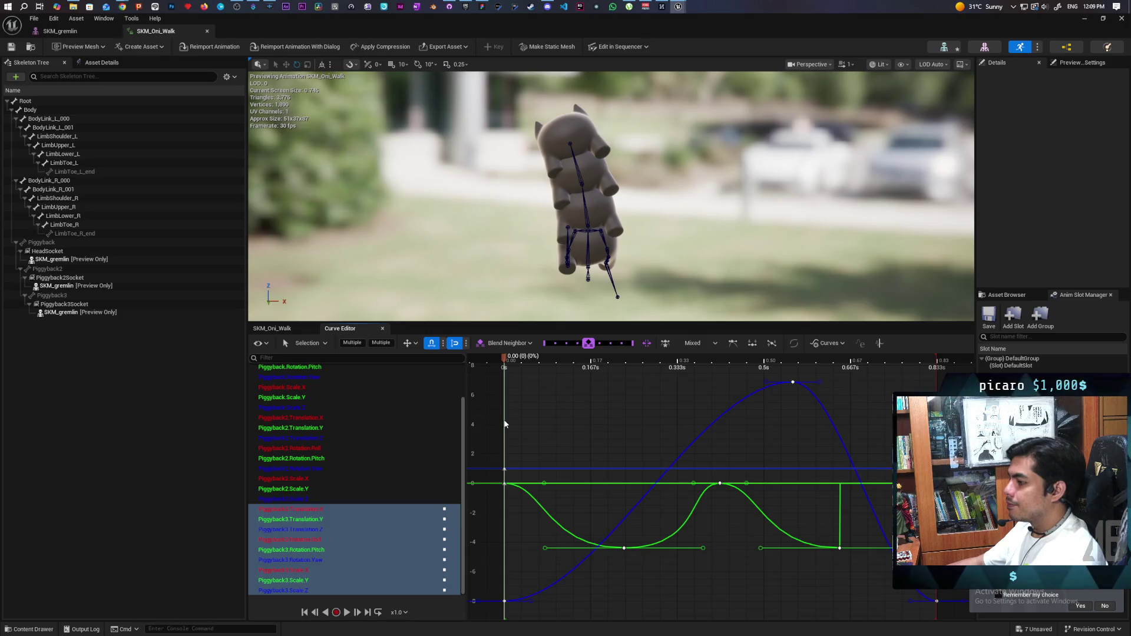
left_click_drag(506, 423, 506, 423)
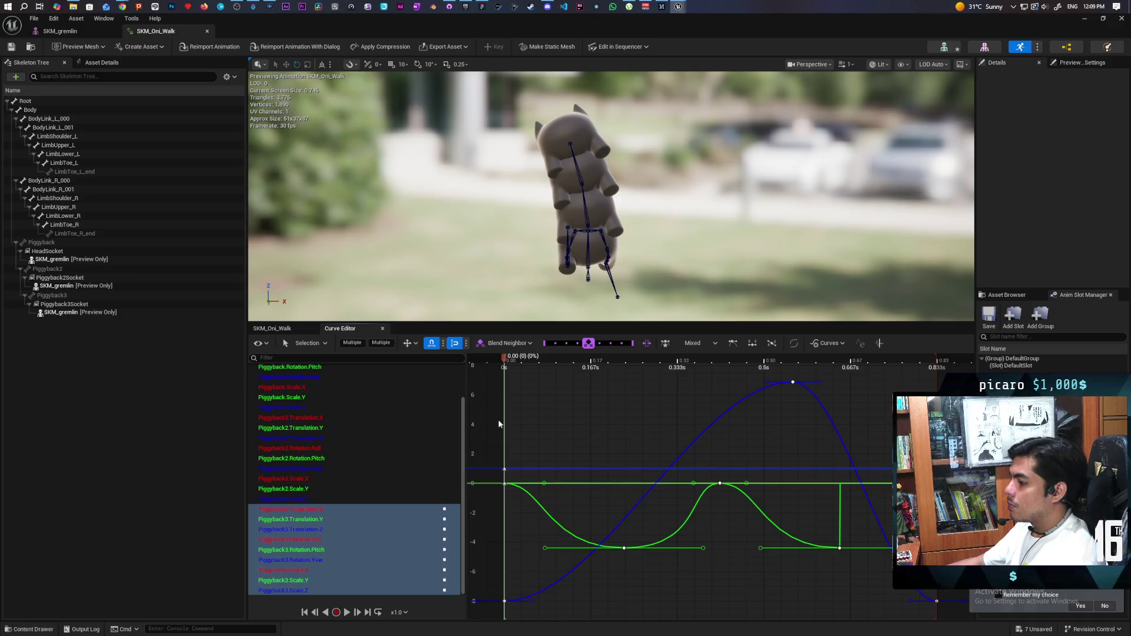
scroll(575, 409, "down", 2)
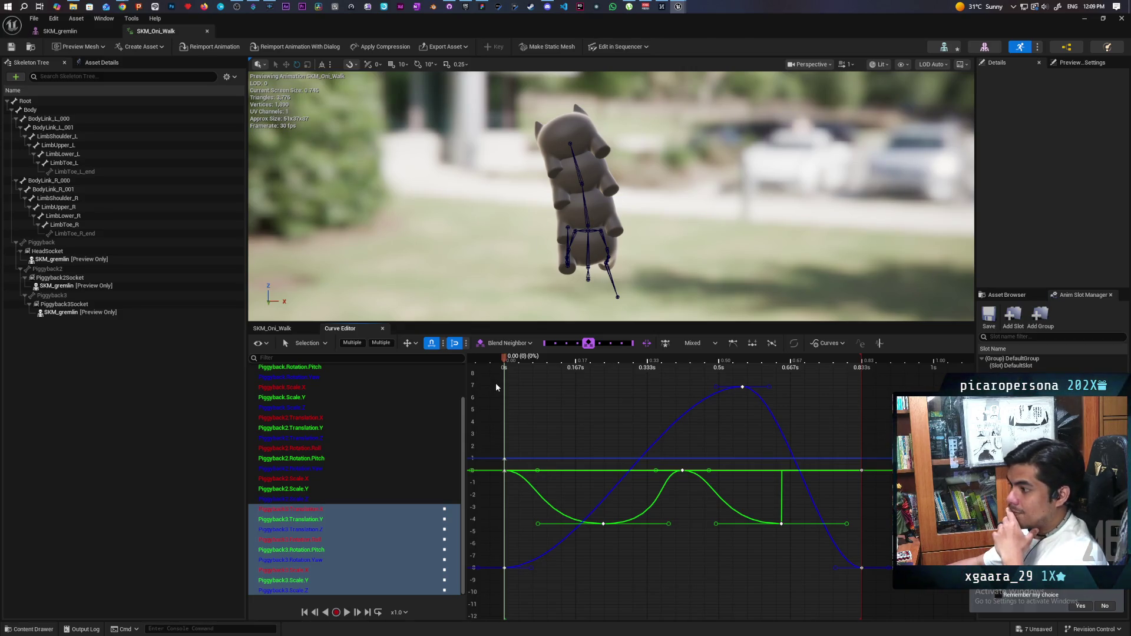
left_click_drag(463, 413, 459, 381)
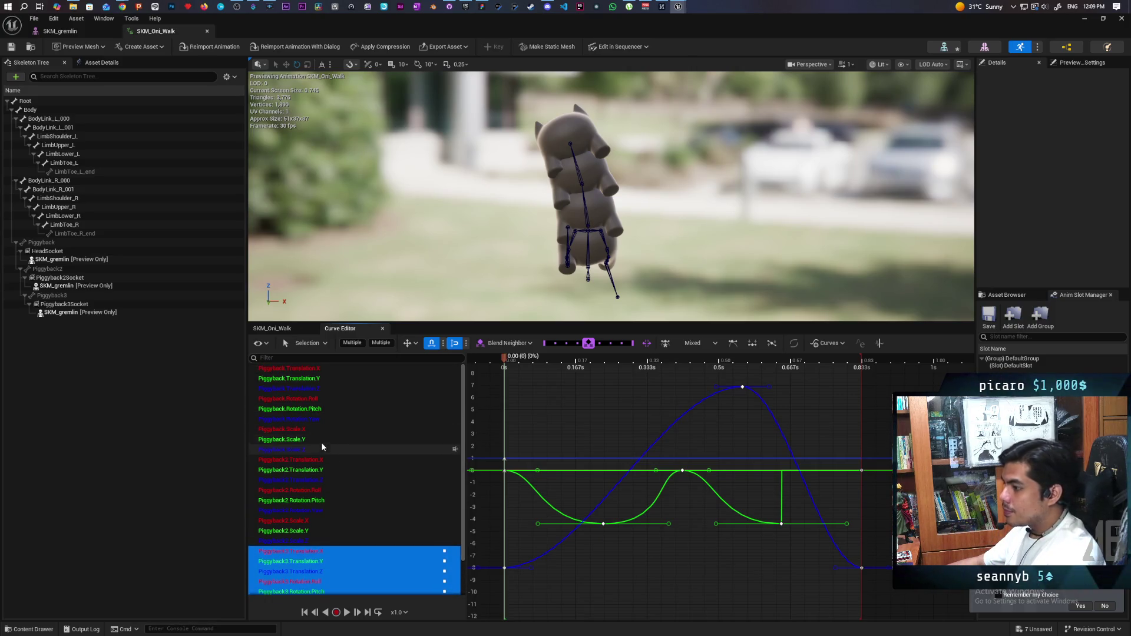
Show the Piggyback2 curves and marquee-select the green curve's end key at 0.833s.
left_click(342, 470)
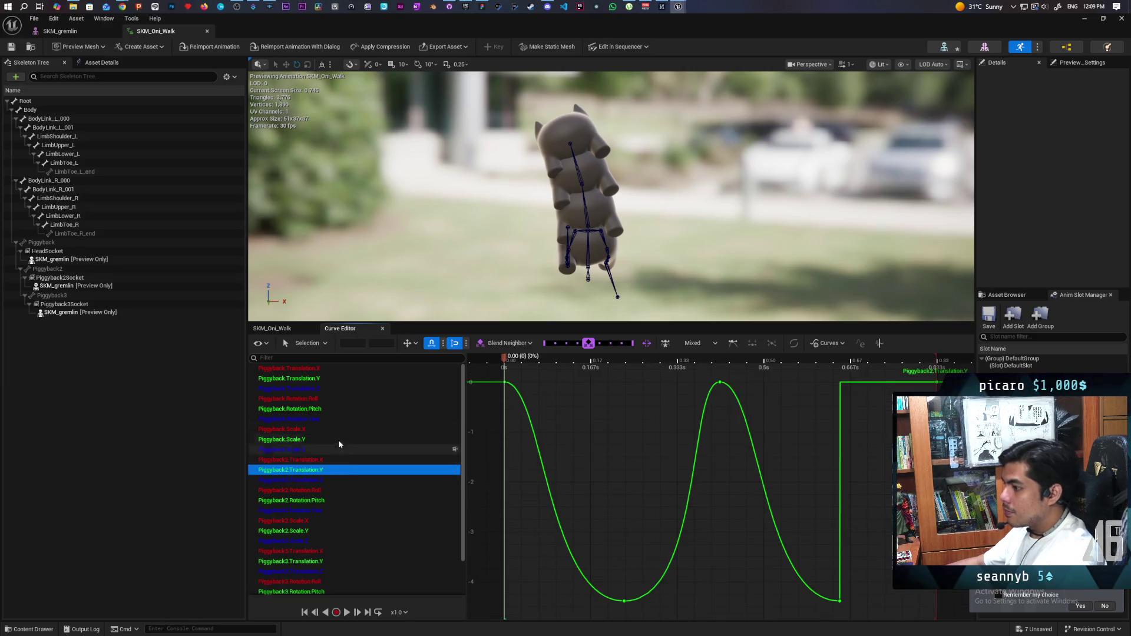
left_click(339, 429)
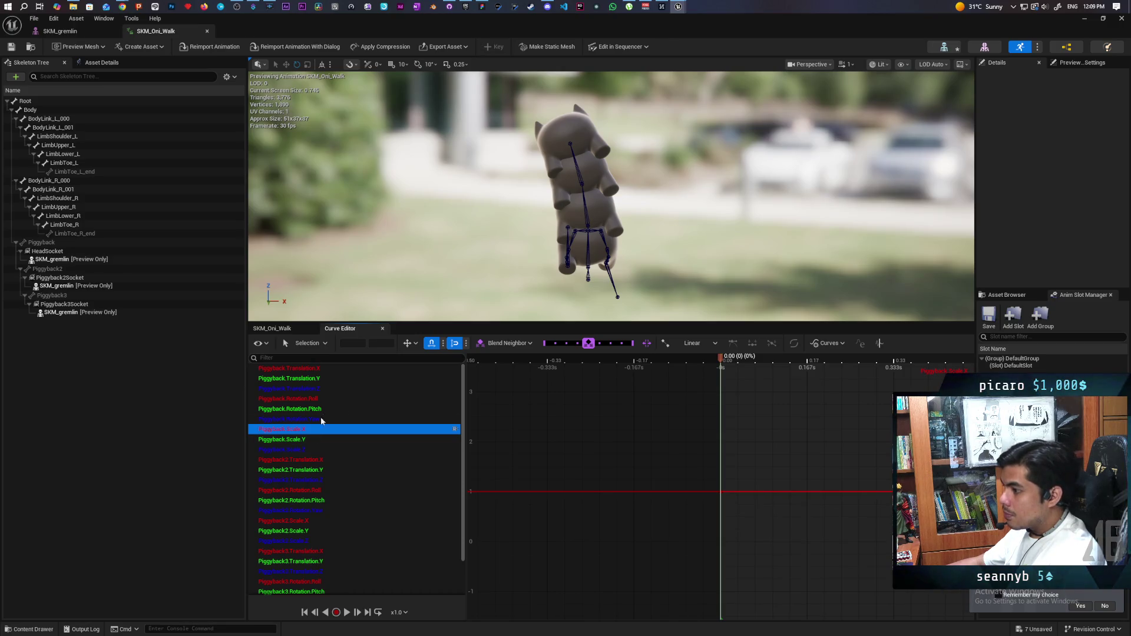
left_click(327, 461)
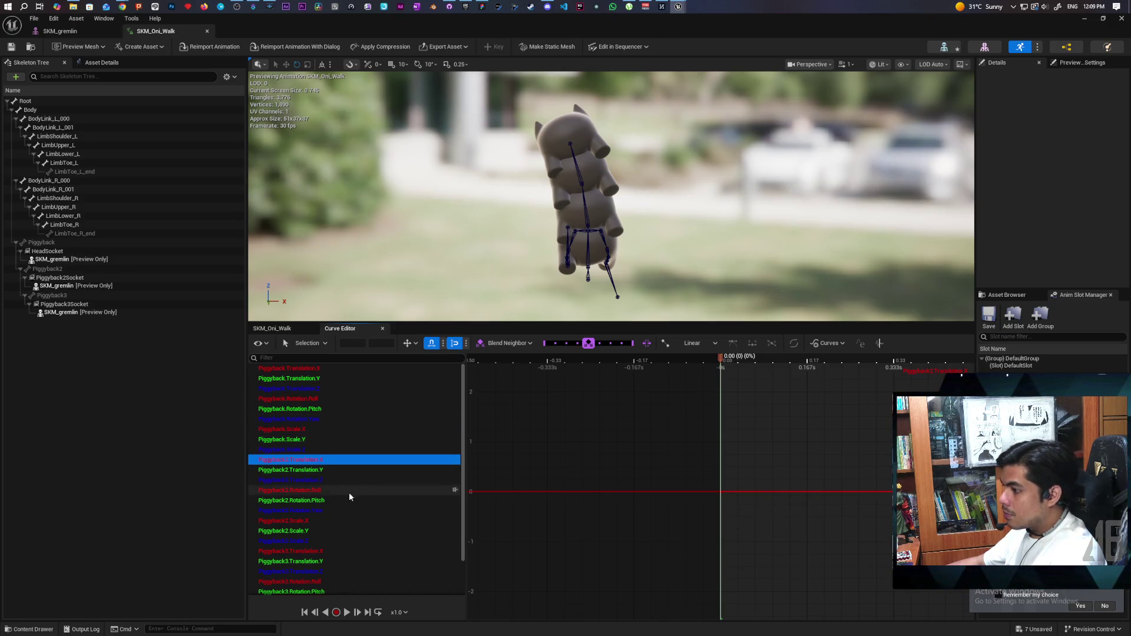
left_click(333, 541, "shift")
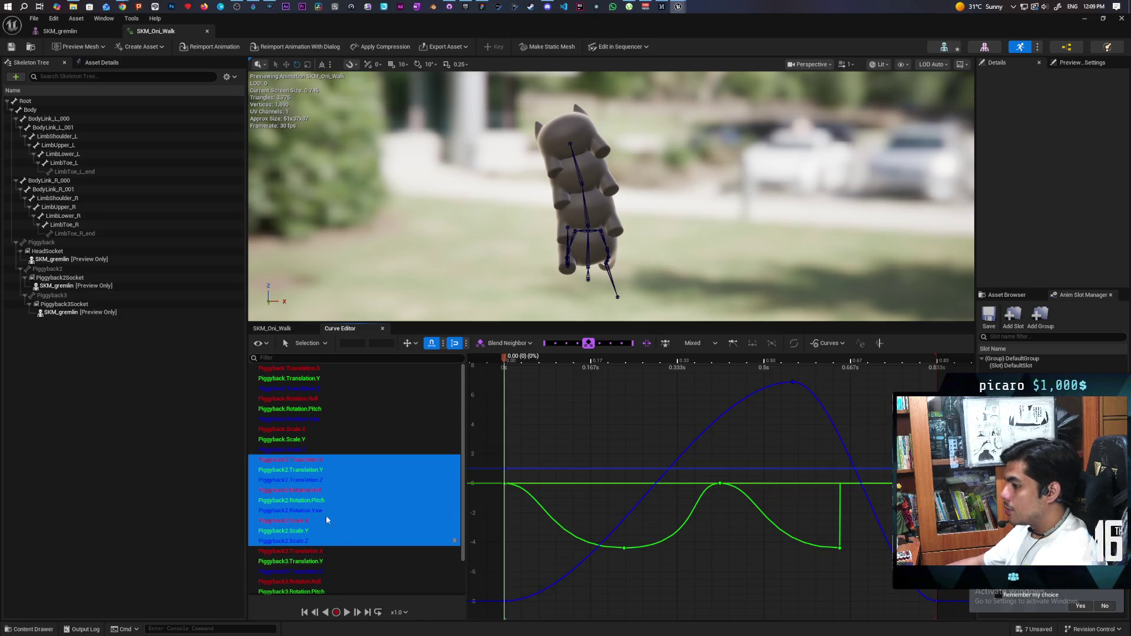
left_click(839, 548)
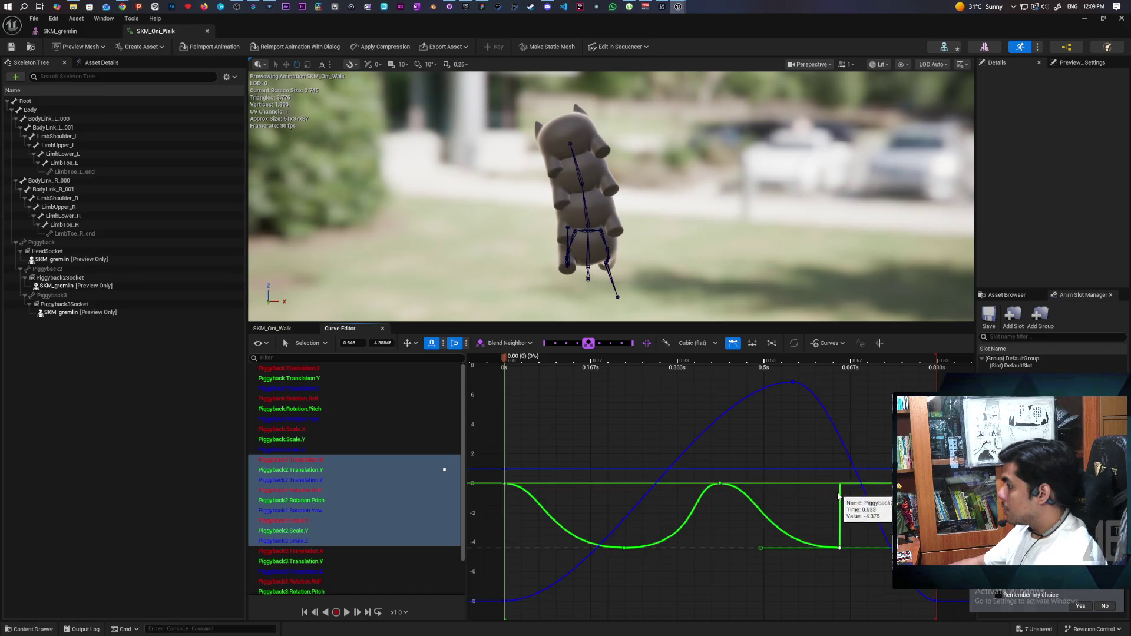
scroll(838, 500, "up", 1)
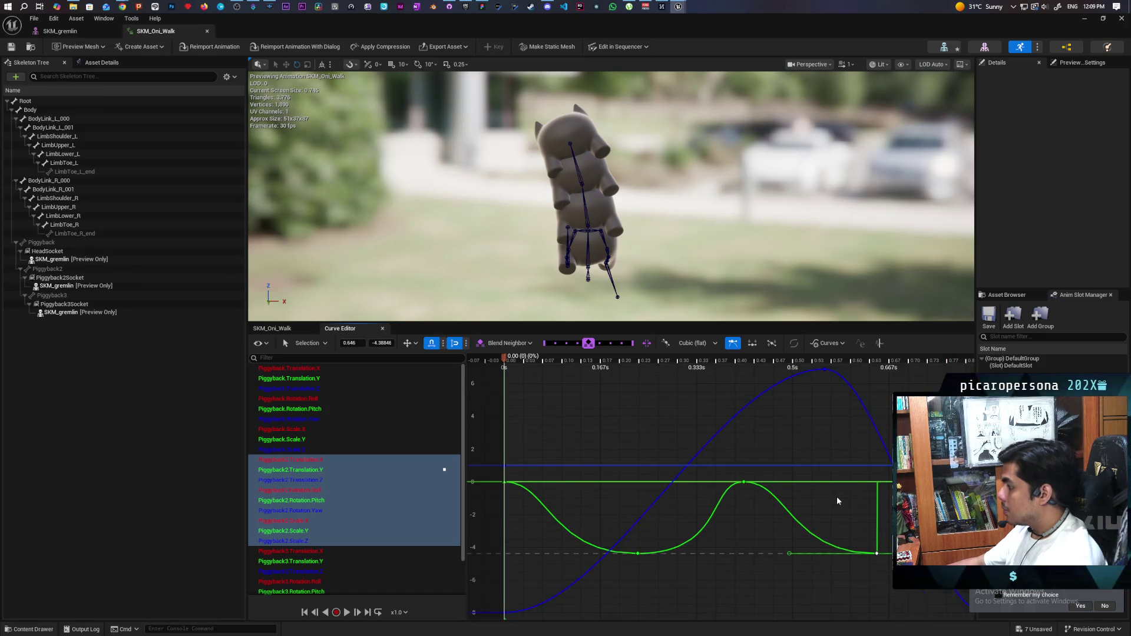
scroll(837, 496, "down", 1)
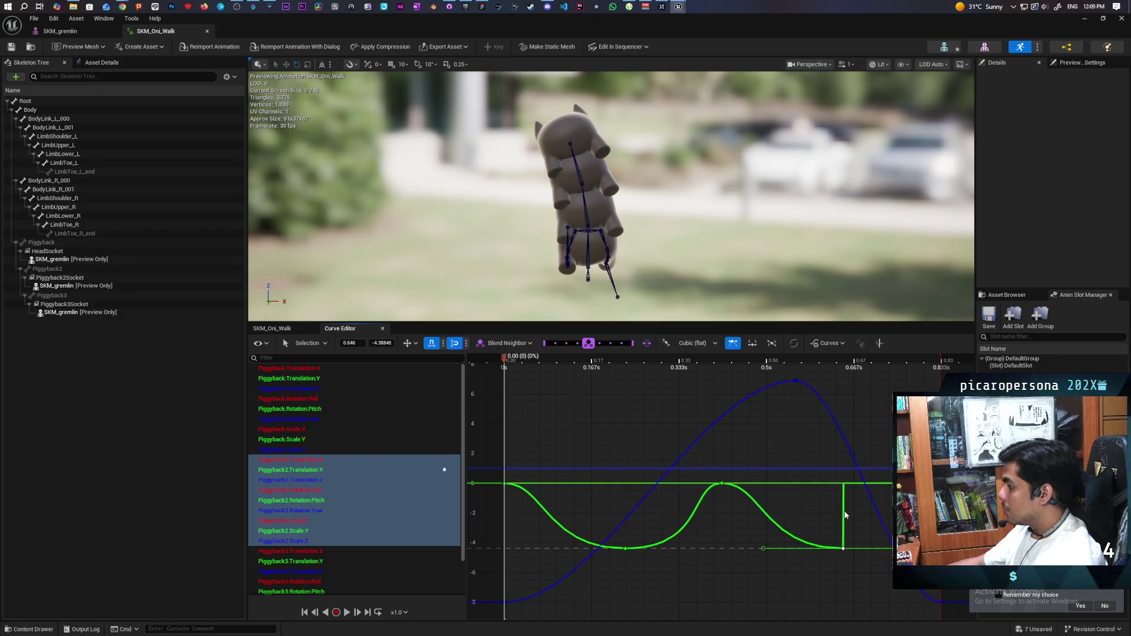
left_click(845, 496)
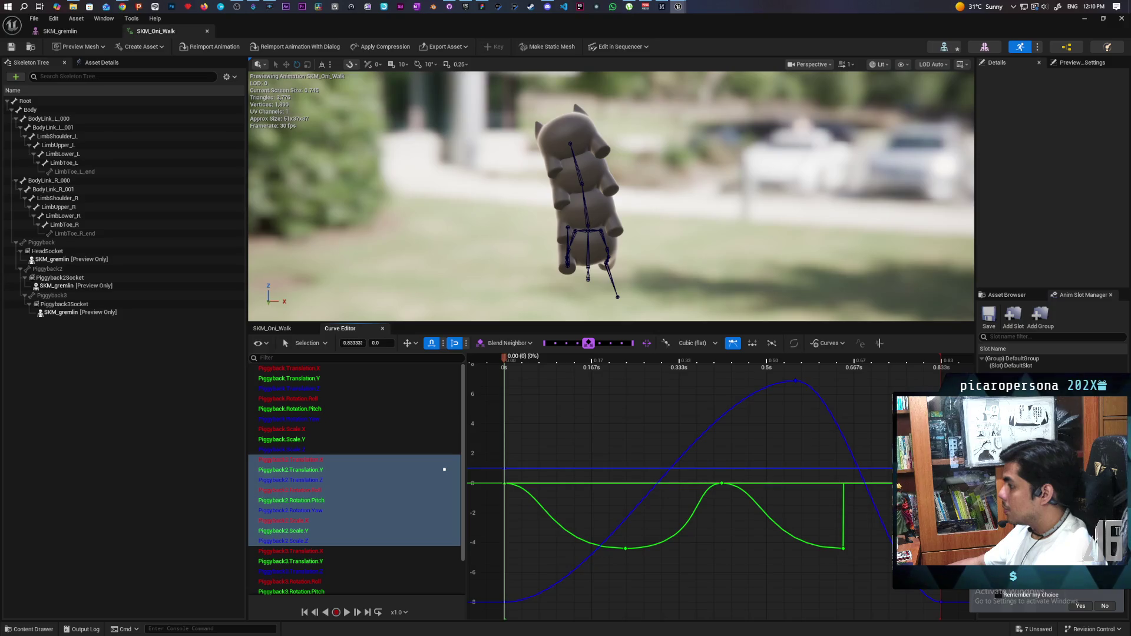
left_click_drag(850, 542, 834, 561)
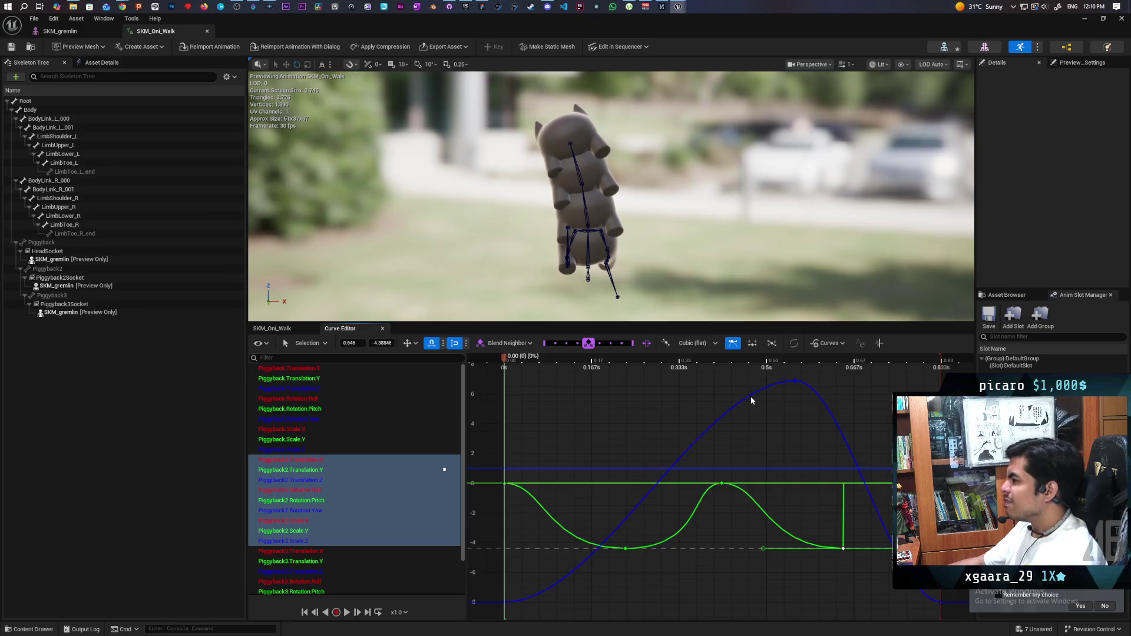
Try Auto tangents on the selected key, then undo the change.
left_click(694, 342)
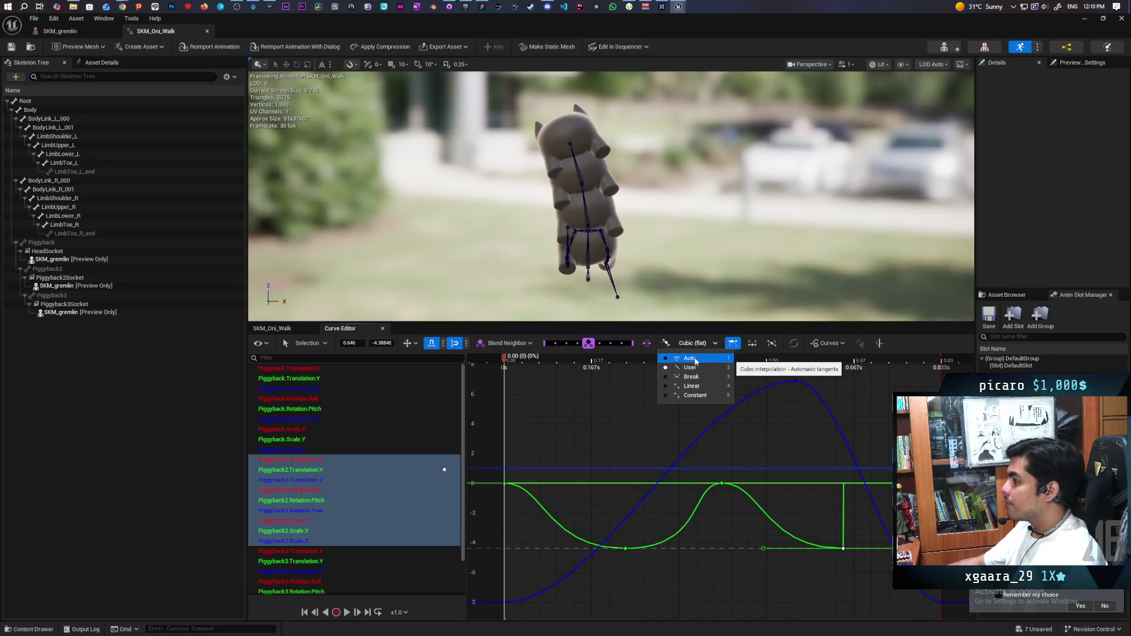
left_click(689, 358)
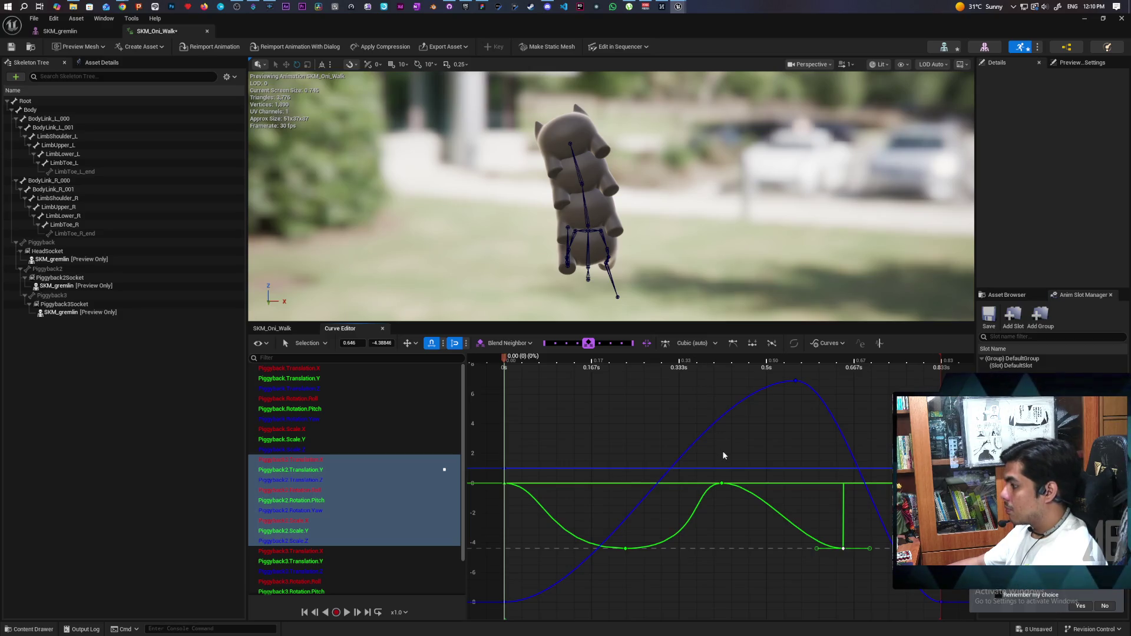
key("ctrl+z")
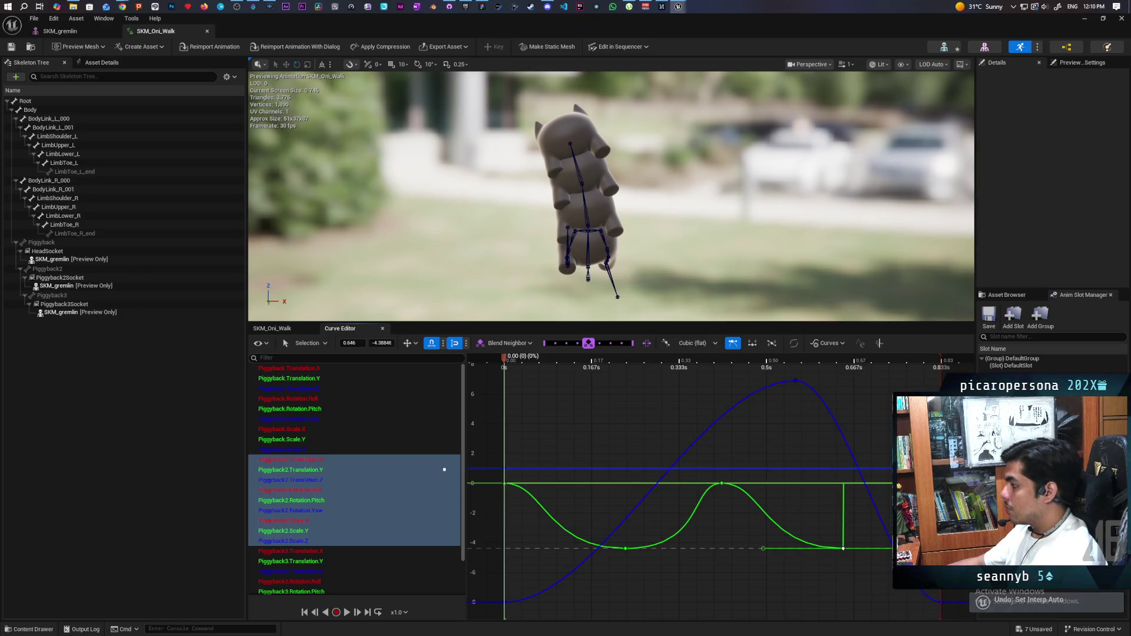
key("ctrl+z")
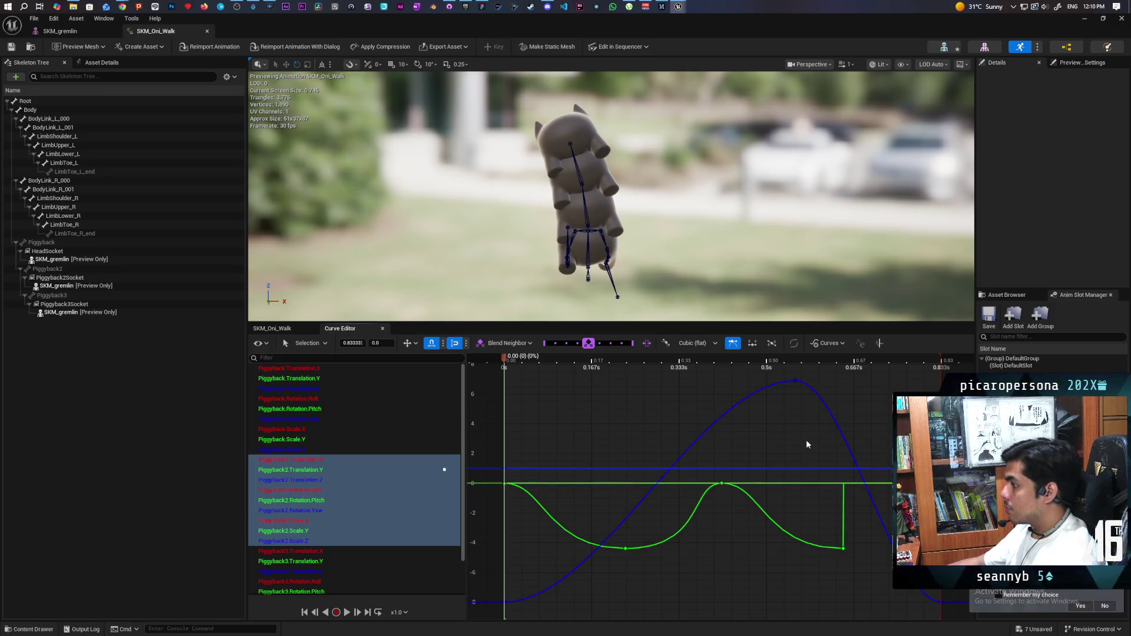
key("ctrl+a")
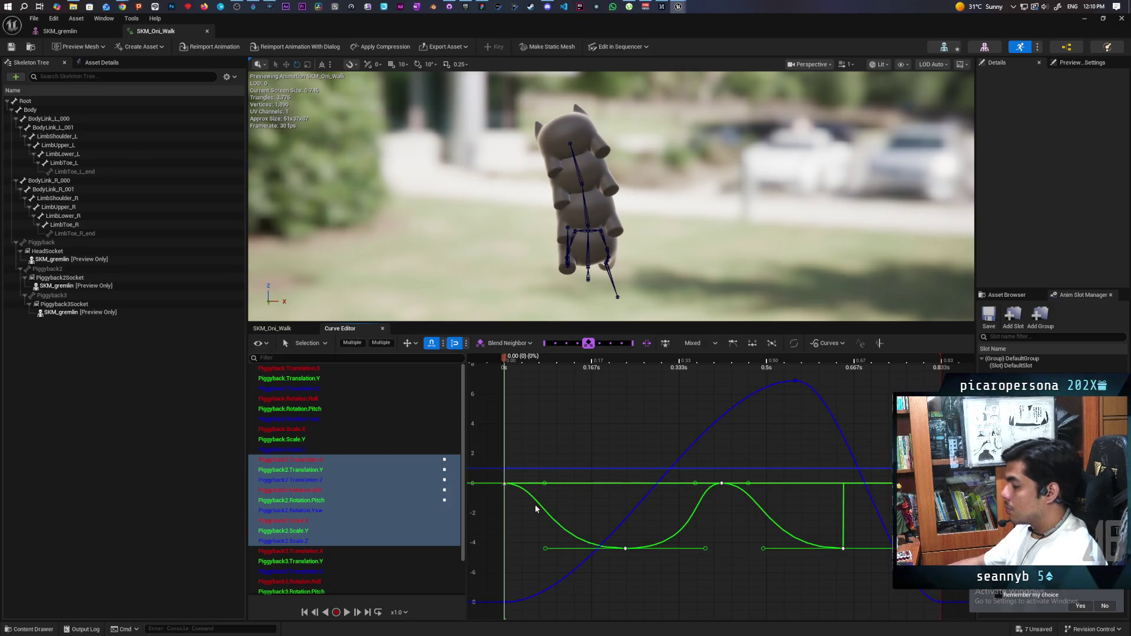
Isolate the Piggyback2.Translation.Y curve and select its final key at 0.833s.
left_click(318, 502)
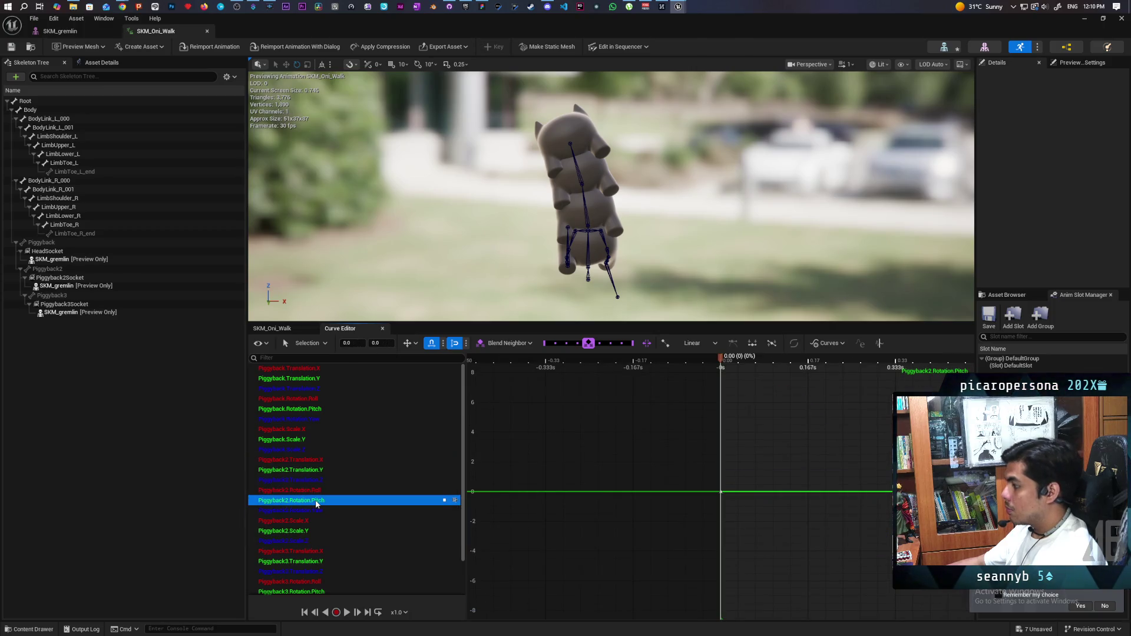
left_click(313, 470)
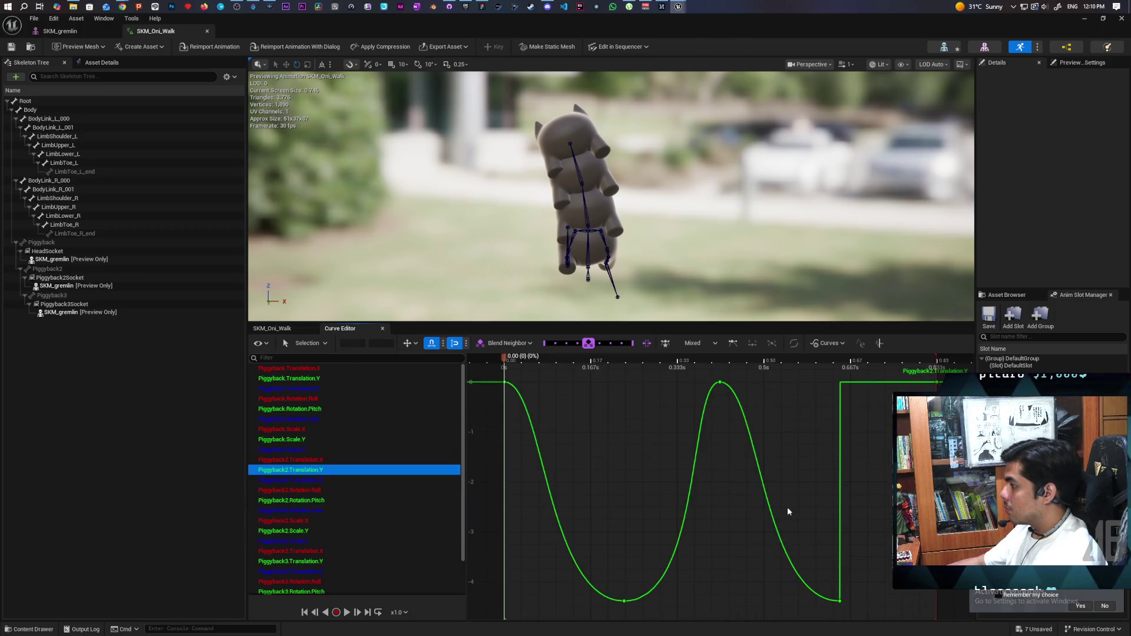
scroll(872, 540, "down", 2)
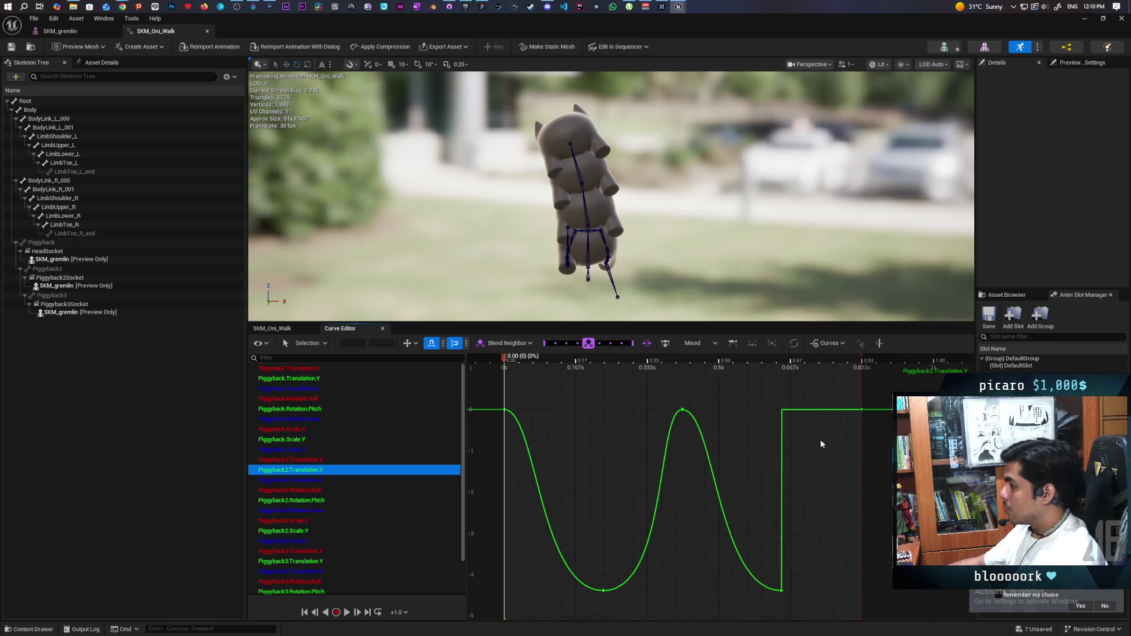
left_click(767, 400)
key("ctrl+a")
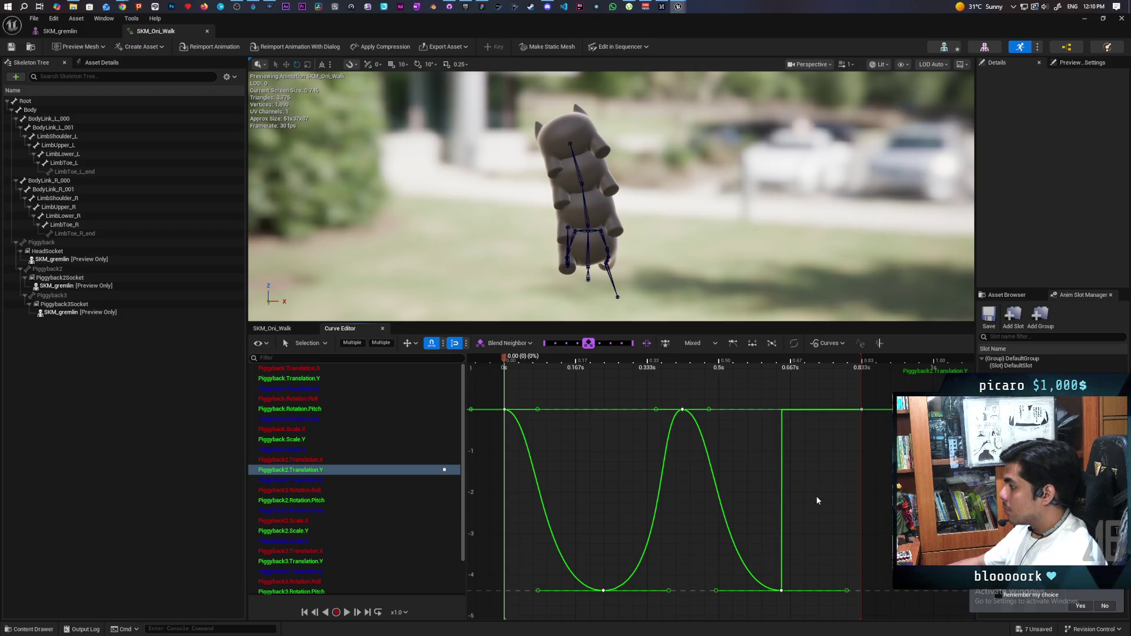
left_click_drag(891, 436, 891, 437)
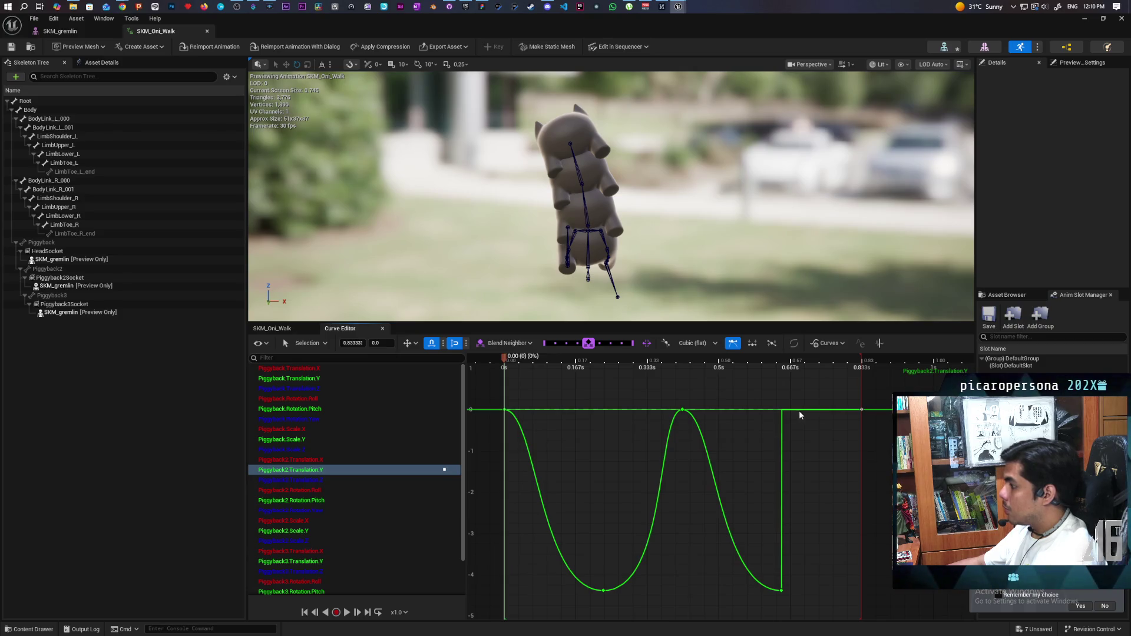
Check the keys at 0s, 0.231s, 0.415s and 0.667s, then reselect the 0.833s key.
left_click(681, 409)
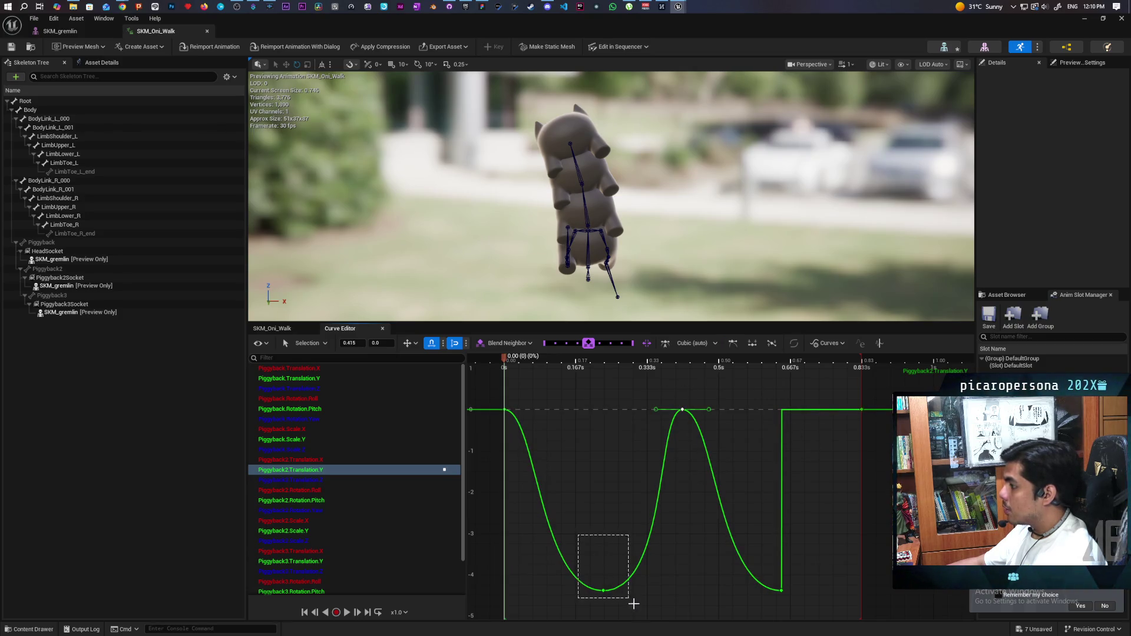
left_click_drag(632, 601, 630, 600)
left_click(504, 409)
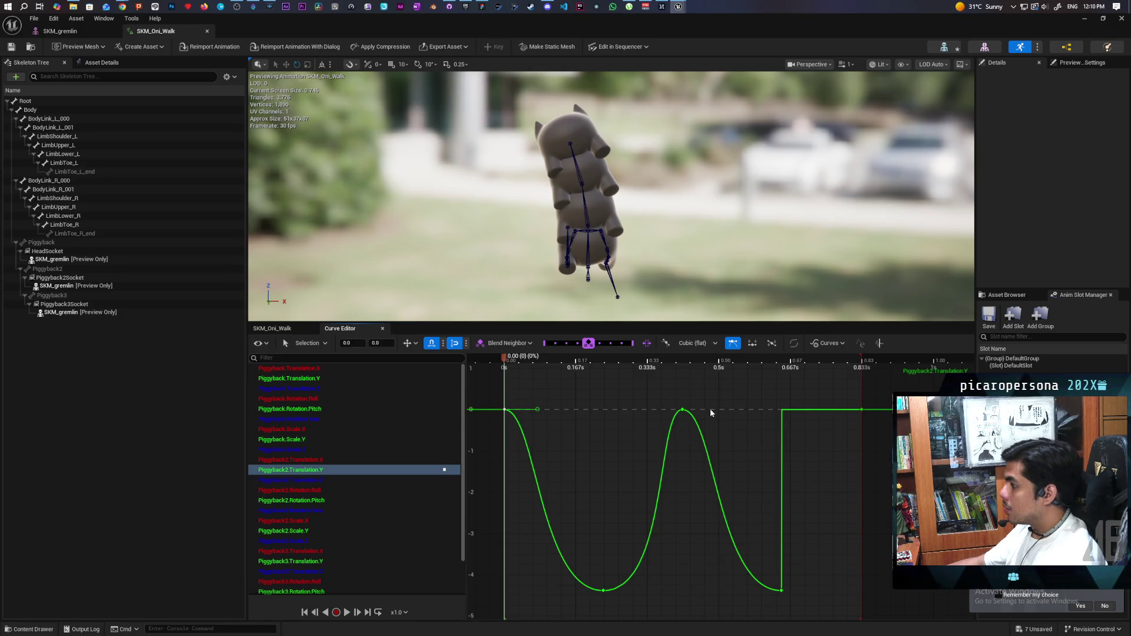
left_click(602, 590)
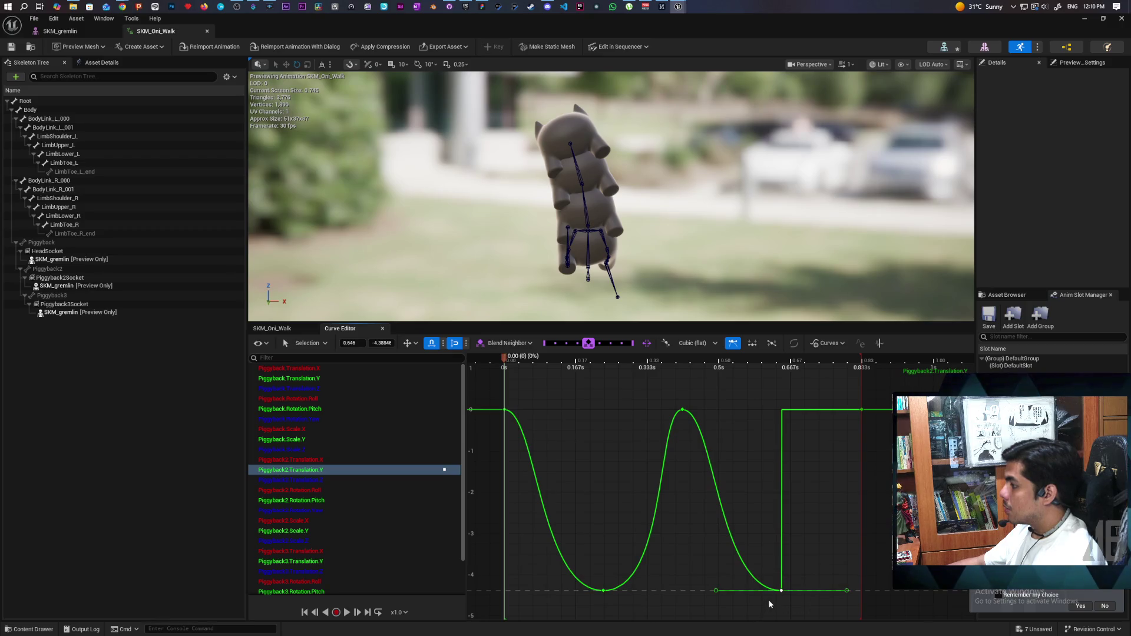
left_click(781, 590)
key("ctrl+a")
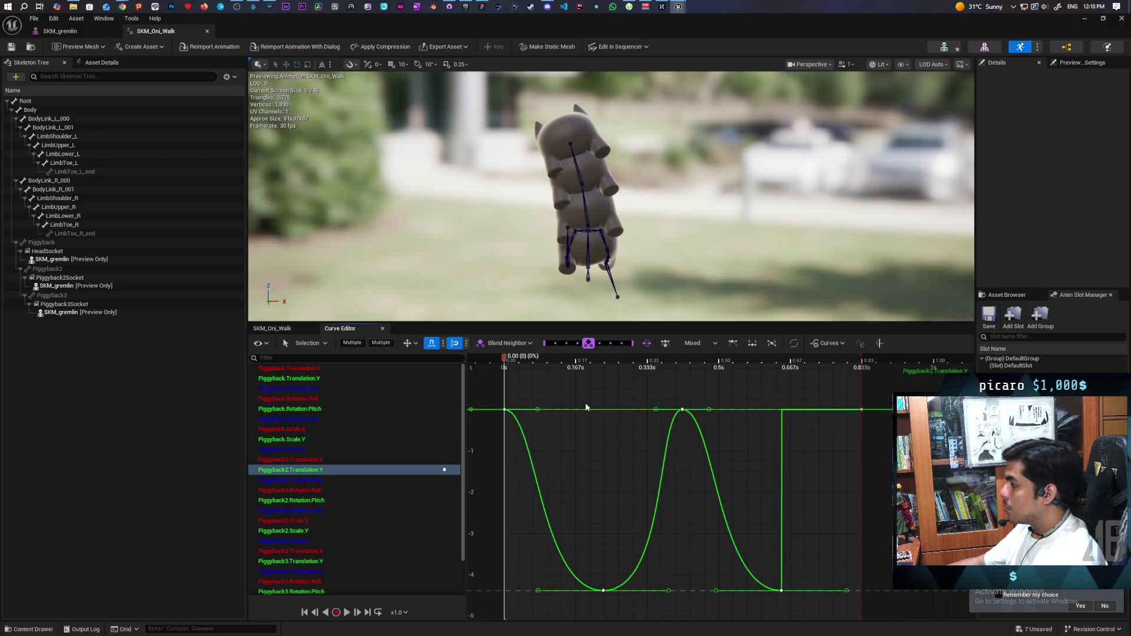
left_click(720, 442)
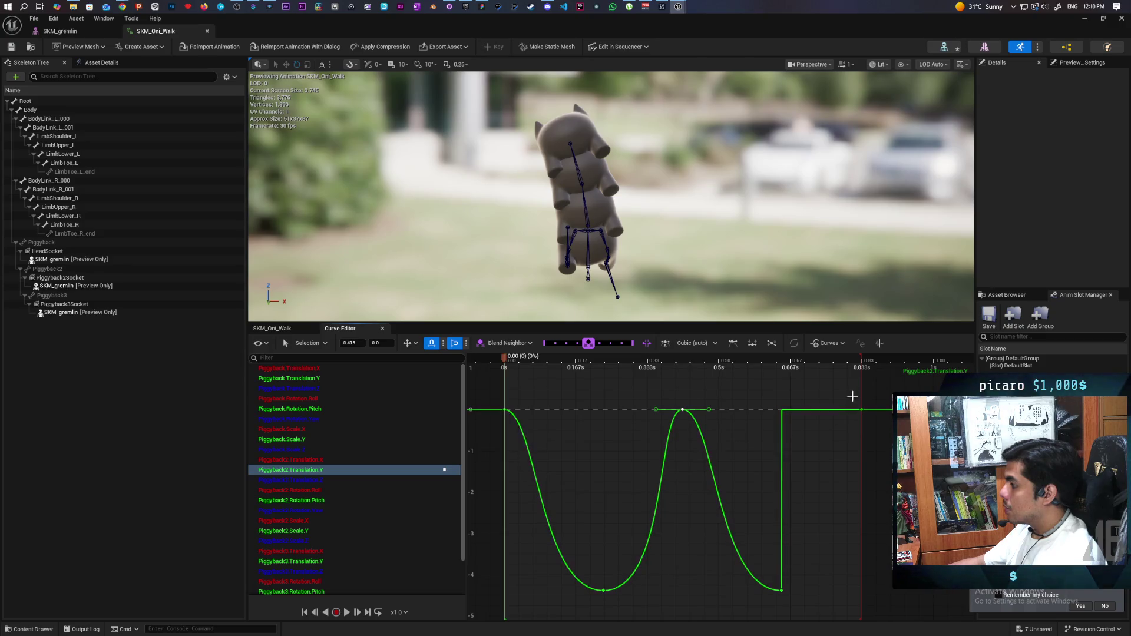
left_click(861, 409)
left_click(706, 344)
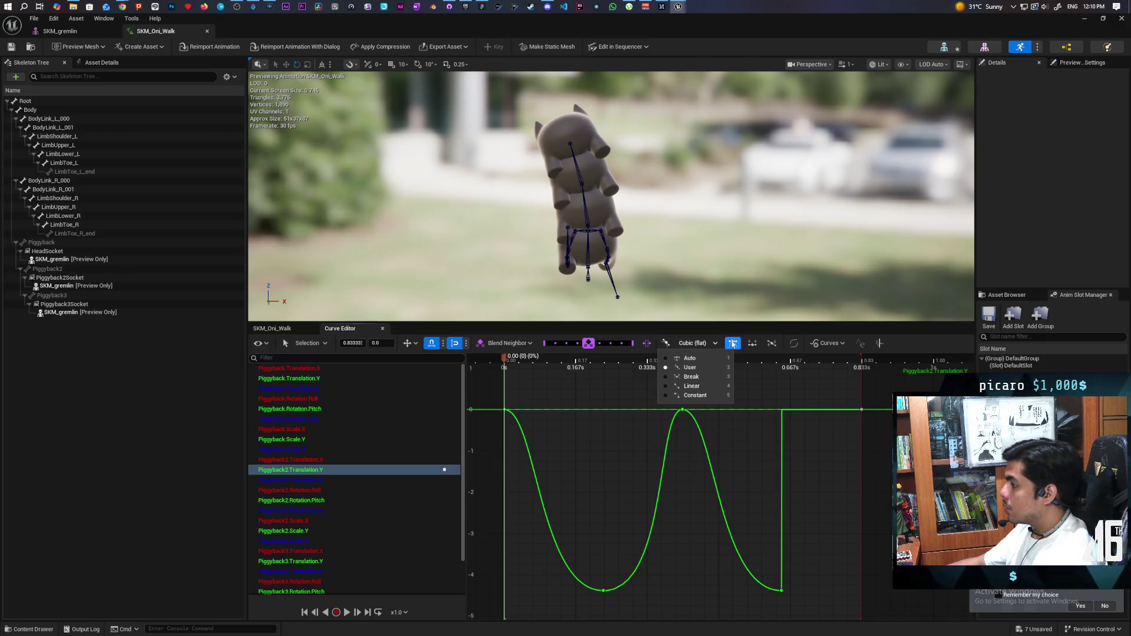
Give the 0.833s key a cubic tangent, show Piggyback3.Translation.Y and rewind to 0.
left_click(687, 355)
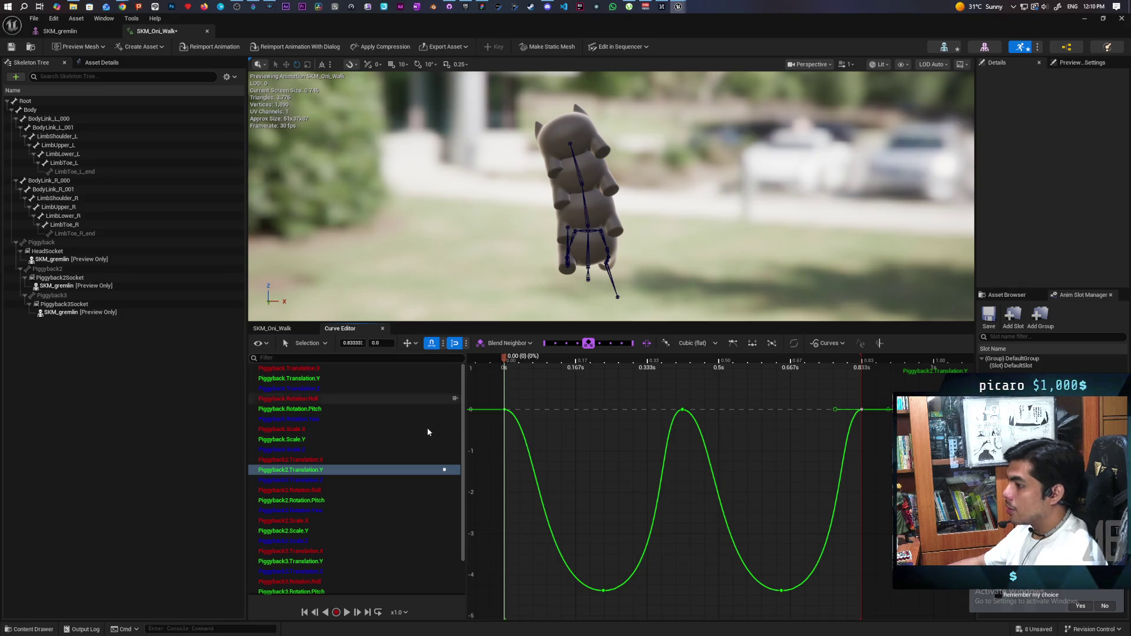
left_click(357, 379)
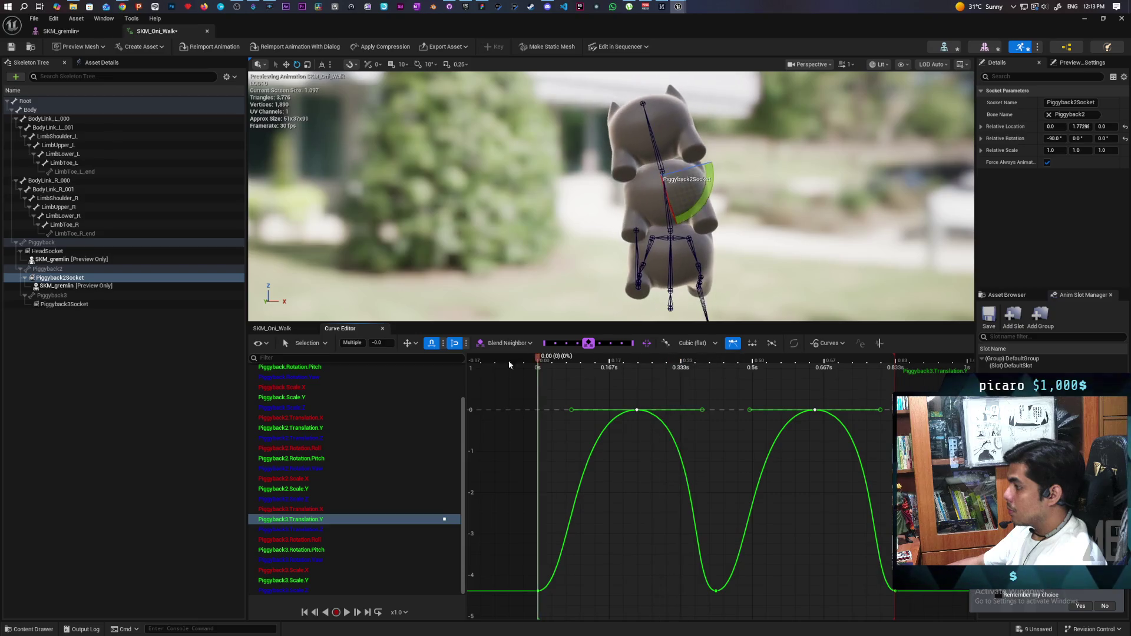
left_click(823, 361)
mouse_move(788, 369)
left_mouse_down()
mouse_move(496, 369)
mouse_move(617, 378)
mouse_move(799, 416)
mouse_move(936, 421)
mouse_move(532, 399)
mouse_move(656, 409)
mouse_move(504, 410)
left_mouse_up()
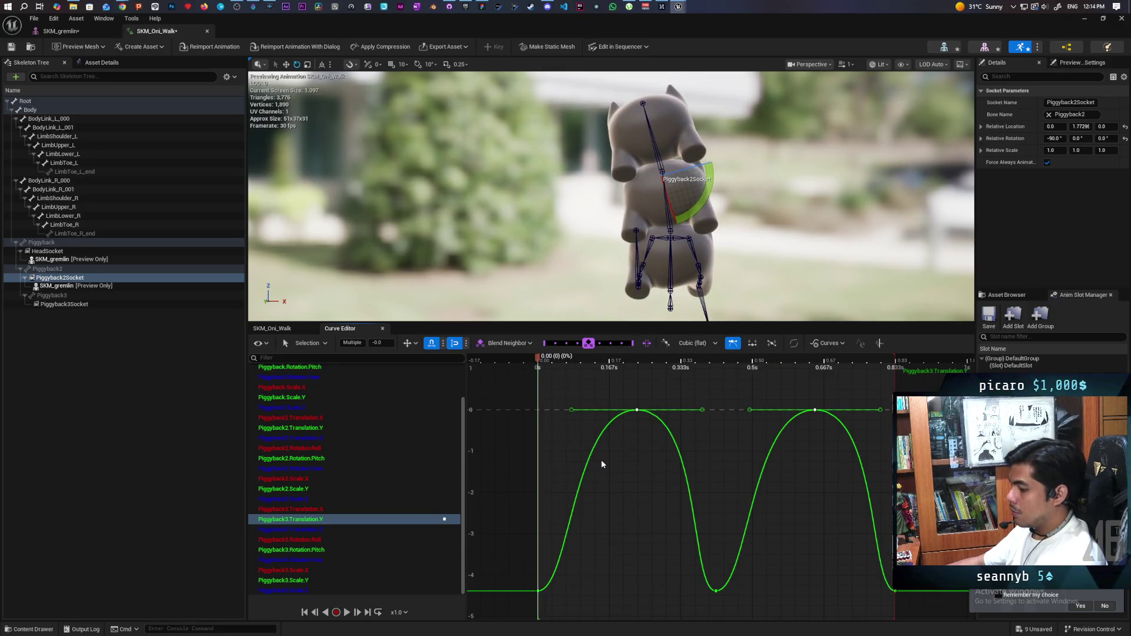
Undo the accidental value edit, restoring the curve's peaks to 0.
key("ctrl+z")
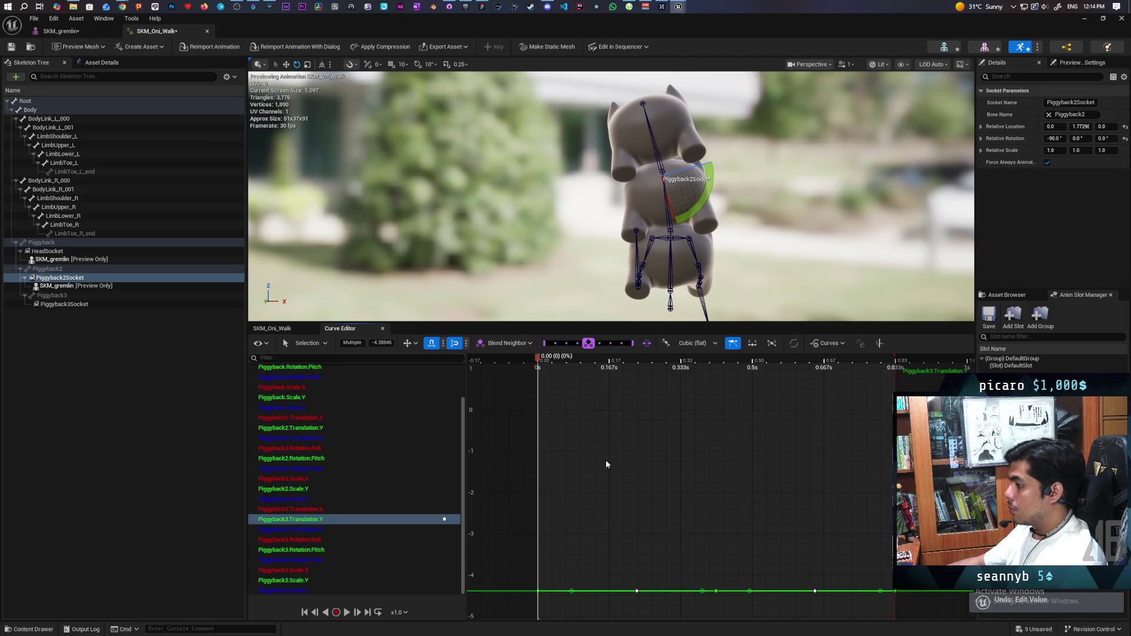
key("ctrl+z")
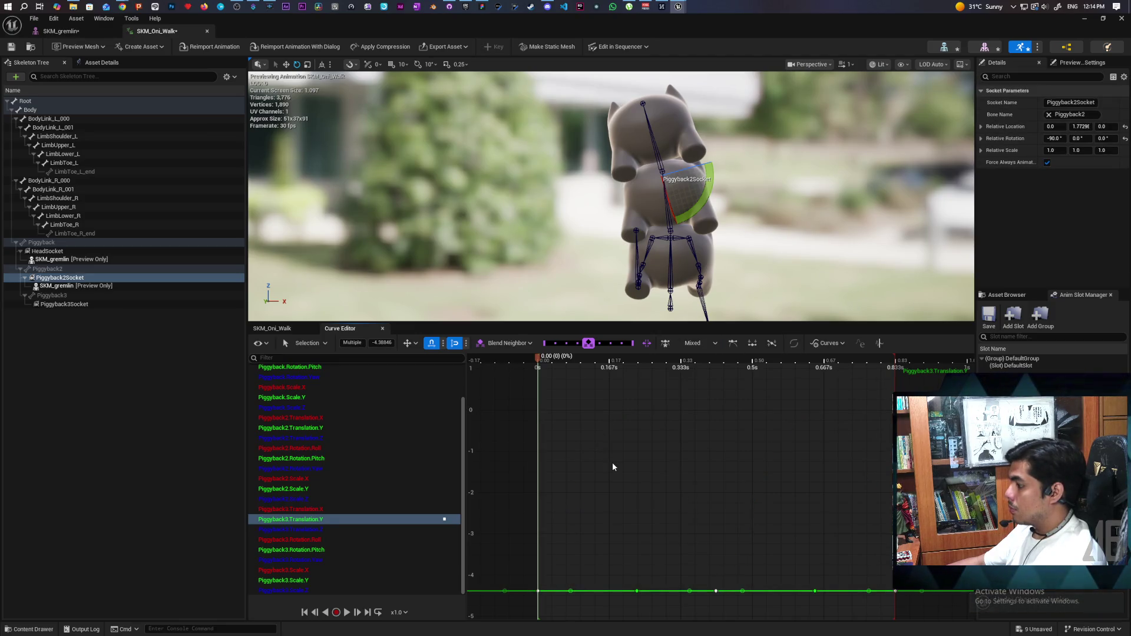
key("ctrl+z")
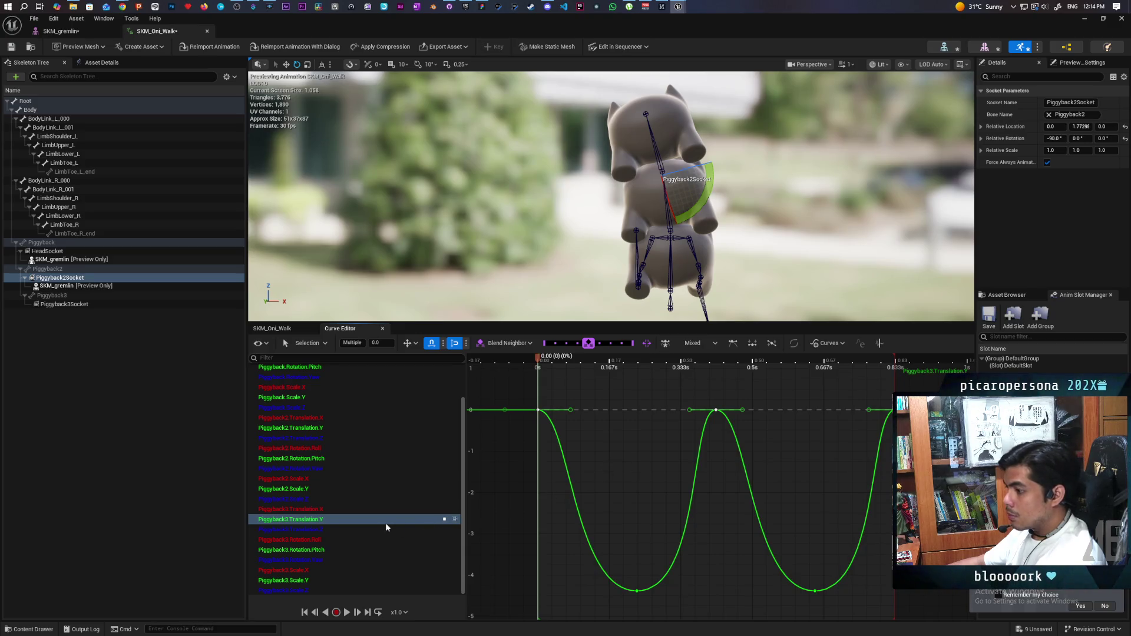
Show Piggyback3.Rotation.Yaw, fit the view, and set its low keys to -8.
left_click(354, 550)
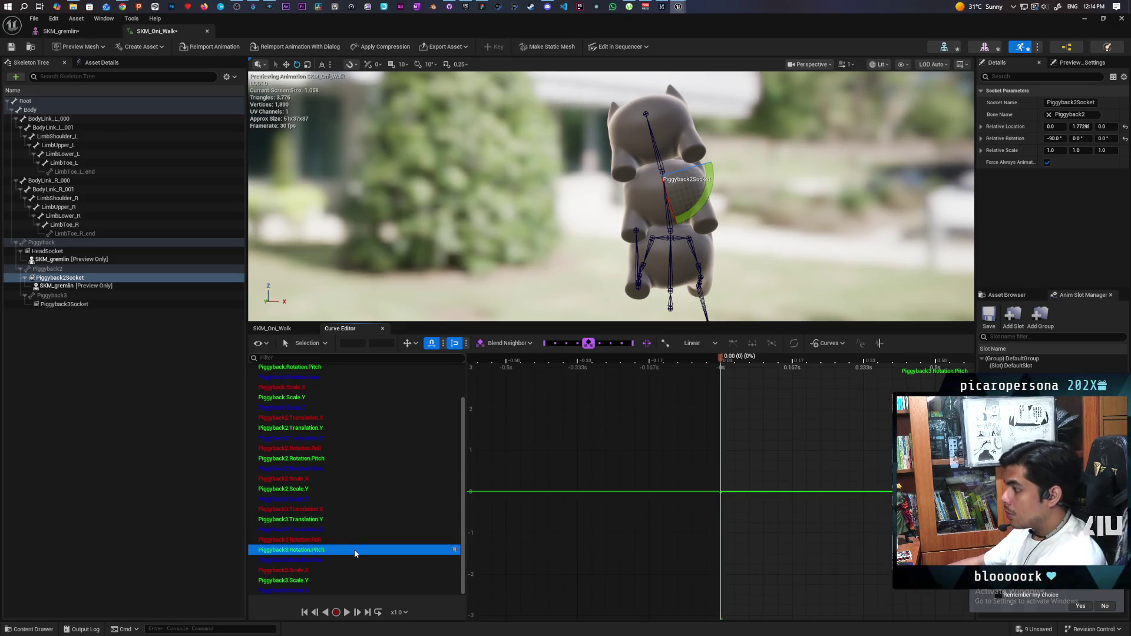
left_click(343, 560)
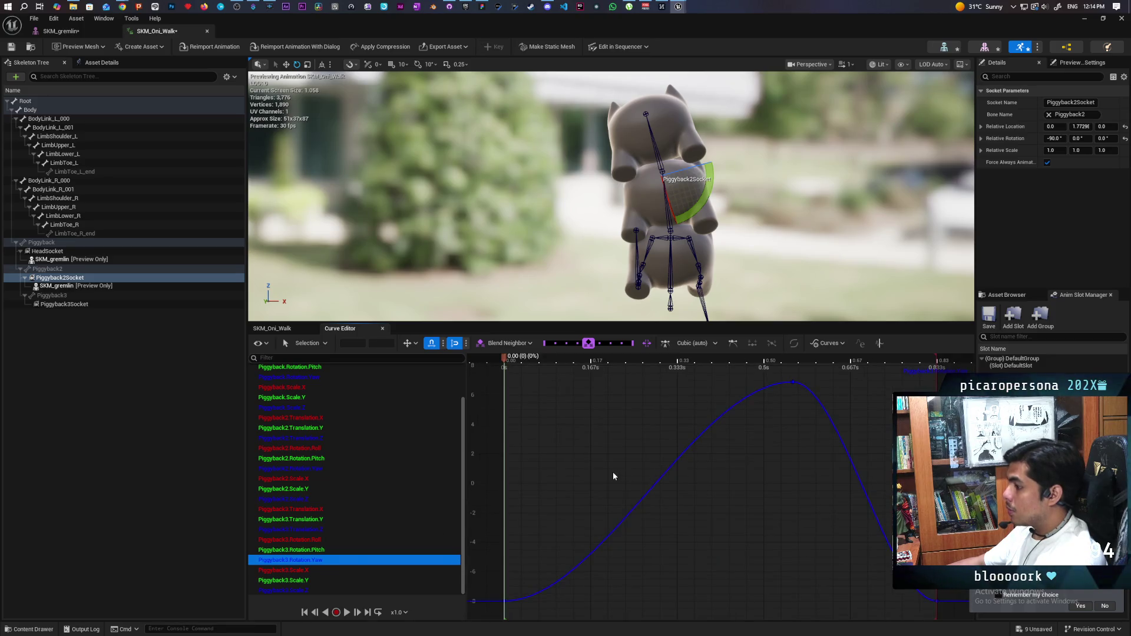
key("f")
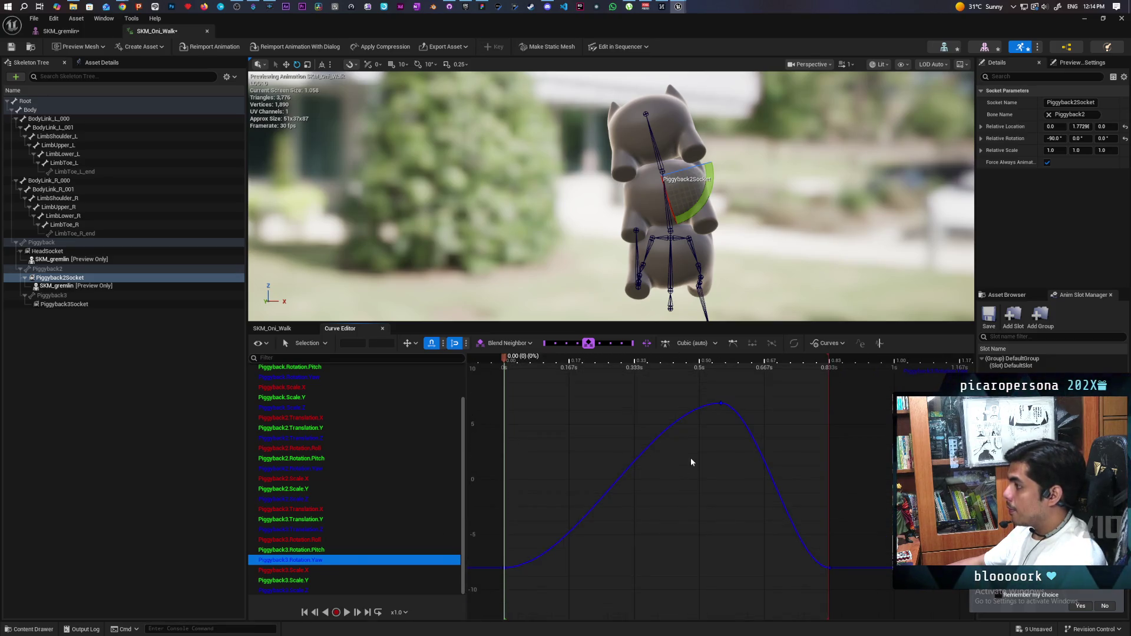
left_click(723, 407)
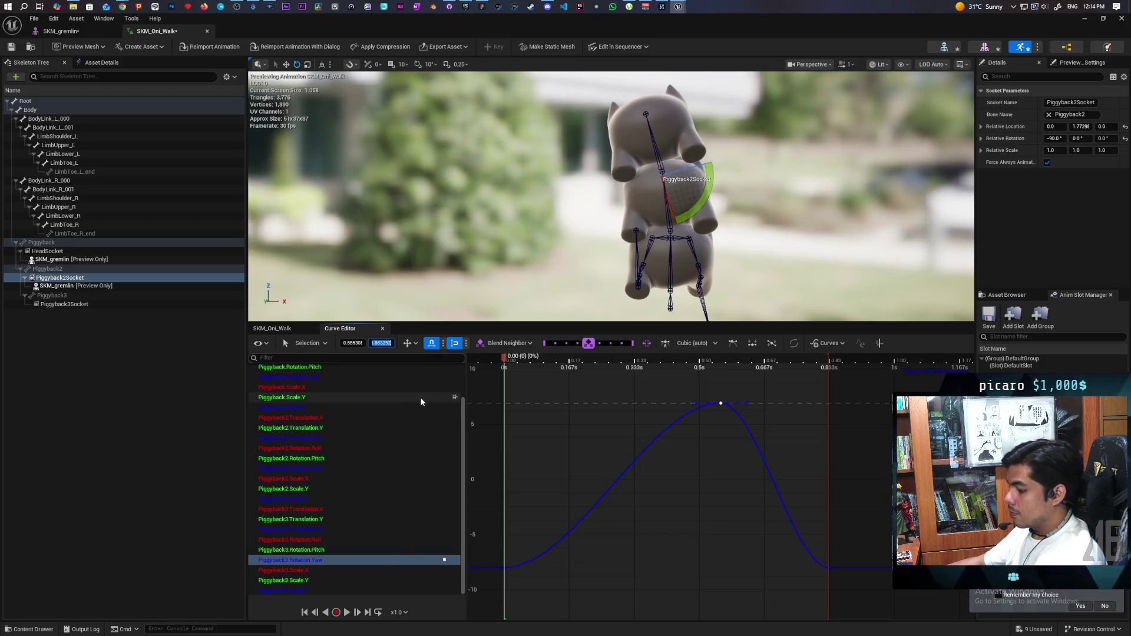
left_click_drag(489, 551, 848, 595)
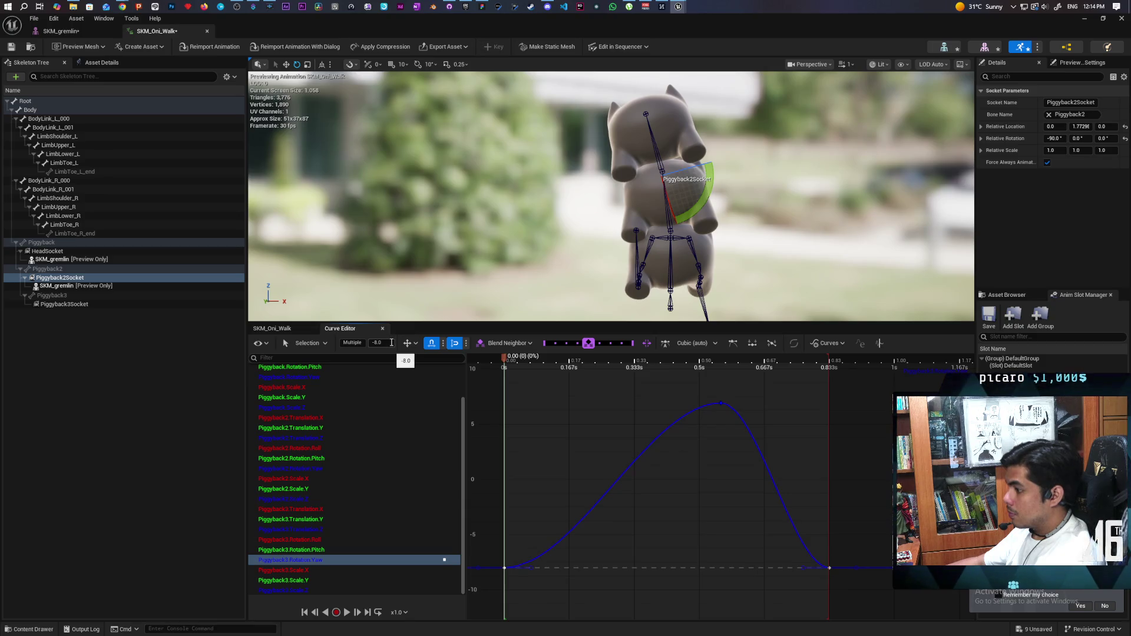
key("Return")
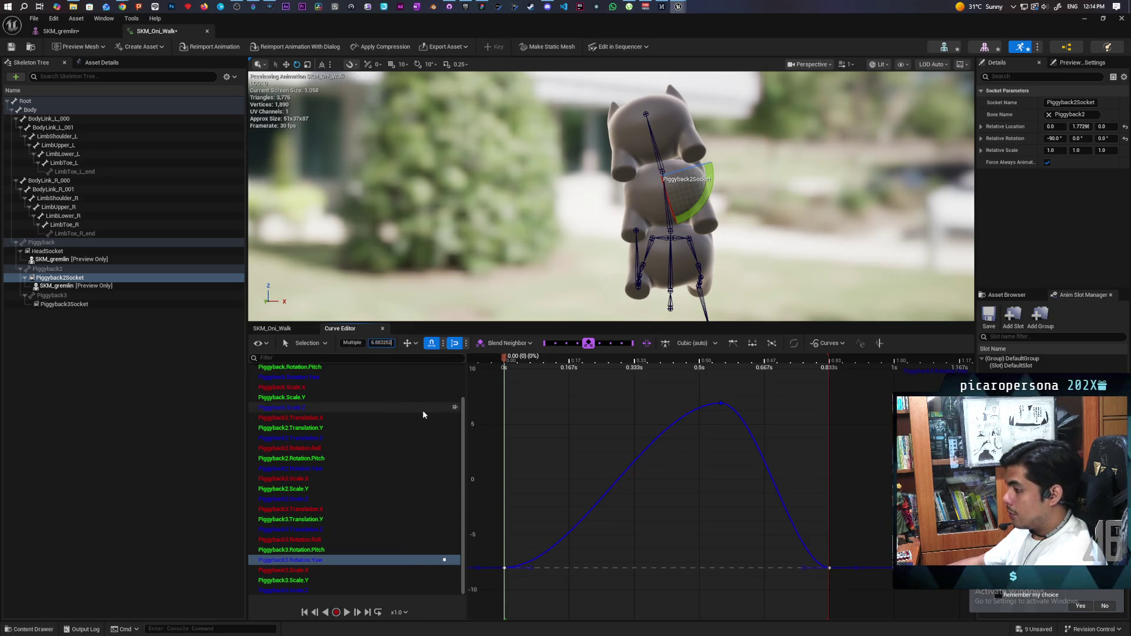
key("Return")
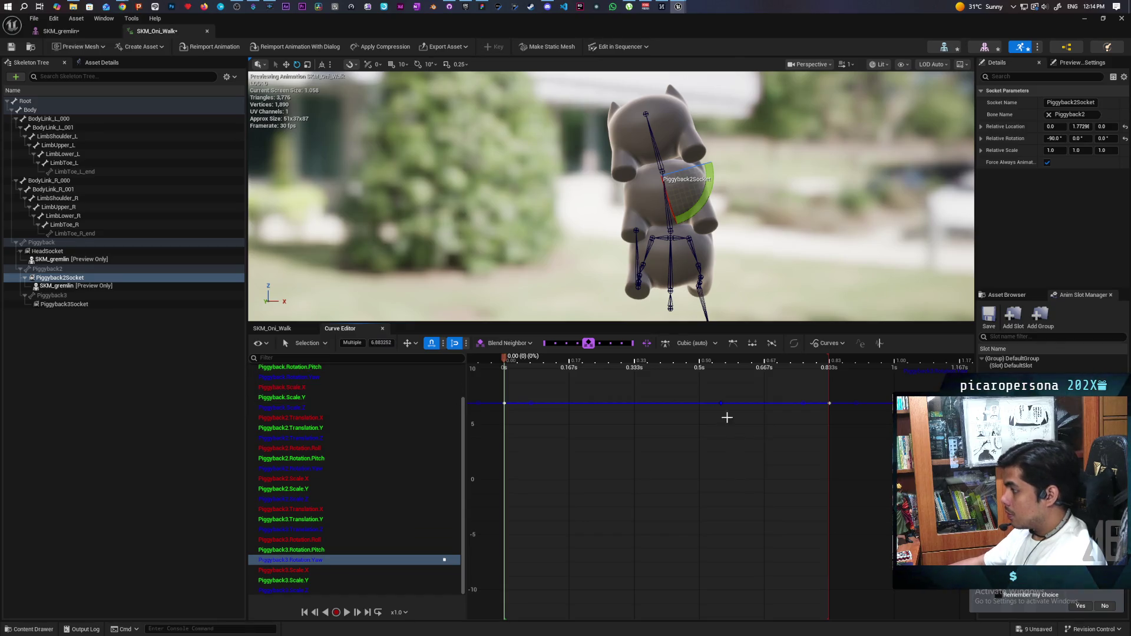
type("-8")
key("Return")
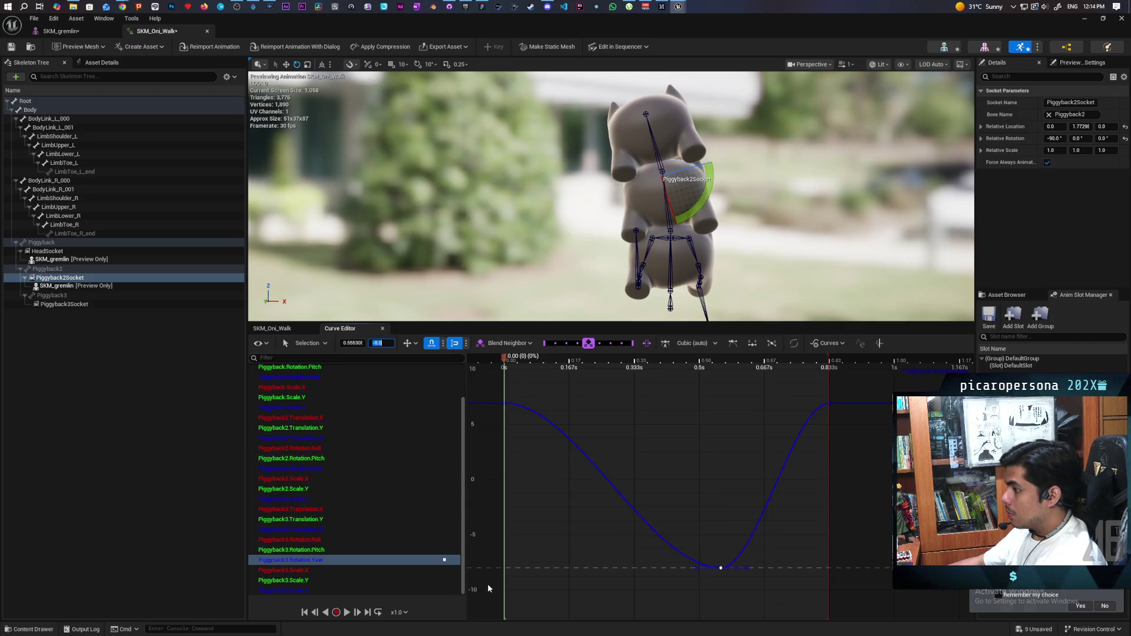
Preview the -8 yaw dip, rewind, and box-select all three yaw keys.
left_click(347, 612)
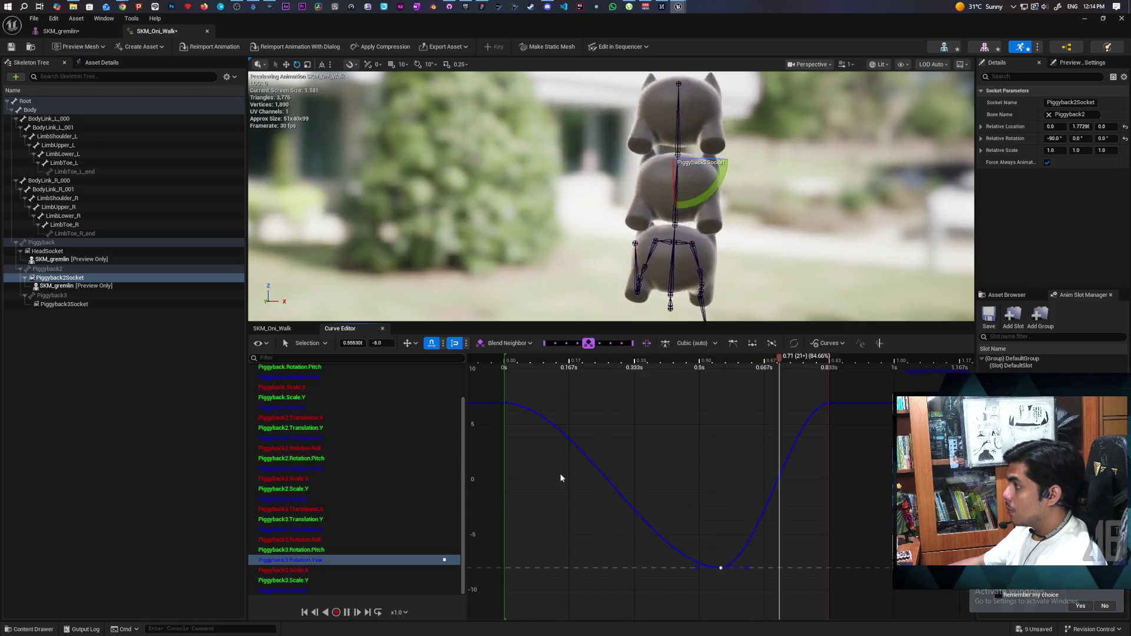
key("space")
mouse_move(698, 354)
left_mouse_down()
mouse_move(510, 370)
mouse_move(835, 433)
mouse_move(520, 422)
mouse_move(709, 442)
mouse_move(452, 431)
mouse_move(565, 437)
mouse_move(499, 440)
left_mouse_up()
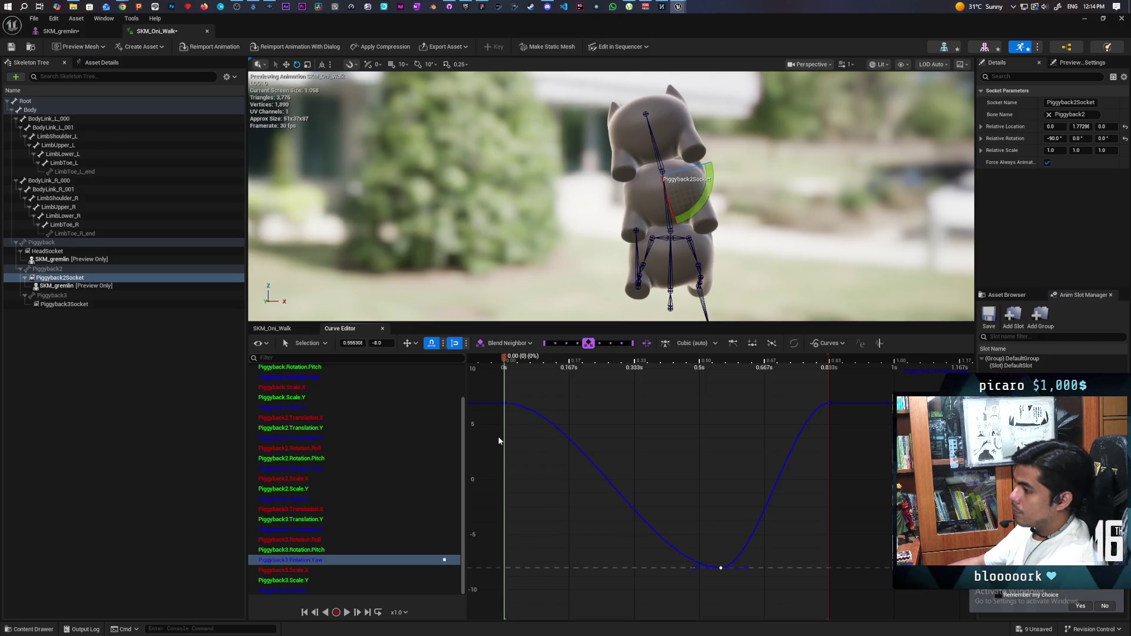
left_click_drag(493, 379, 857, 545)
mouse_move(480, 383)
left_mouse_down()
mouse_move(872, 550)
mouse_move(837, 602)
left_mouse_up()
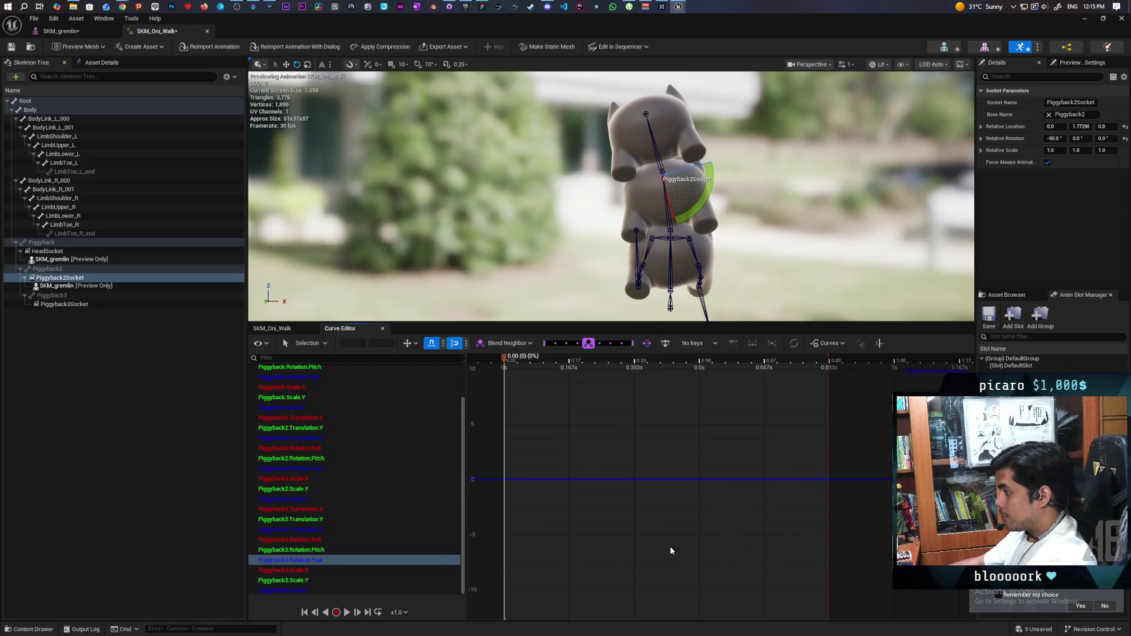
Delete all Piggyback3.Translation.Y keys so the curve lies flat at 0.
left_click(321, 520)
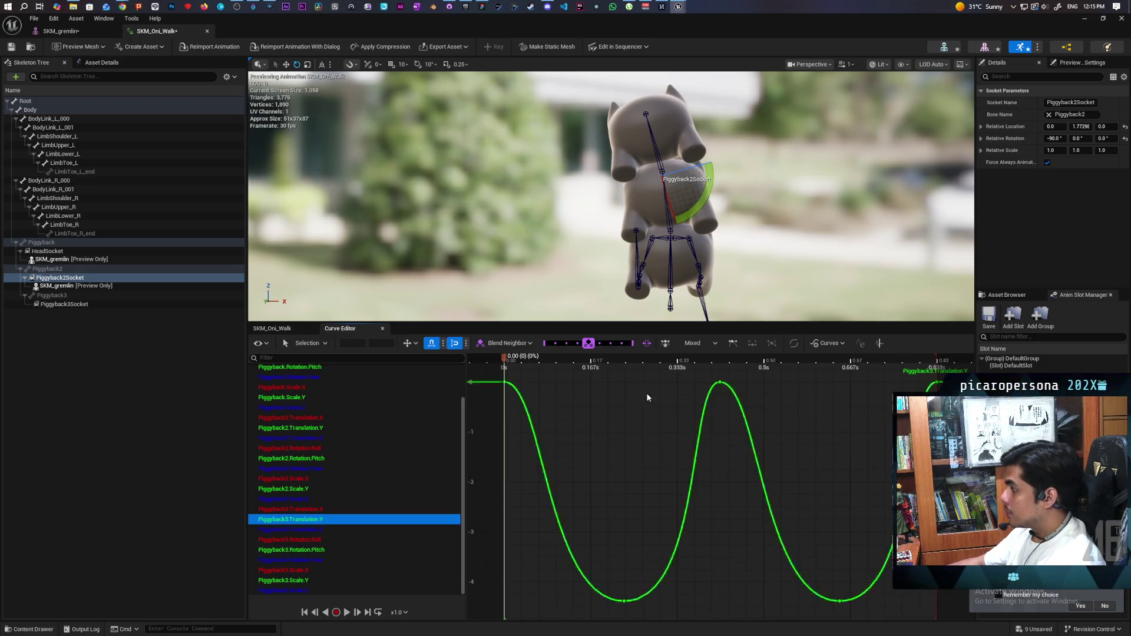
mouse_move(534, 377)
left_mouse_down()
mouse_move(850, 576)
mouse_move(879, 621)
left_mouse_up()
key("Delete")
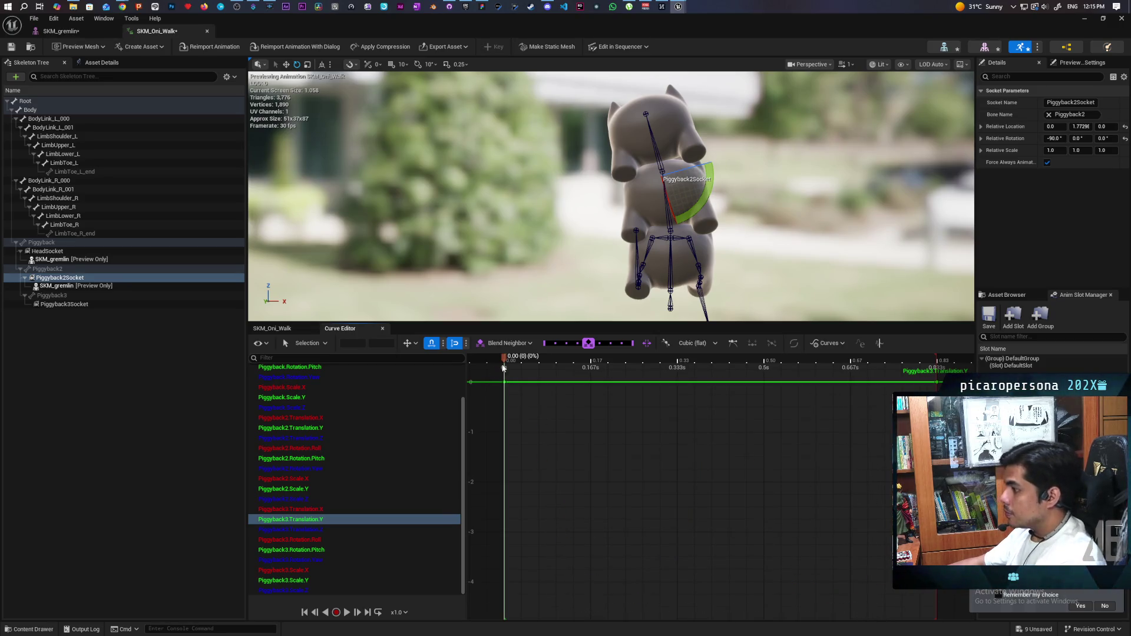
mouse_move(504, 359)
left_mouse_down()
mouse_move(573, 365)
mouse_move(506, 366)
left_mouse_up()
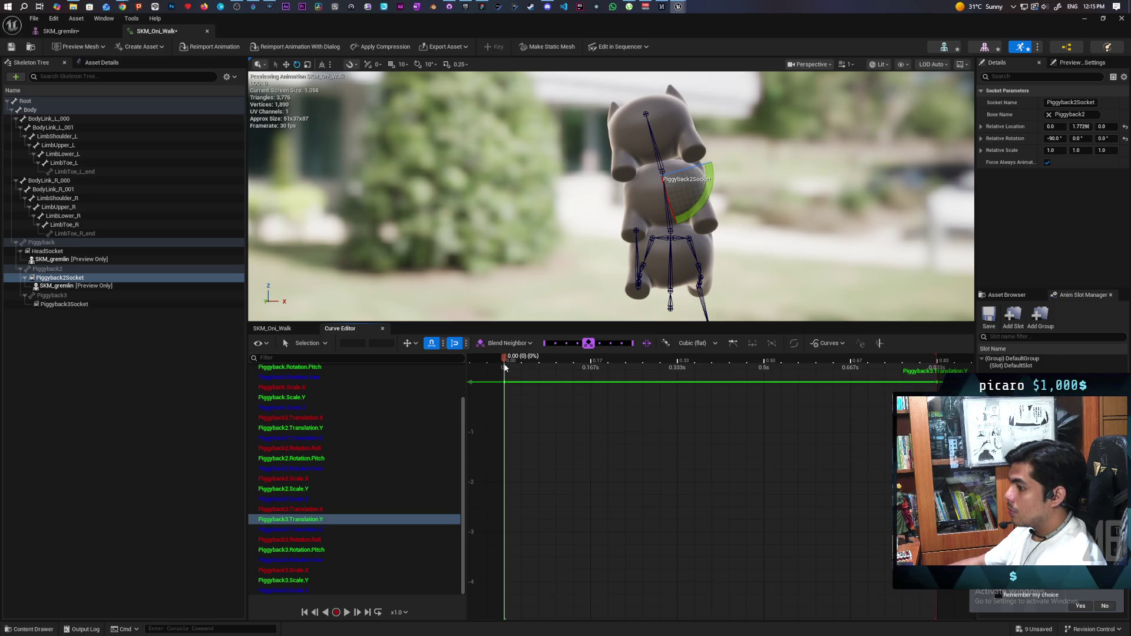
Review the neighbouring Piggyback3 and Piggyback curves and scrub to check the pose.
left_click(314, 530)
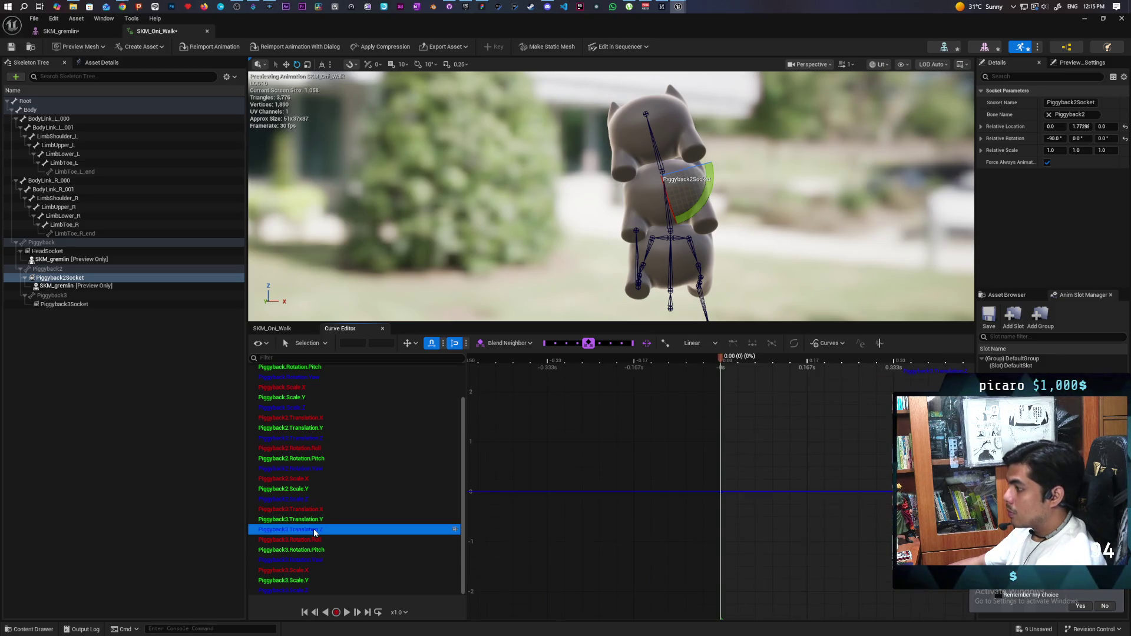
left_click(313, 519)
left_click(306, 509)
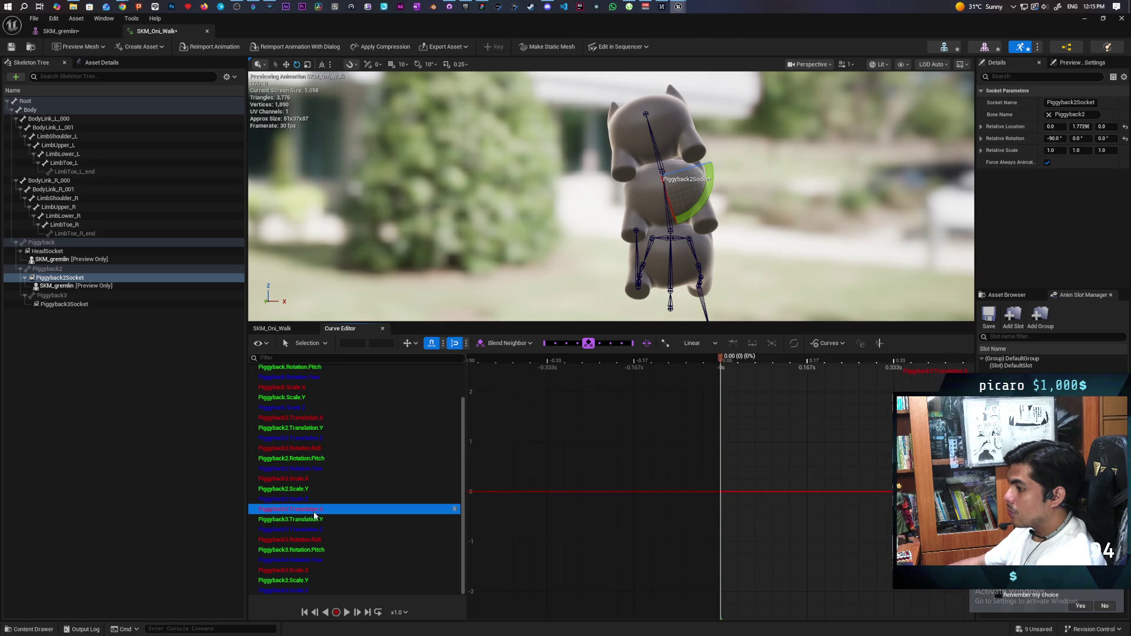
left_click(305, 498)
left_click(306, 489)
left_click(306, 519)
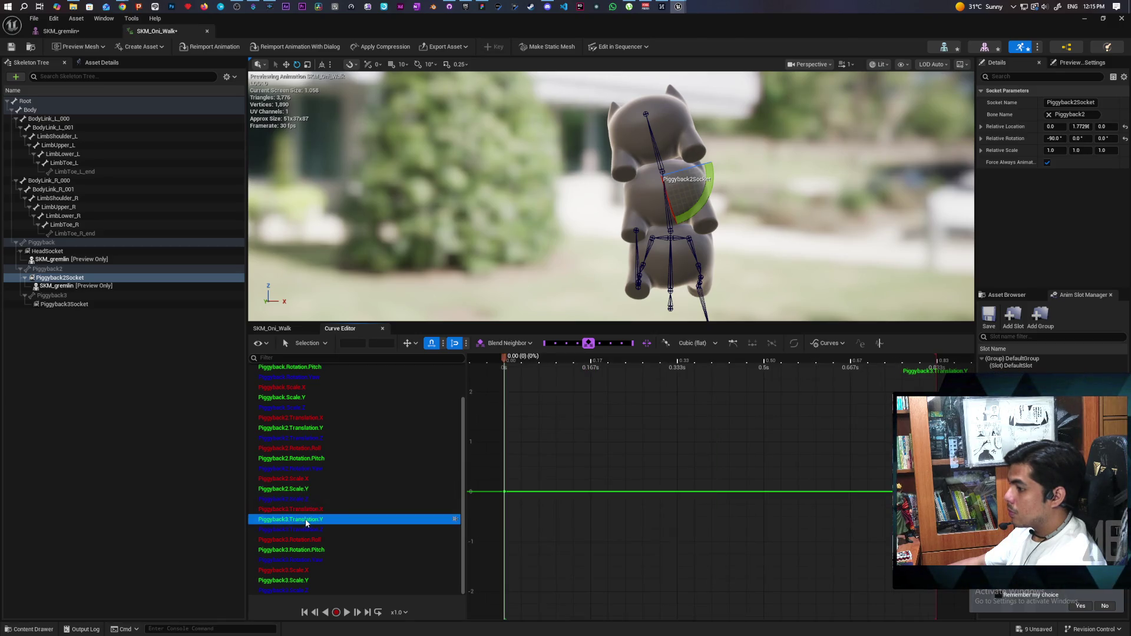
mouse_move(504, 358)
left_mouse_down()
mouse_move(600, 365)
mouse_move(504, 373)
left_mouse_up()
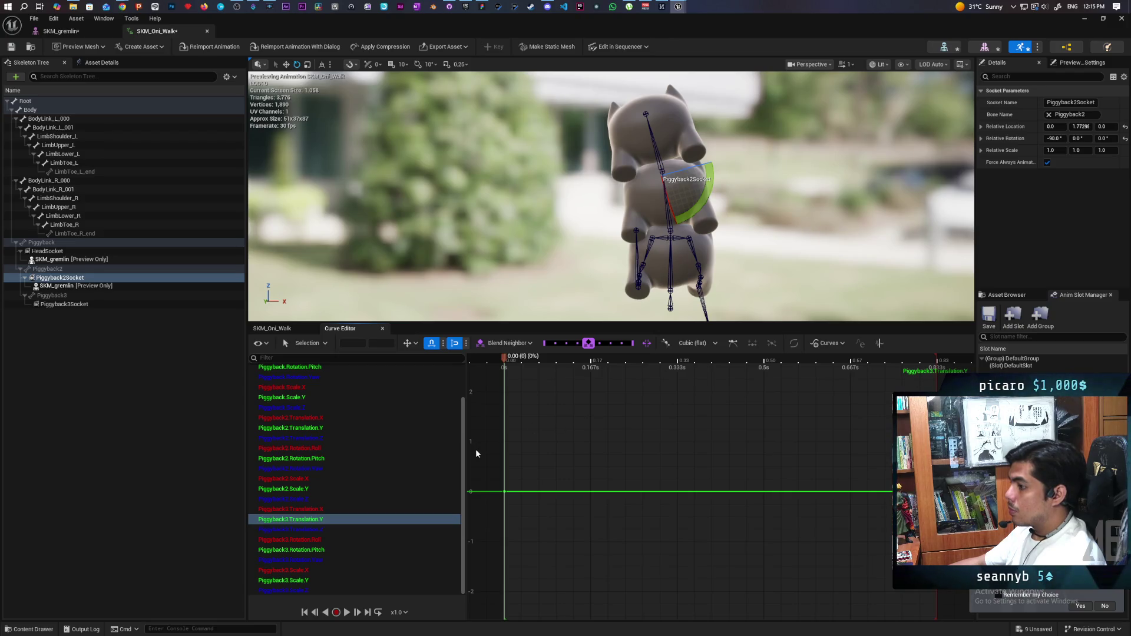
left_click_drag(464, 431, 466, 395)
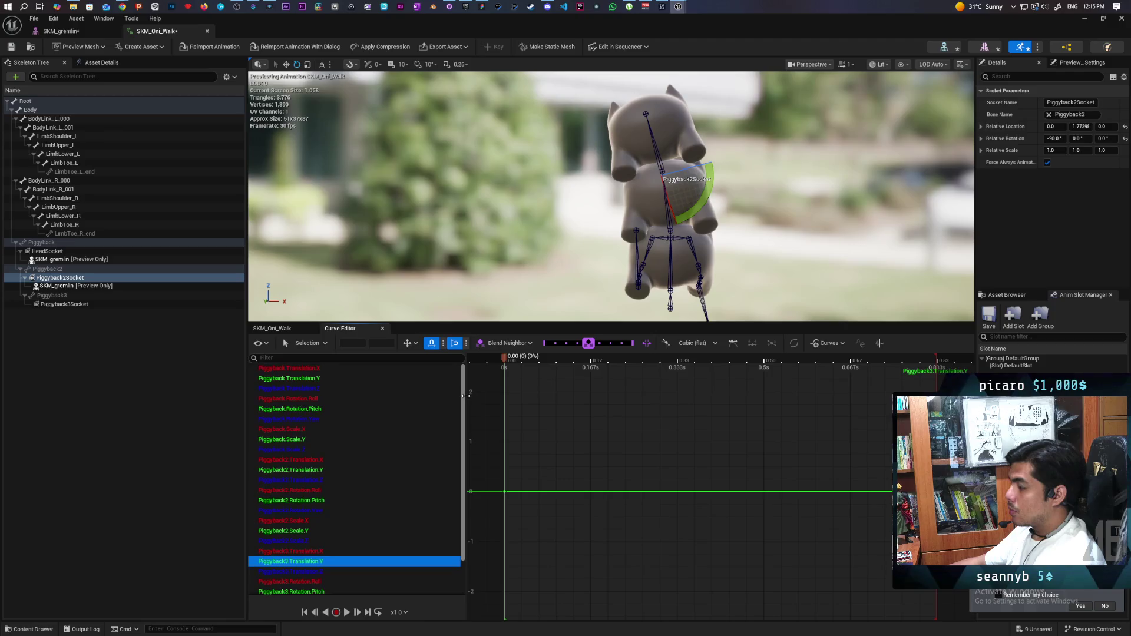
Delete all Piggyback2.Translation.Y keys and scrub to preview the flattened motion.
left_click(317, 501)
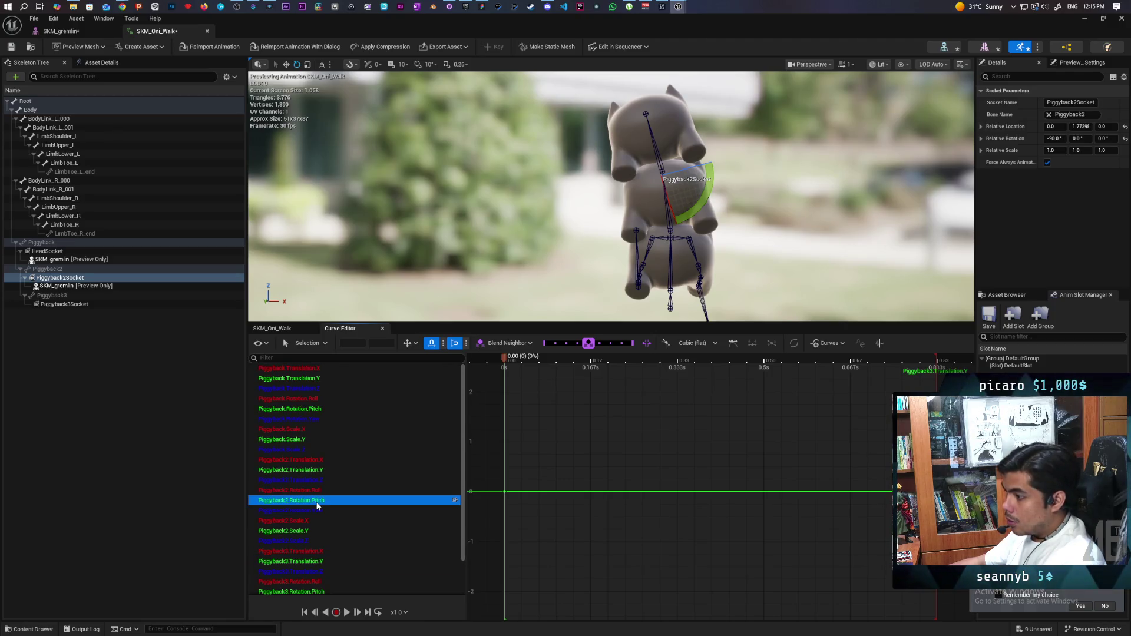
left_click(324, 470)
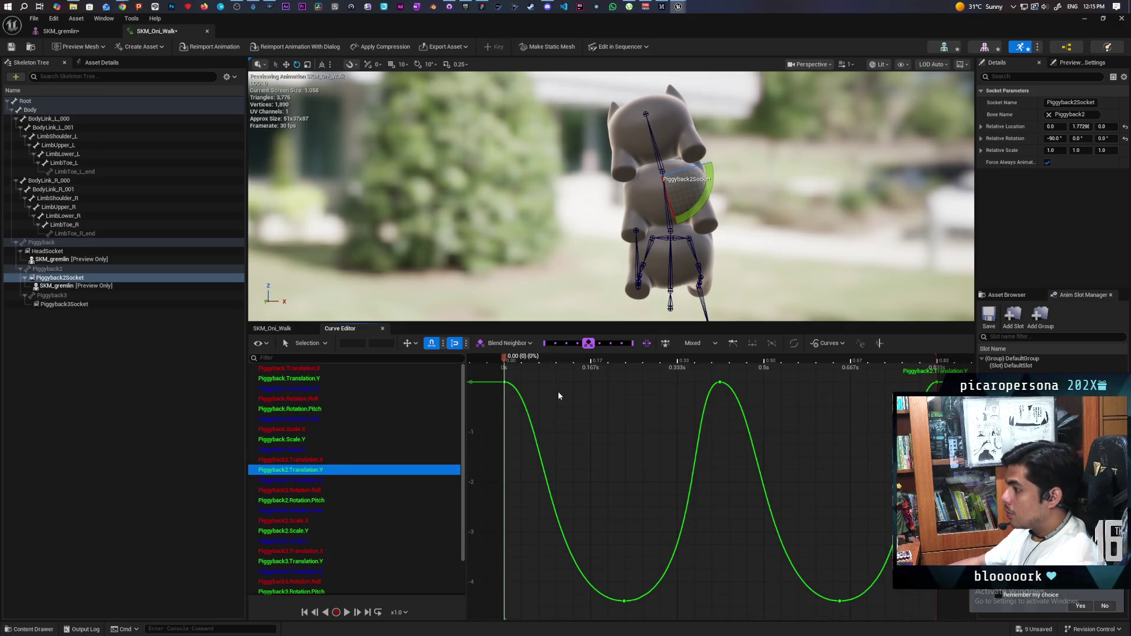
left_click_drag(547, 375, 866, 620)
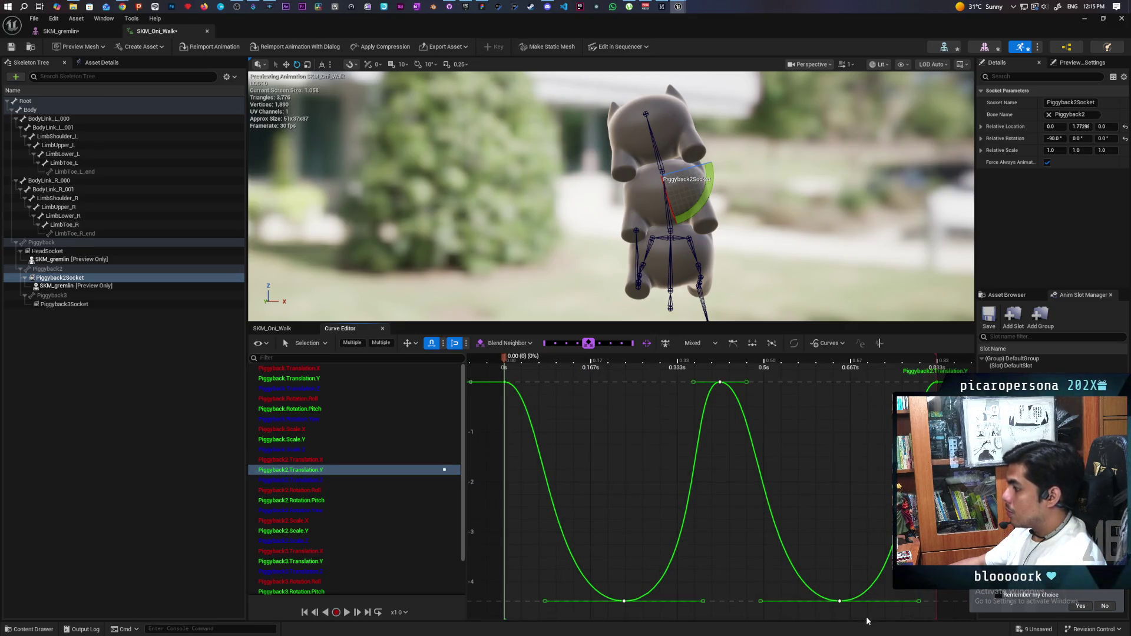
key("Delete")
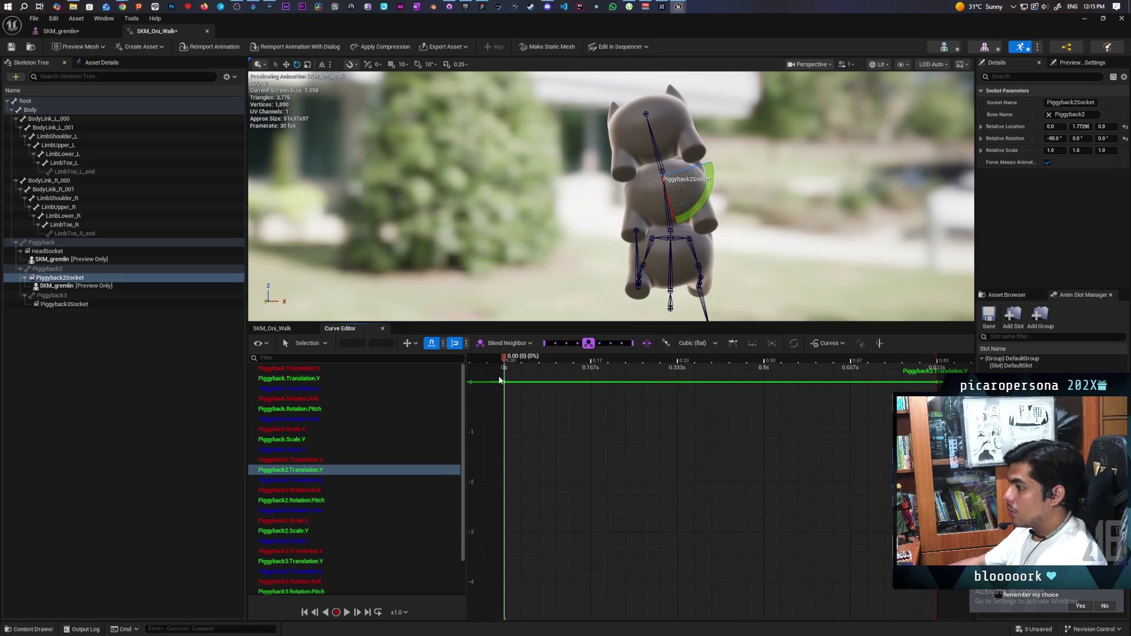
mouse_move(504, 361)
left_mouse_down()
mouse_move(761, 368)
mouse_move(873, 386)
mouse_move(564, 402)
left_mouse_up()
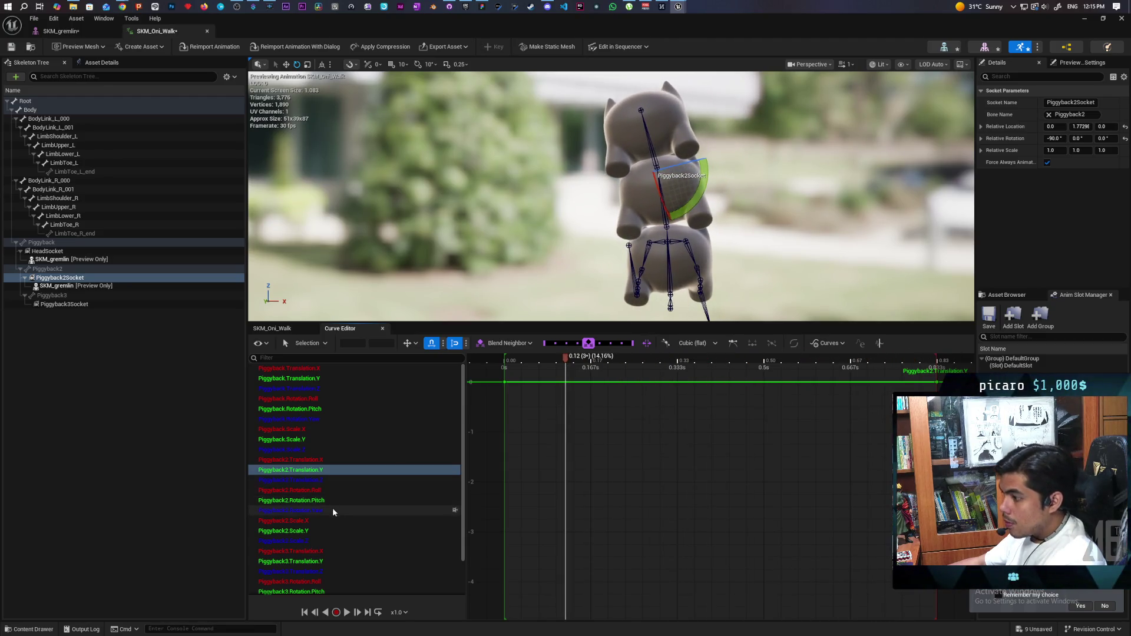
left_click(330, 511)
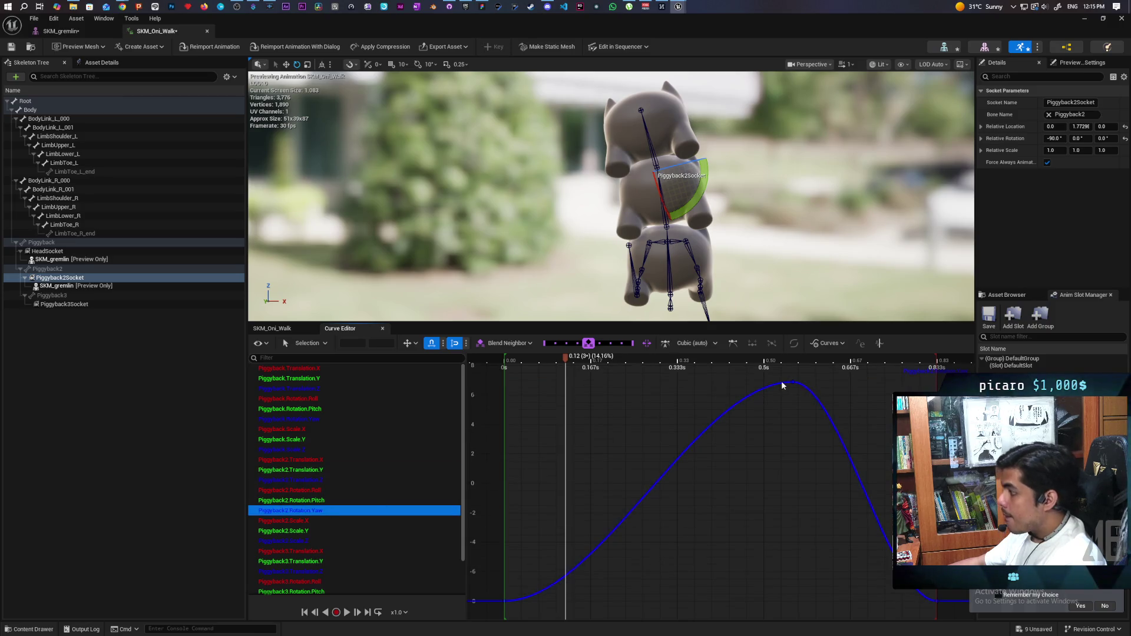
Delete the three Piggyback2.Rotation.Yaw keys and scrub through the walk to review.
mouse_move(487, 372)
left_mouse_down()
mouse_move(893, 545)
mouse_move(954, 621)
left_mouse_up()
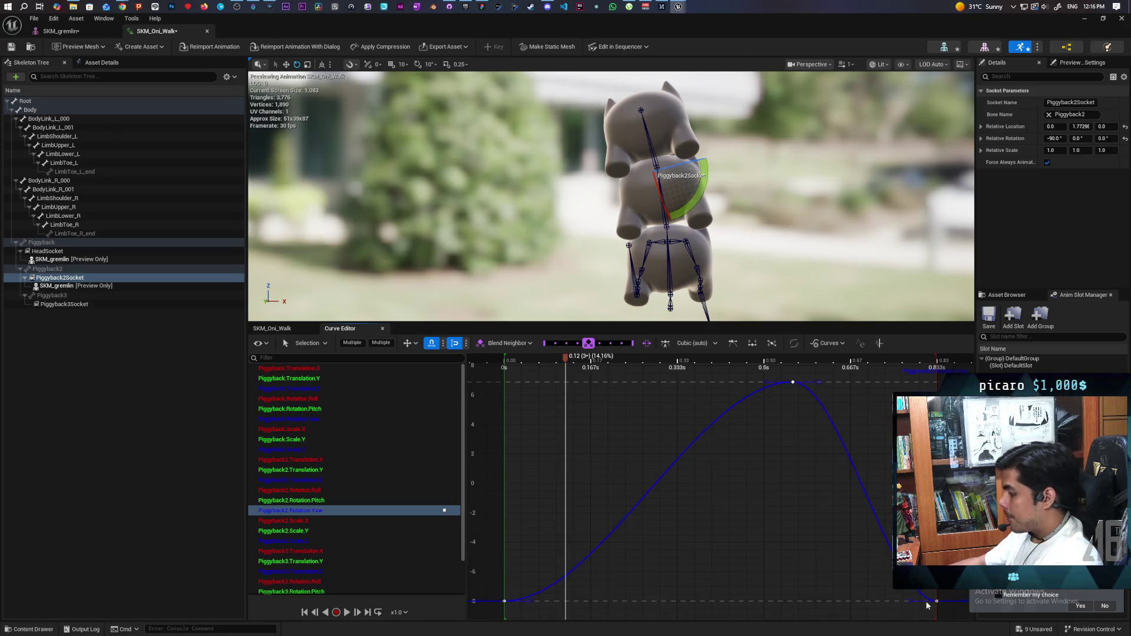
key("Delete")
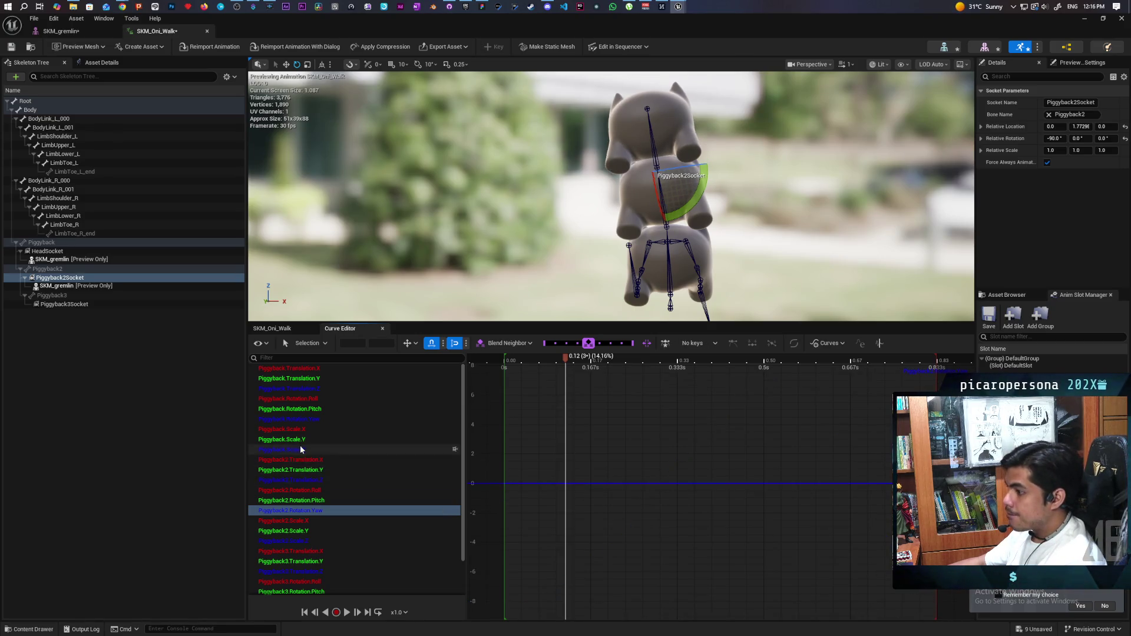
left_click(315, 441)
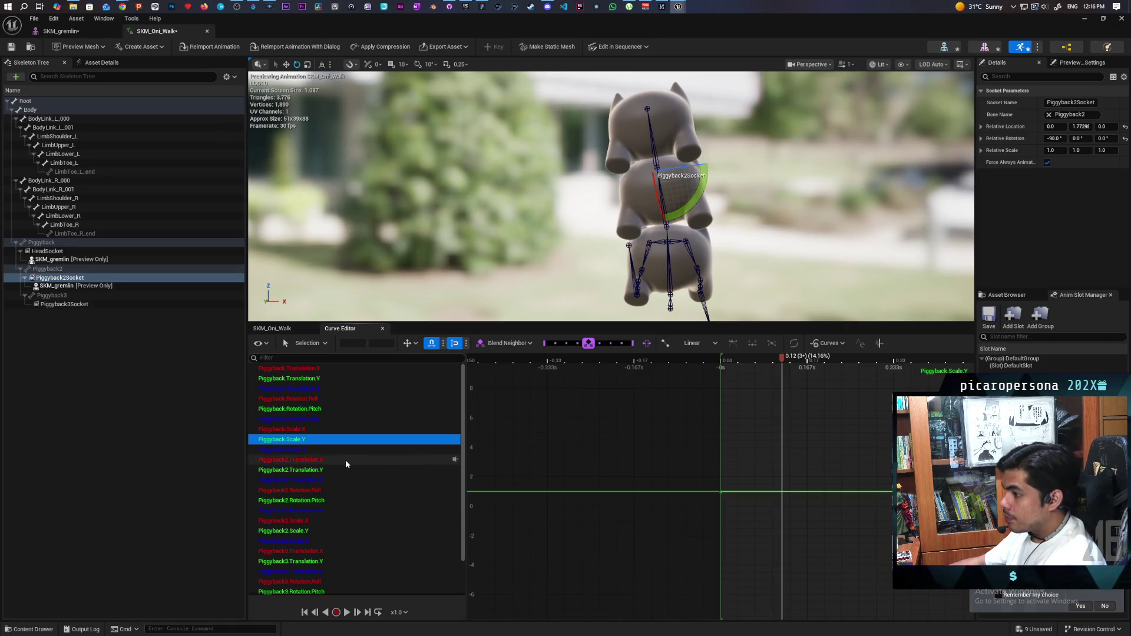
left_click(314, 471)
mouse_move(540, 437)
left_mouse_down()
mouse_move(662, 460)
mouse_move(722, 487)
left_mouse_up()
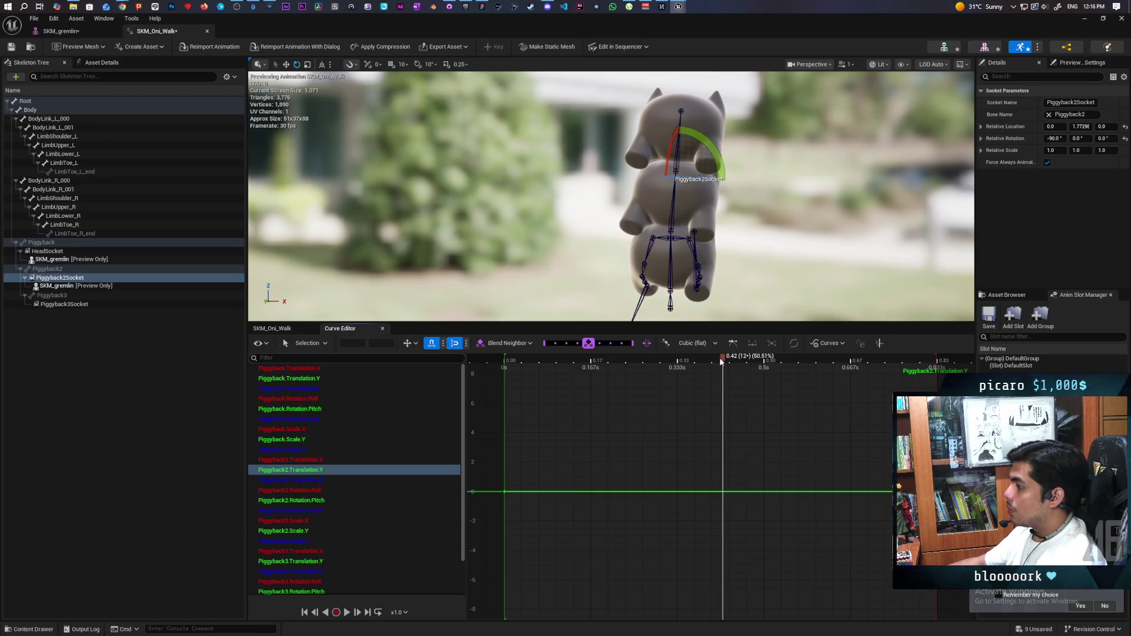
mouse_move(724, 362)
left_mouse_down()
mouse_move(702, 364)
mouse_move(747, 370)
mouse_move(725, 370)
left_mouse_up()
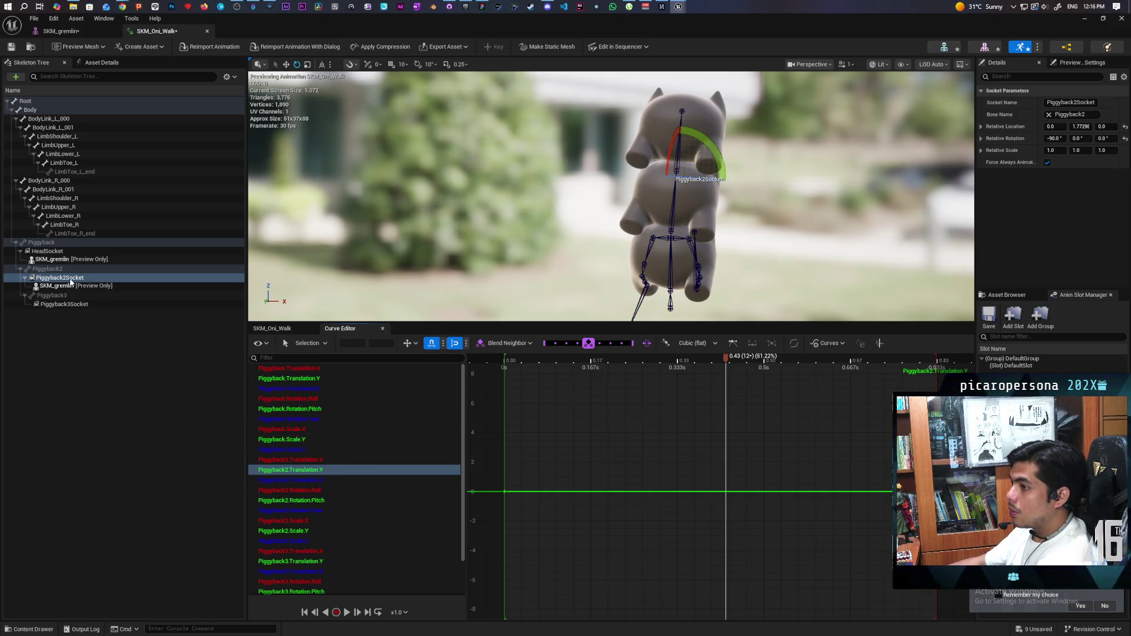
left_click(50, 269)
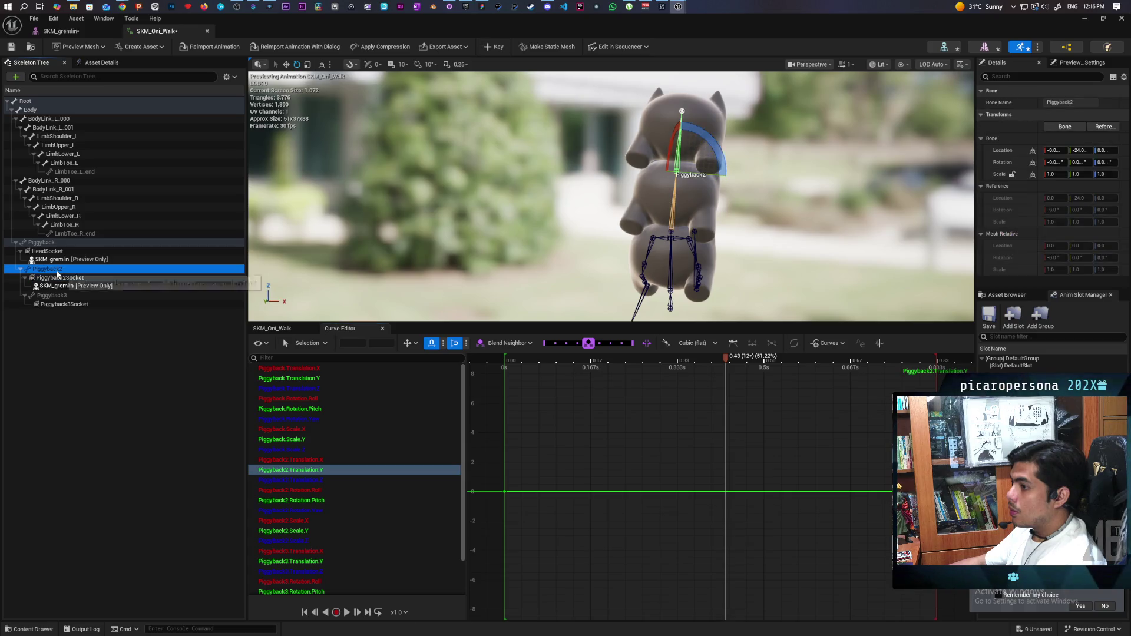
Add a Piggyback2 key near 0.43s and lower it to about -3.
left_click(494, 48)
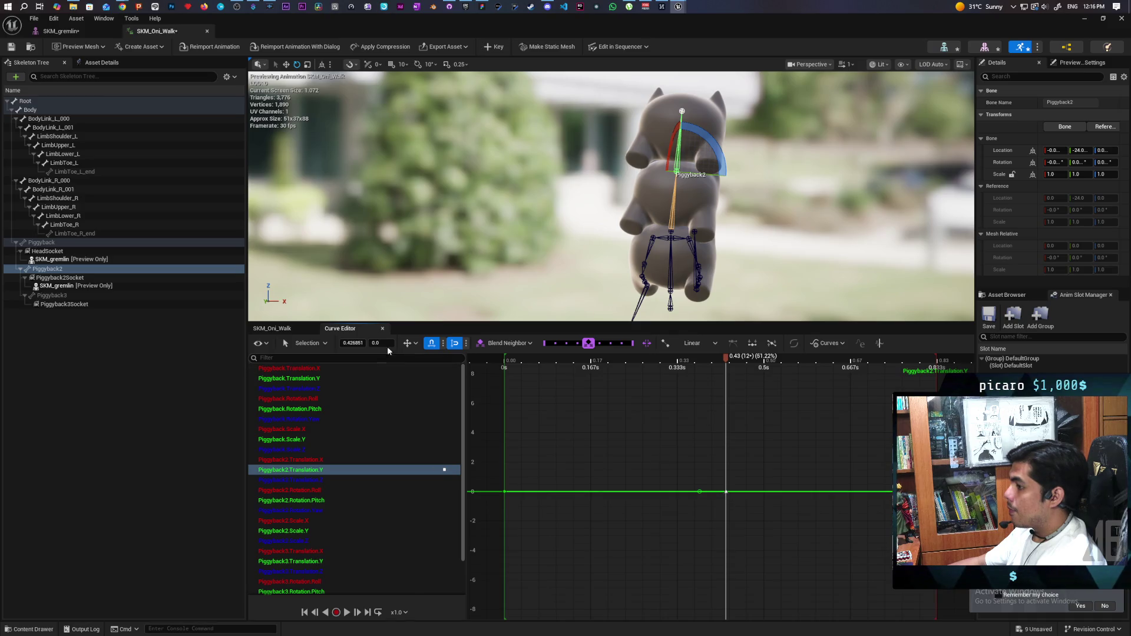
mouse_move(380, 342)
left_mouse_down()
mouse_move(356, 343)
mouse_move(368, 343)
left_mouse_up()
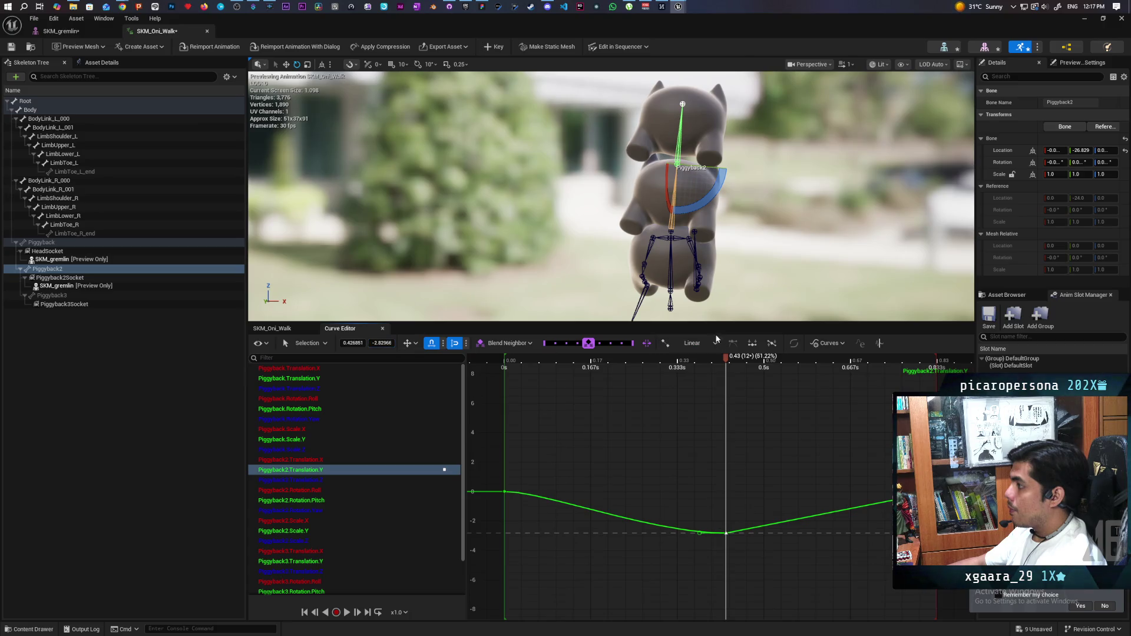
mouse_move(727, 357)
left_mouse_down()
mouse_move(480, 366)
mouse_move(707, 389)
mouse_move(511, 392)
mouse_move(907, 428)
mouse_move(718, 437)
mouse_move(766, 450)
left_mouse_up()
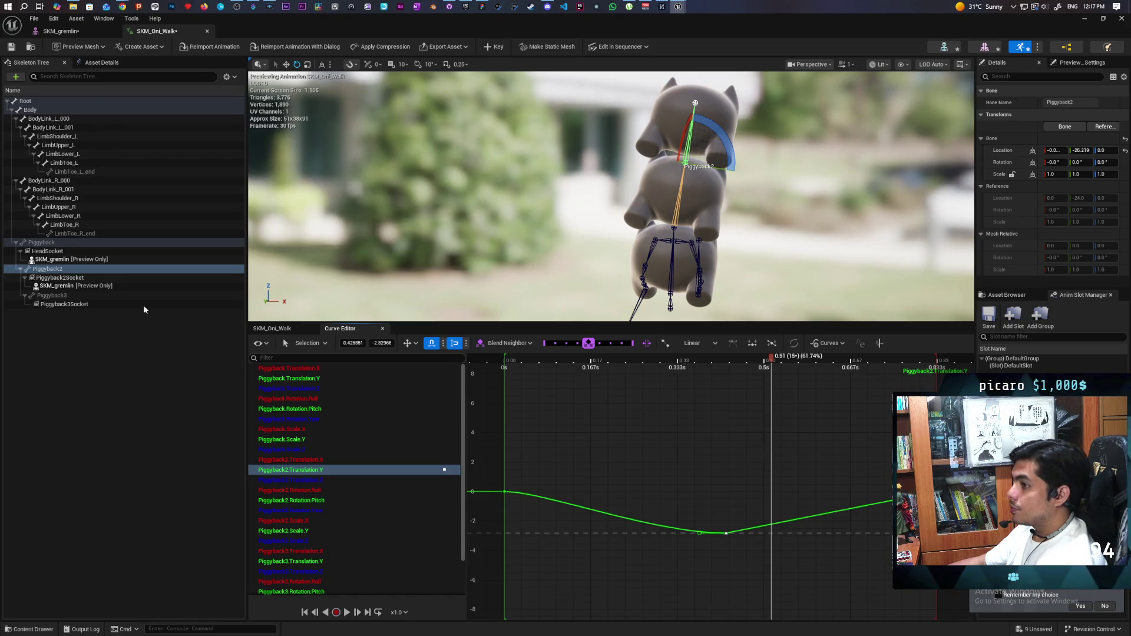
Add a key at 0.5s on Piggyback2.Translation.Y and inspect the keys' values.
left_click(57, 268)
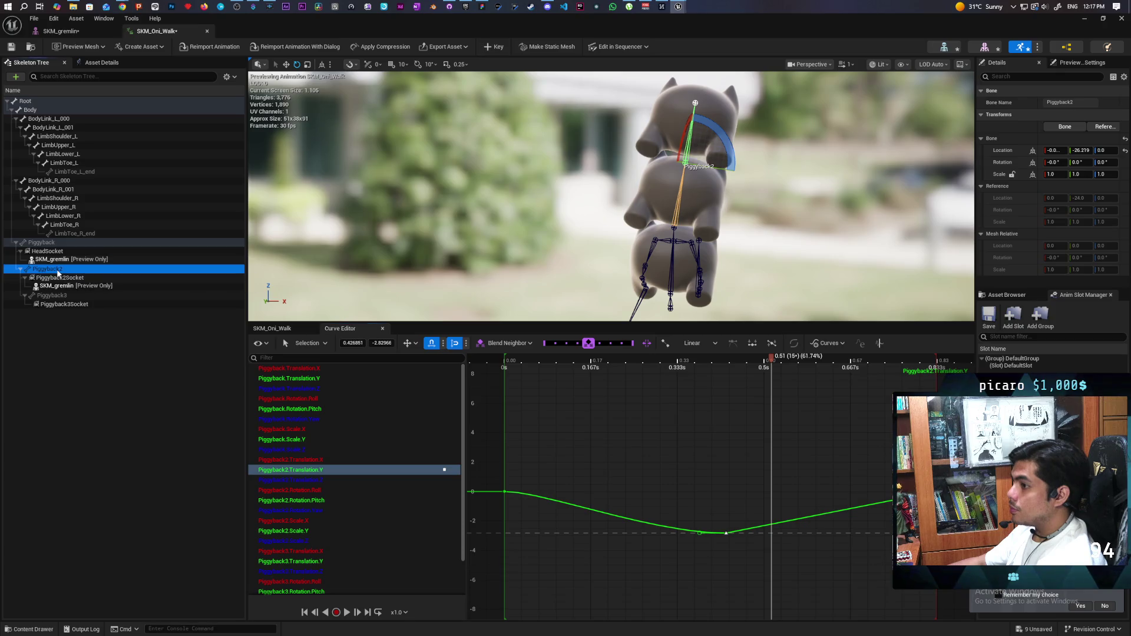
left_click(494, 47)
left_click_drag(761, 480, 788, 510)
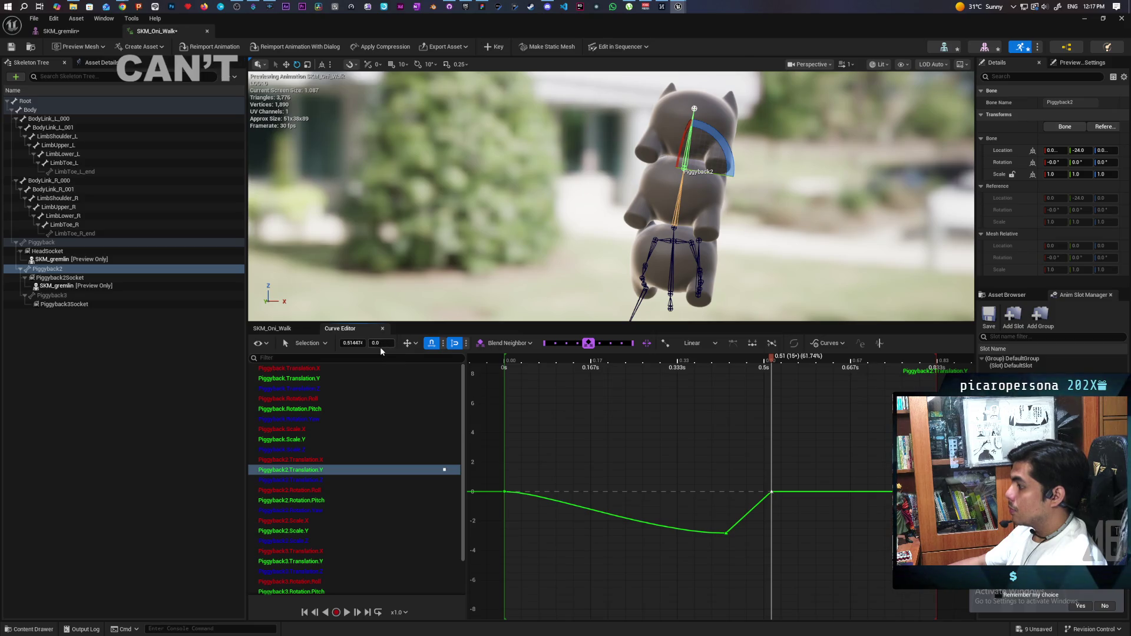
mouse_move(771, 358)
left_mouse_down()
mouse_move(676, 365)
mouse_move(784, 391)
mouse_move(708, 405)
mouse_move(716, 417)
mouse_move(847, 450)
mouse_move(702, 444)
mouse_move(783, 459)
left_mouse_up()
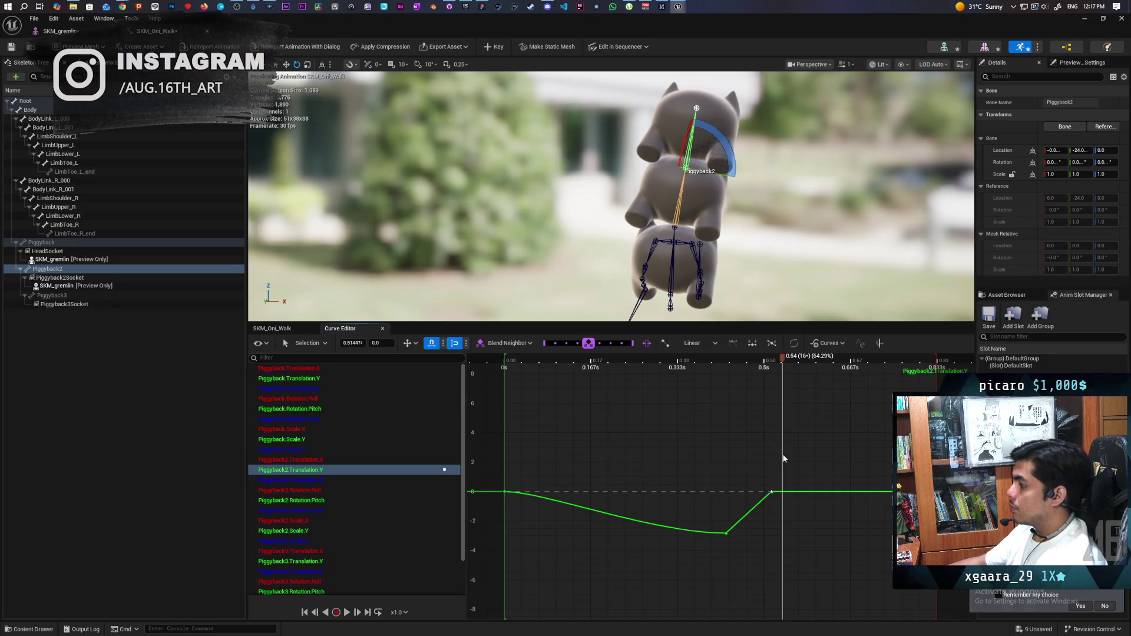
left_click(937, 491)
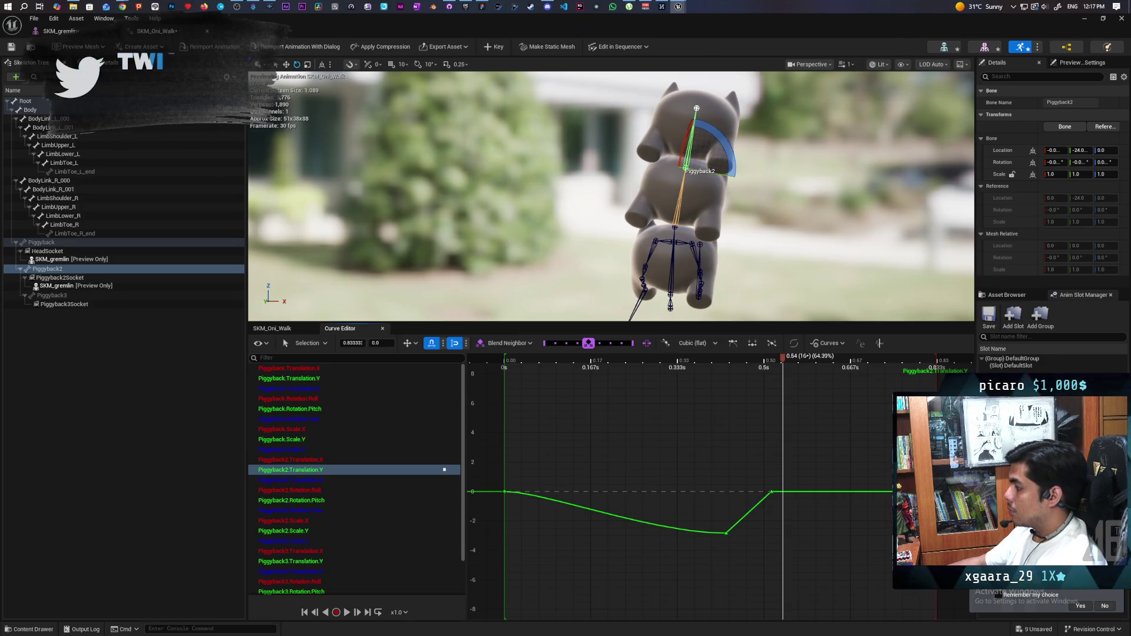
left_click_drag(701, 564, 731, 520)
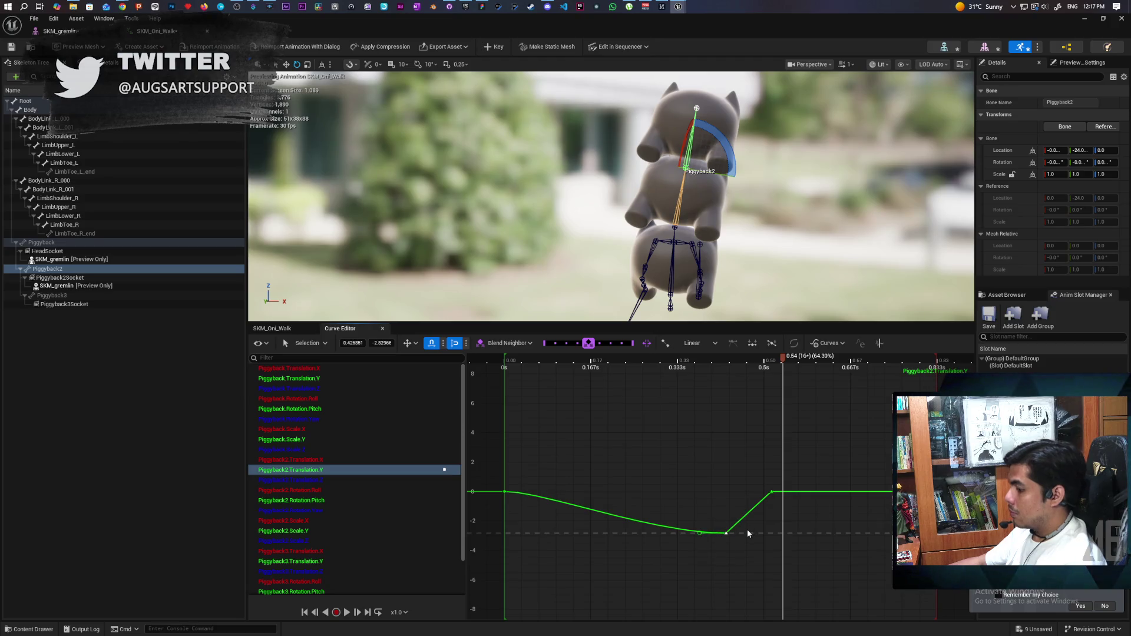
key("ctrl+z")
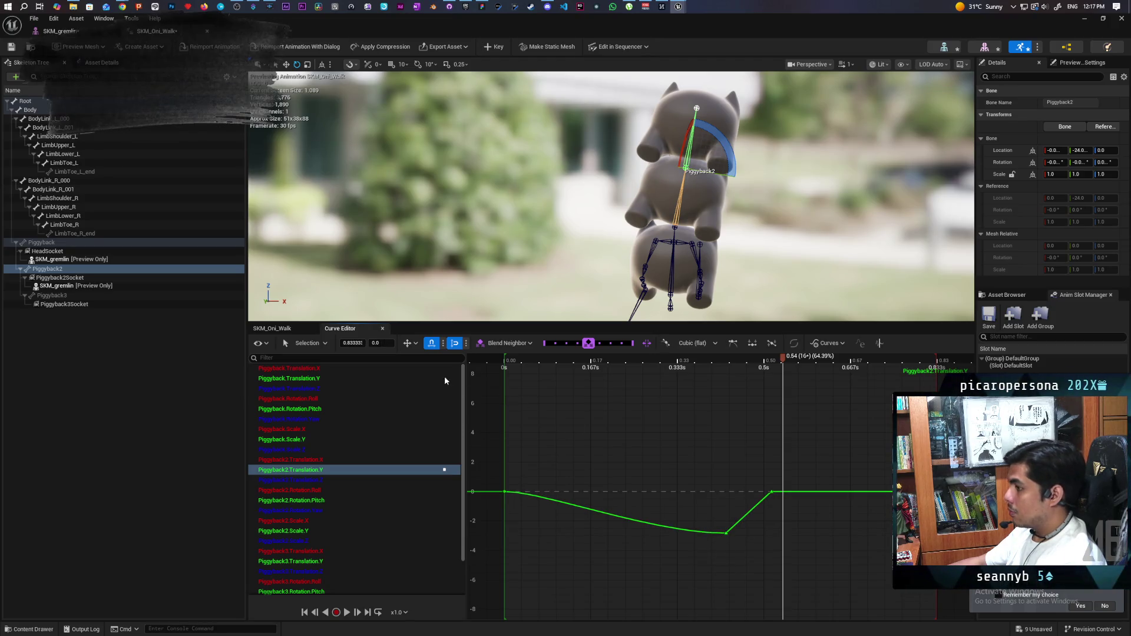
Set the 0.833s key of the Translation.Y curve to -2.82966.
left_click(388, 344)
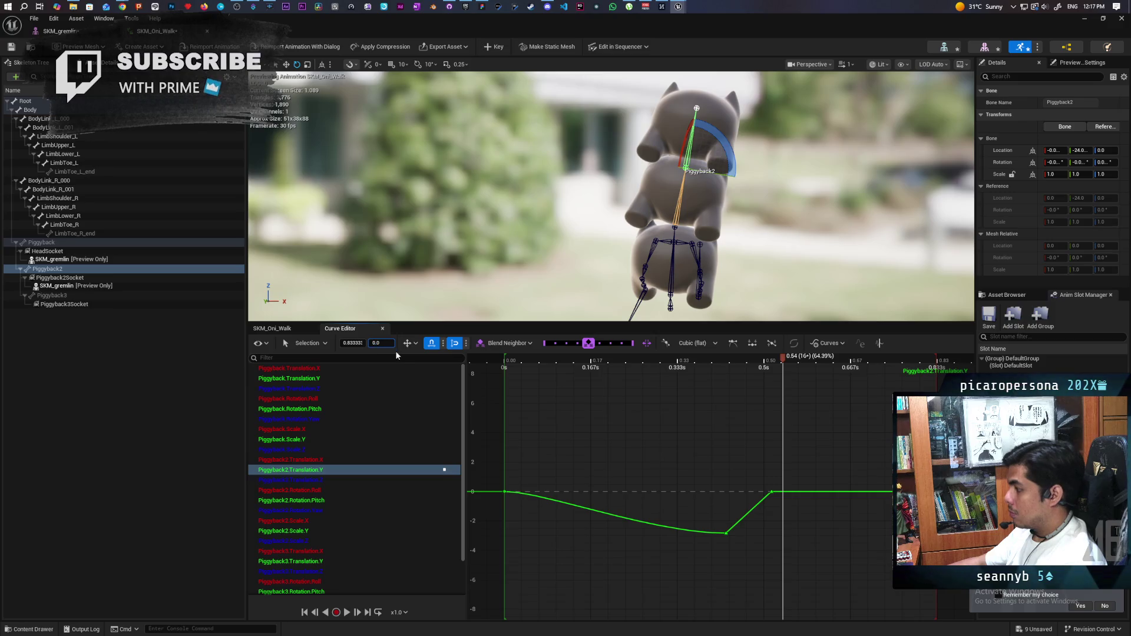
key("ctrl+a")
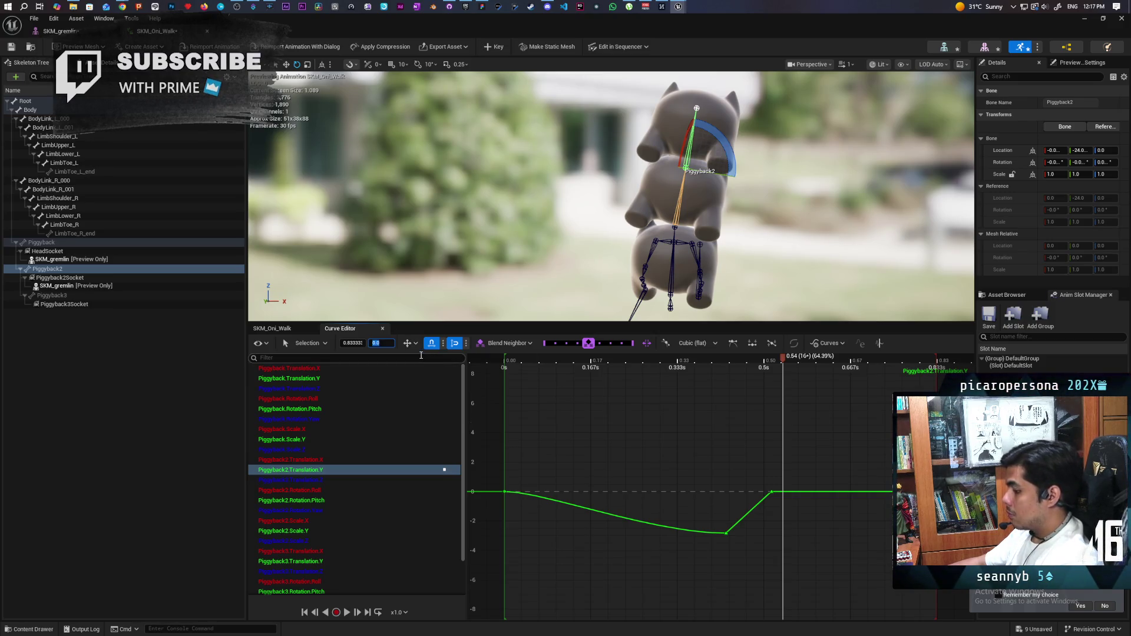
type("0.0")
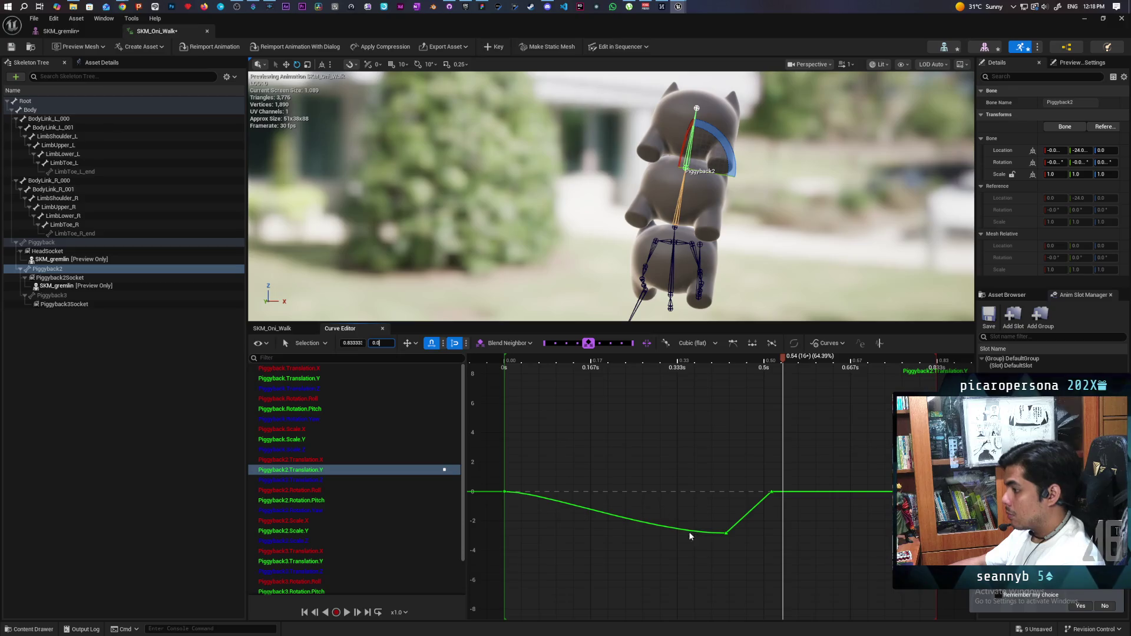
left_click(726, 533)
left_click(380, 343)
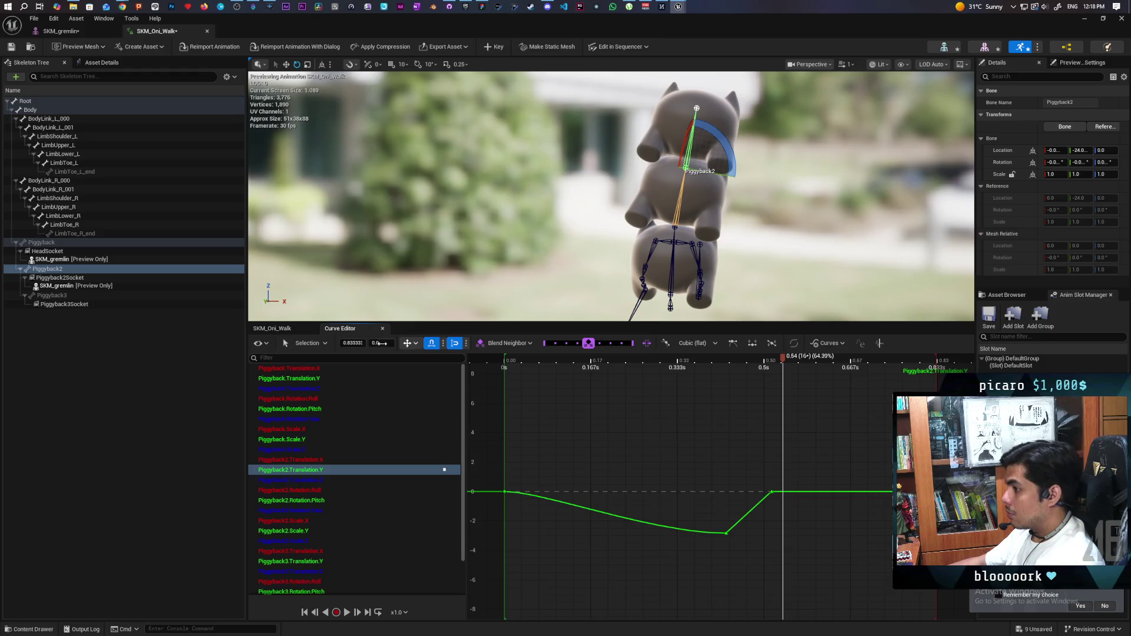
key("ctrl+z")
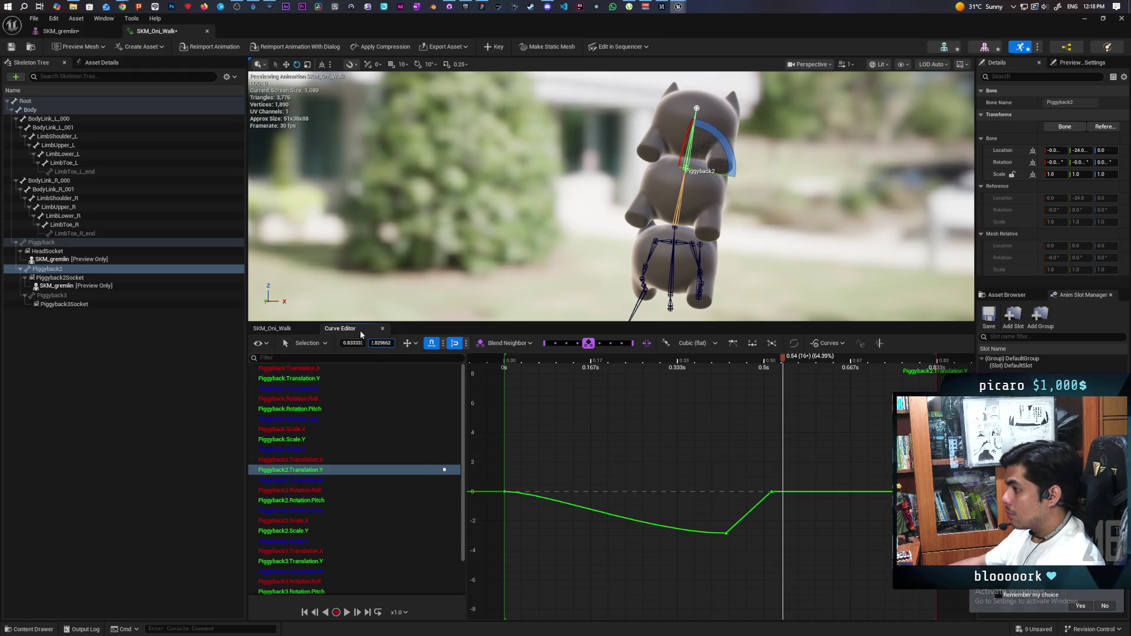
key("Return")
Give the first key the same value, -2.82966.
mouse_move(783, 362)
left_mouse_down()
mouse_move(871, 394)
mouse_move(936, 383)
left_mouse_up()
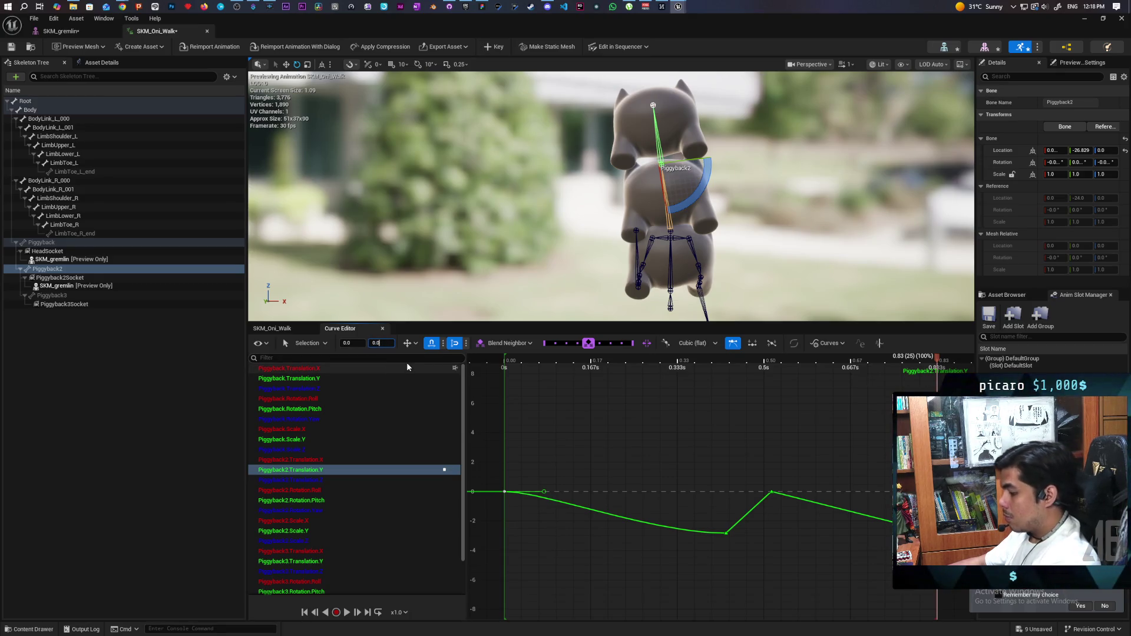
left_click(937, 533)
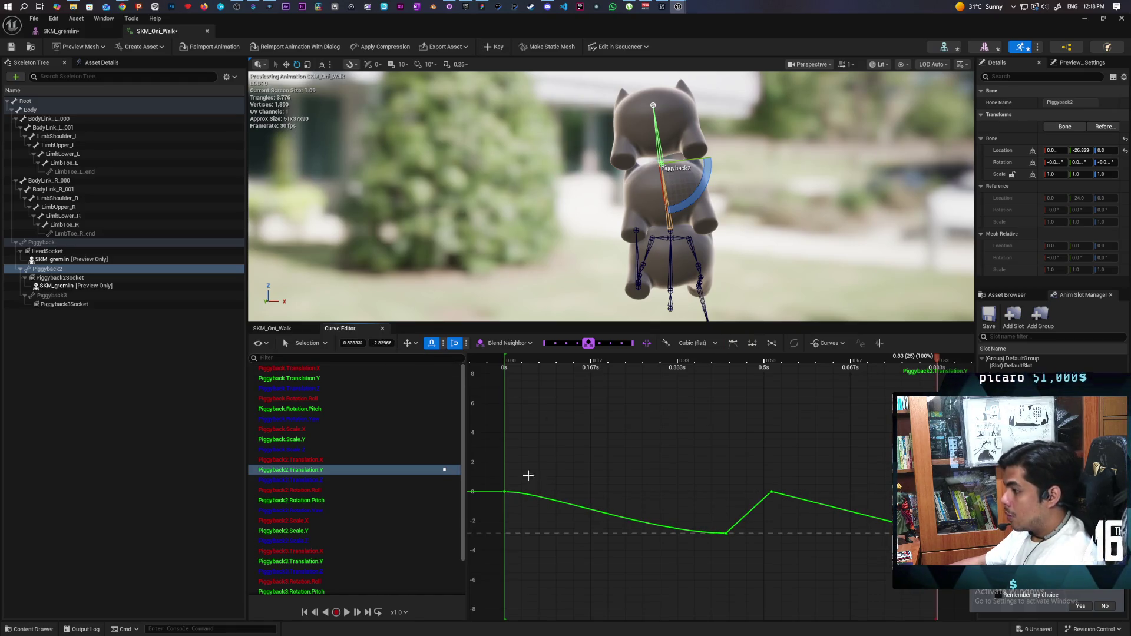
left_click(377, 343)
type("-2.82966")
key("Return")
Move the peak key of Piggyback2.Translation.Y to about 0.2s.
left_click(606, 487)
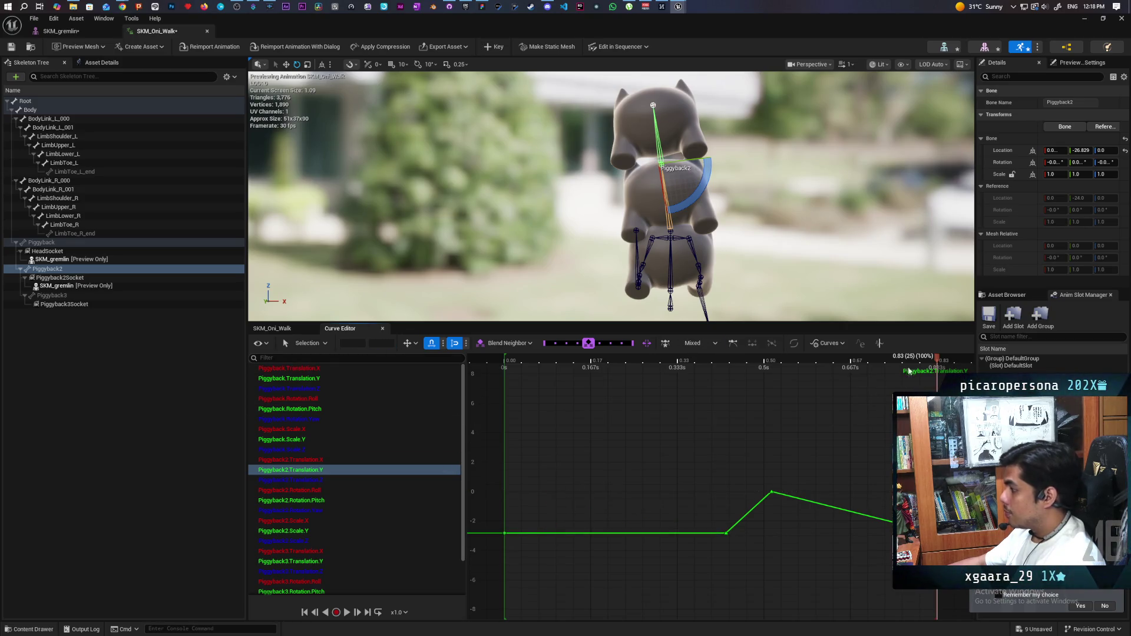
mouse_move(936, 360)
left_mouse_down()
mouse_move(490, 398)
mouse_move(611, 445)
left_mouse_up()
left_click(772, 492)
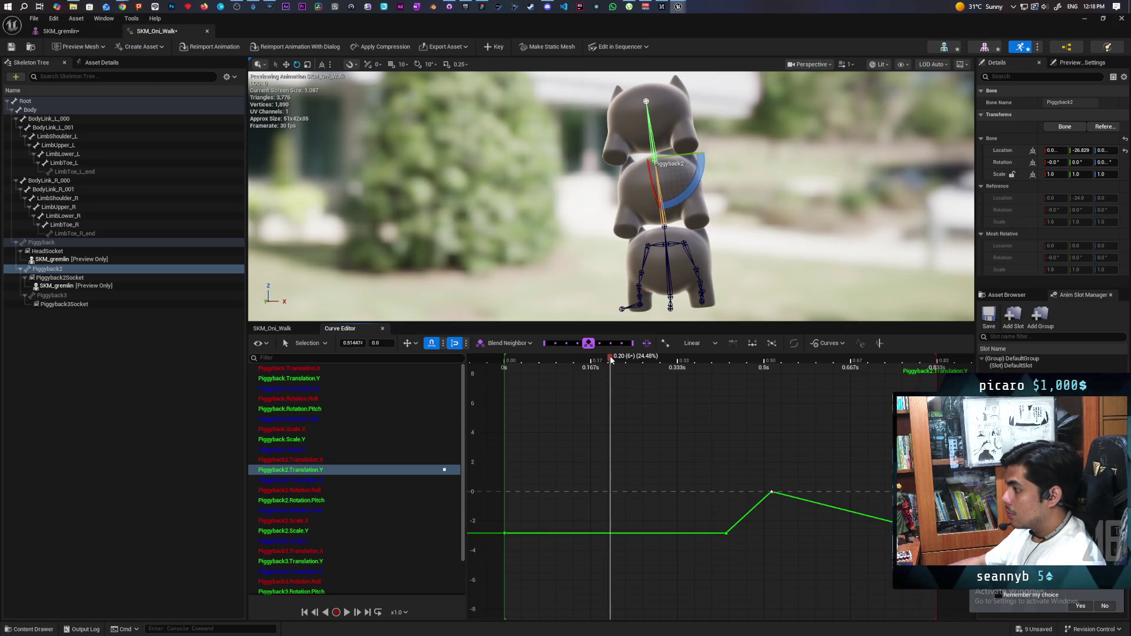
key("ctrl+z")
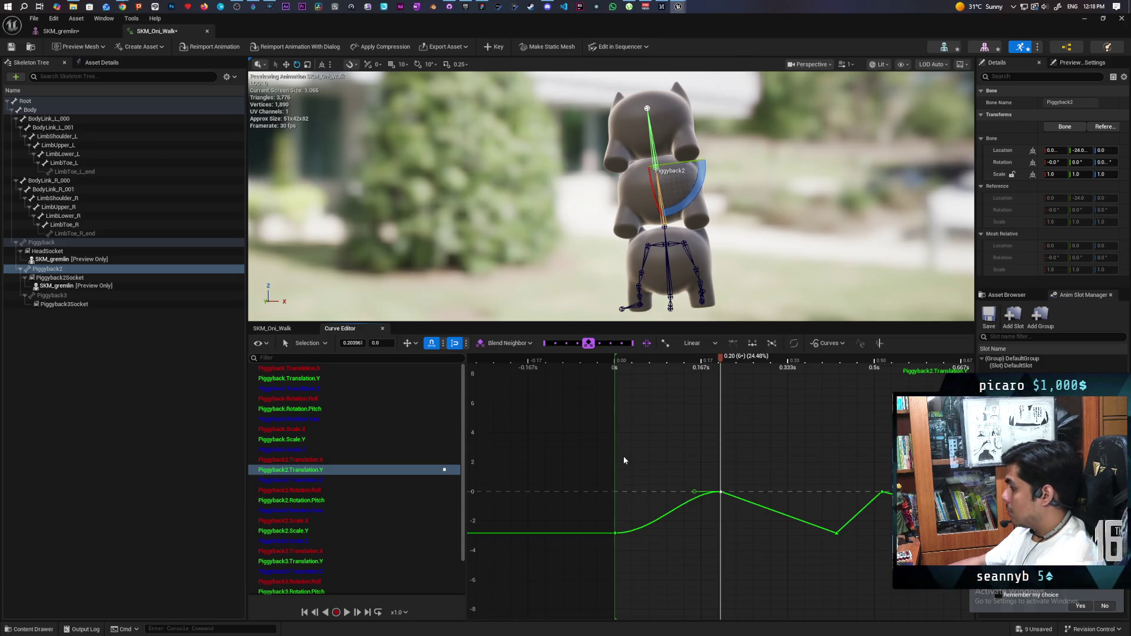
Switch all curve keys to Cubic (auto) interpolation and scrub the smoothed motion.
mouse_move(808, 445)
left_mouse_down()
mouse_move(691, 424)
mouse_move(755, 425)
left_mouse_up()
key("f")
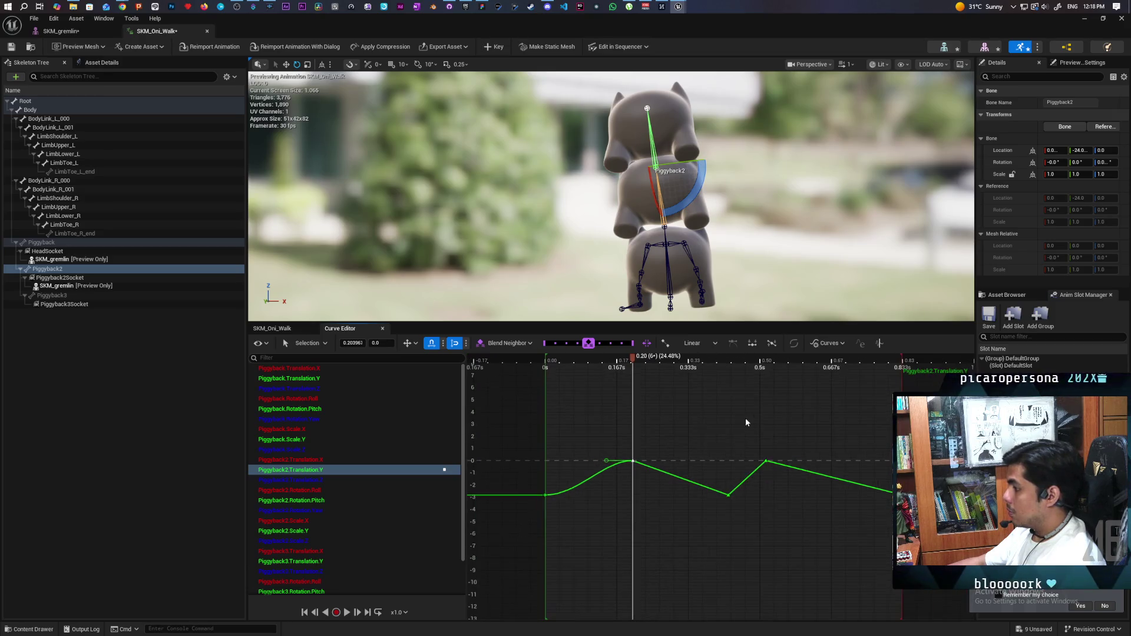
left_click_drag(523, 424, 892, 553)
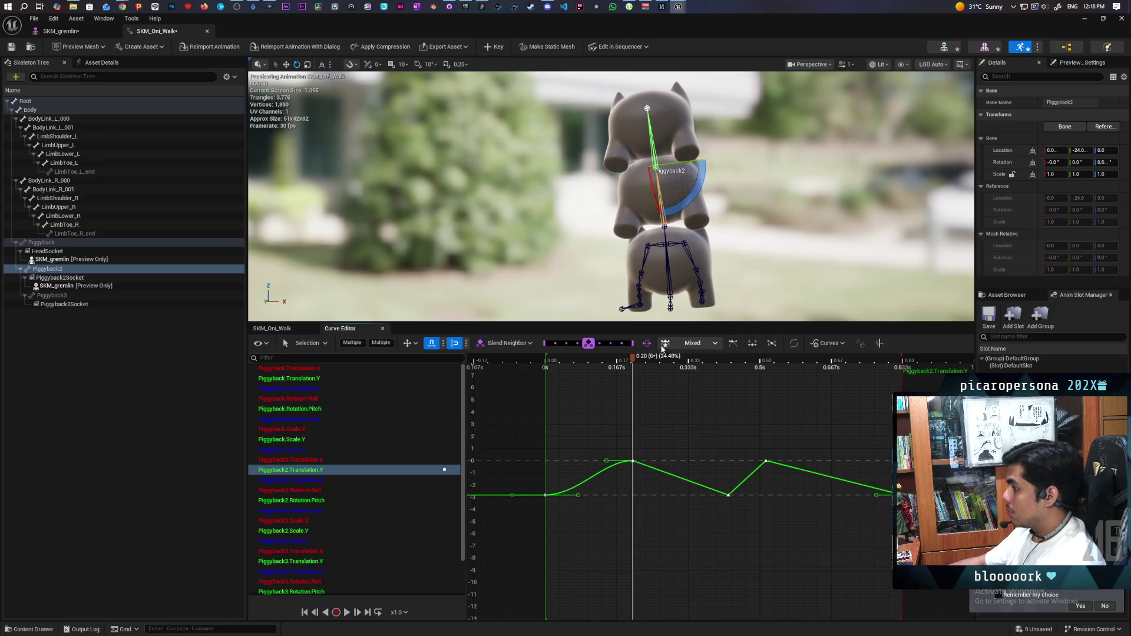
left_click(692, 343)
left_click(695, 359)
key("f")
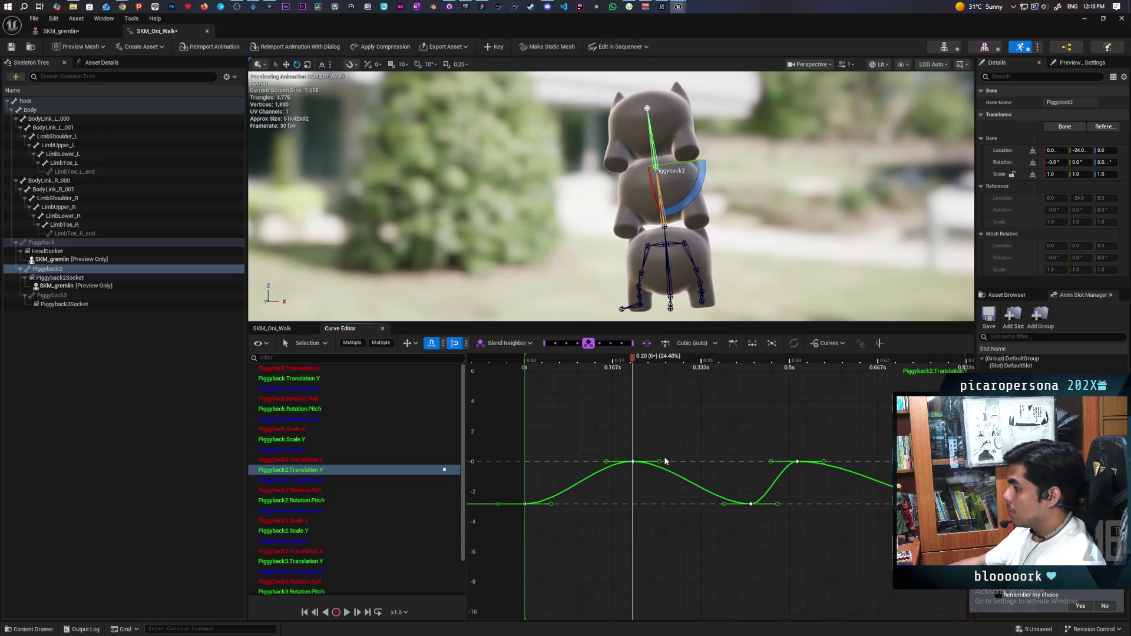
mouse_move(635, 362)
left_mouse_down()
mouse_move(491, 369)
mouse_move(596, 387)
mouse_move(866, 476)
mouse_move(972, 483)
mouse_move(633, 498)
mouse_move(946, 525)
left_mouse_up()
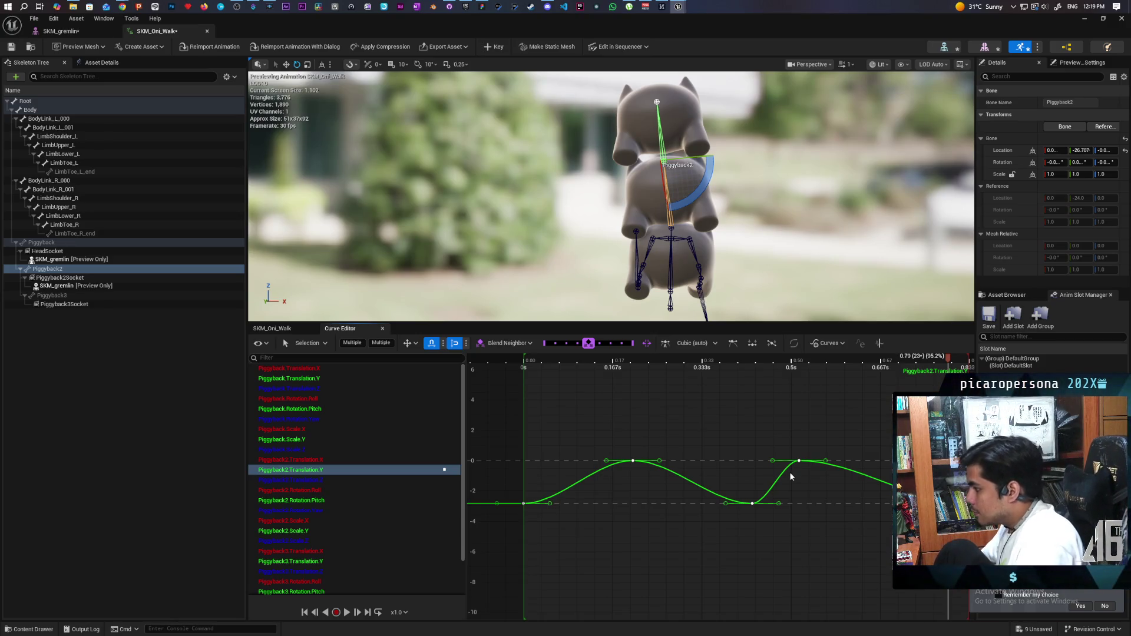
Set the first flat keys of the curve to -2.0.
left_click(523, 503)
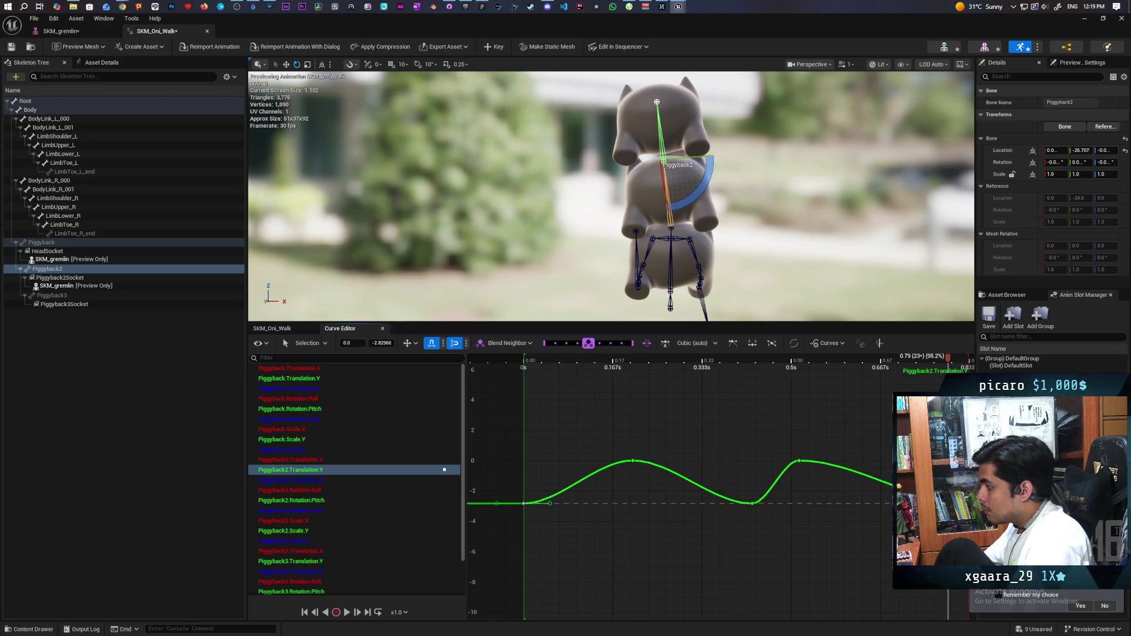
key("Caps_Lock")
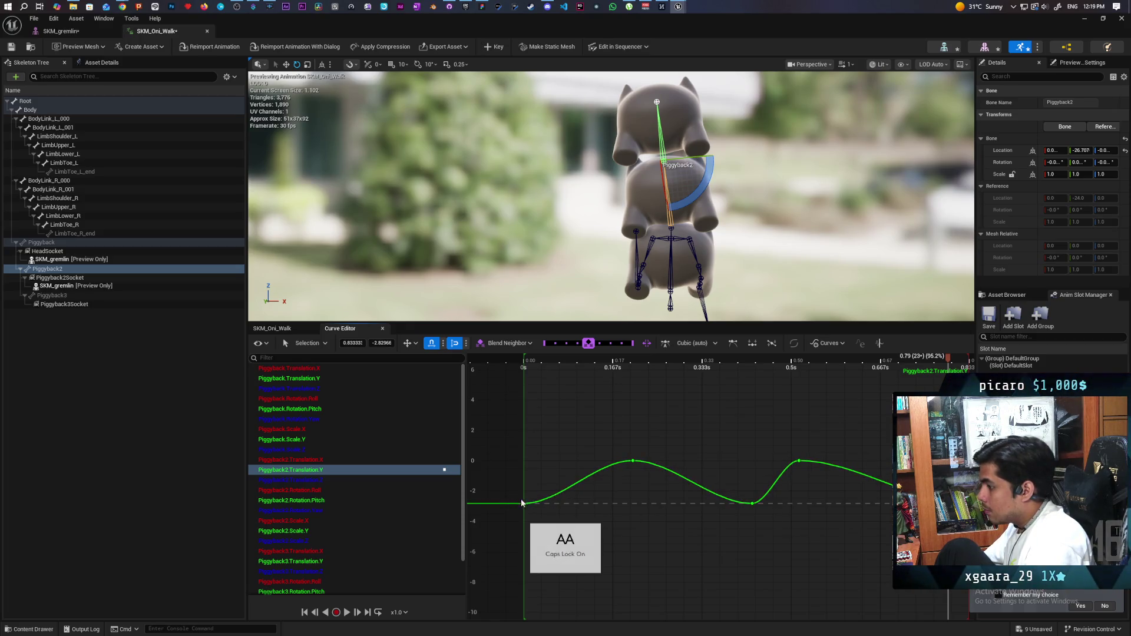
left_click(523, 503)
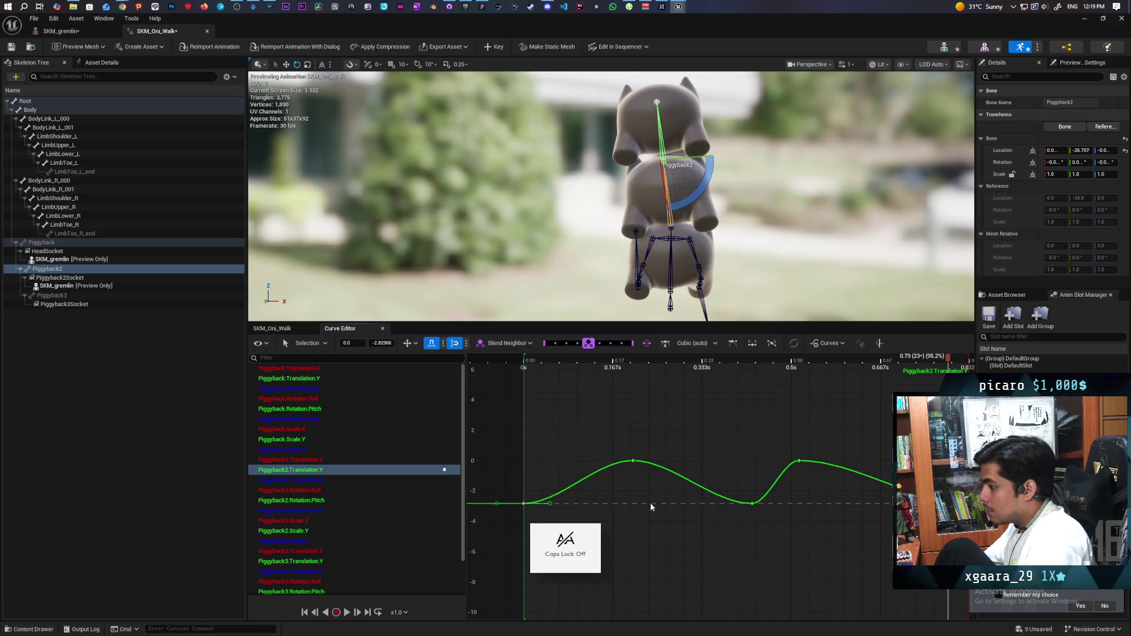
key("ctrl+a")
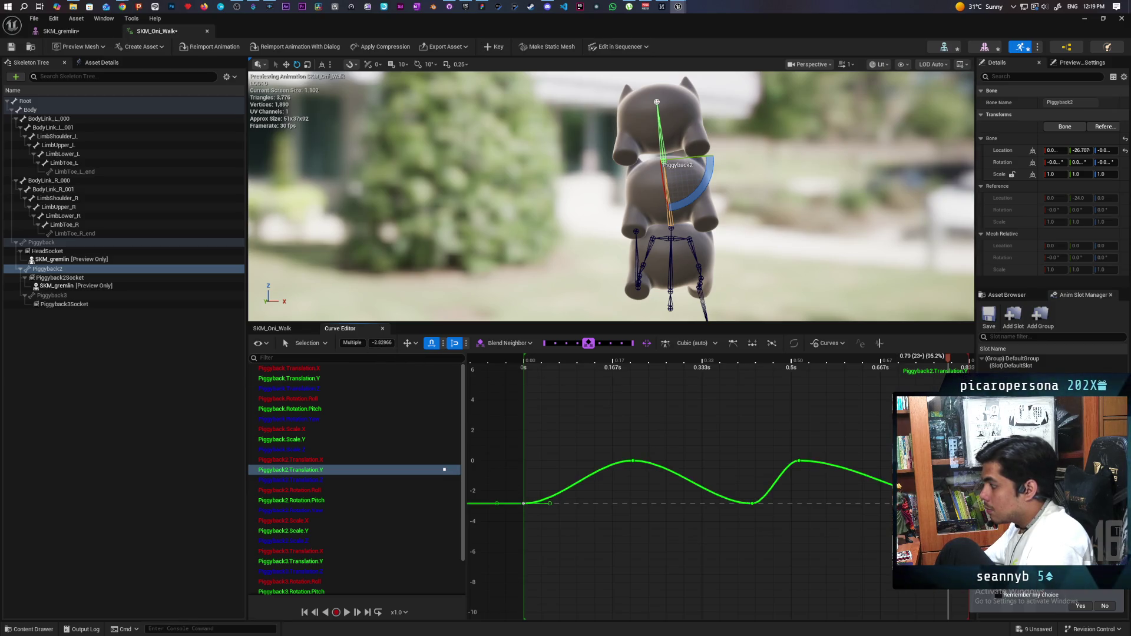
type("-2")
key("Return")
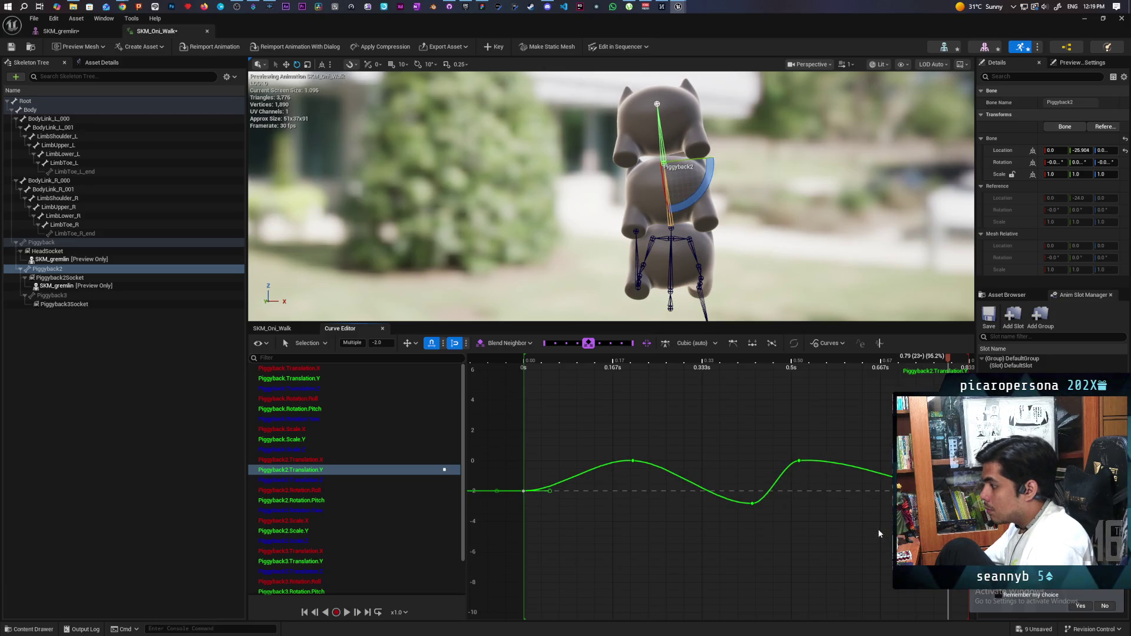
Play and scrub the walk to review the softer bounce.
key("space")
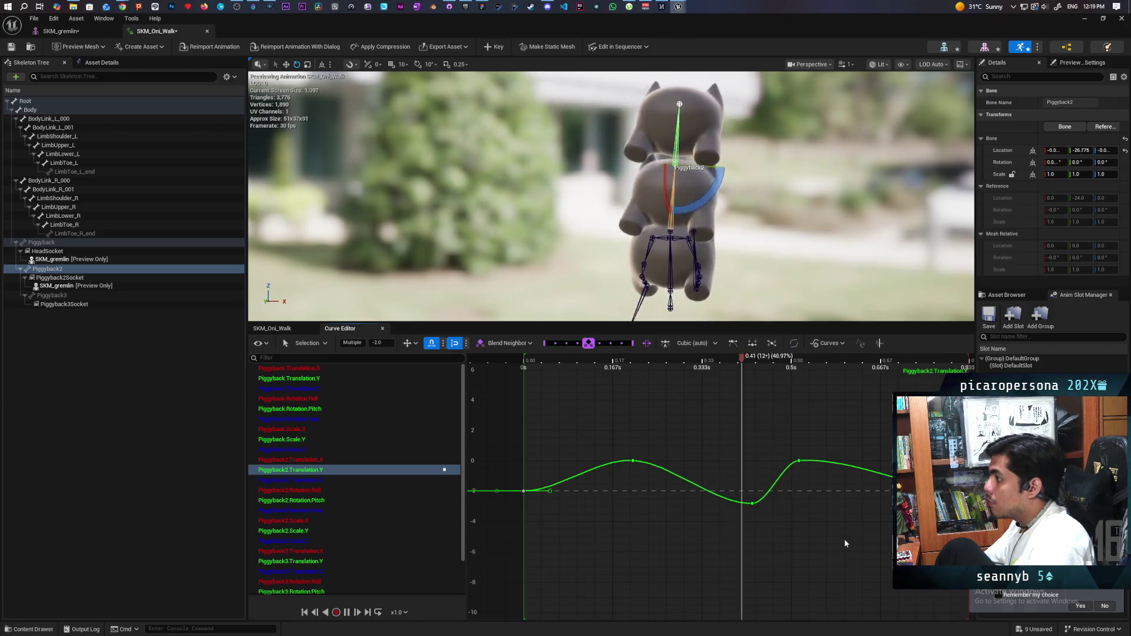
mouse_move(530, 357)
left_mouse_down()
mouse_move(969, 507)
mouse_move(510, 501)
mouse_move(815, 549)
mouse_move(966, 554)
mouse_move(602, 535)
mouse_move(503, 517)
left_mouse_up()
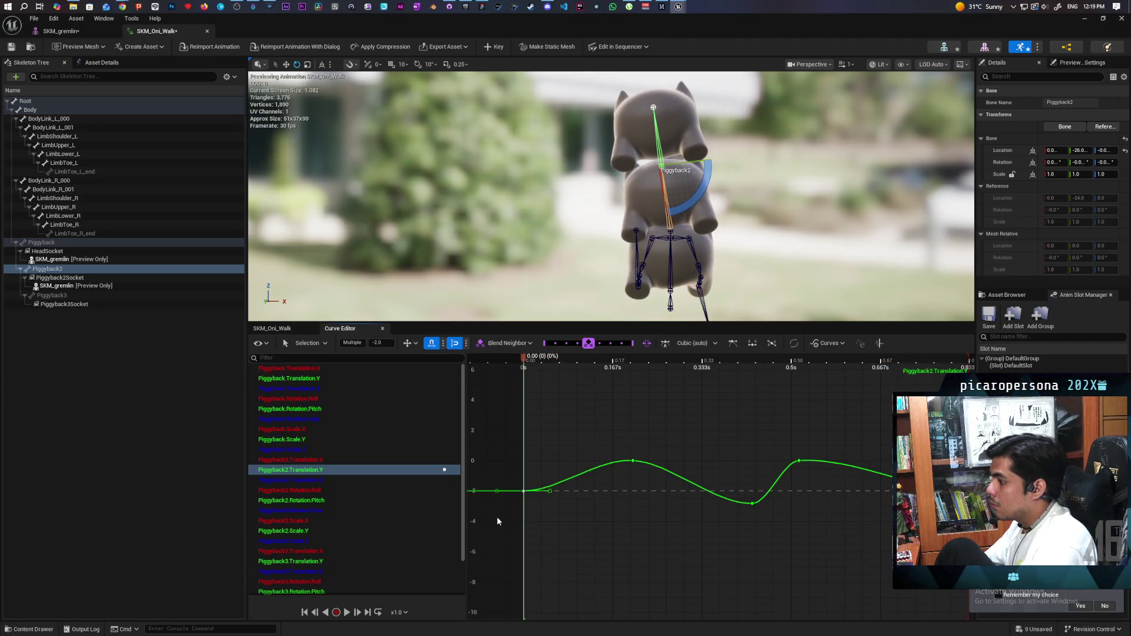
key("space")
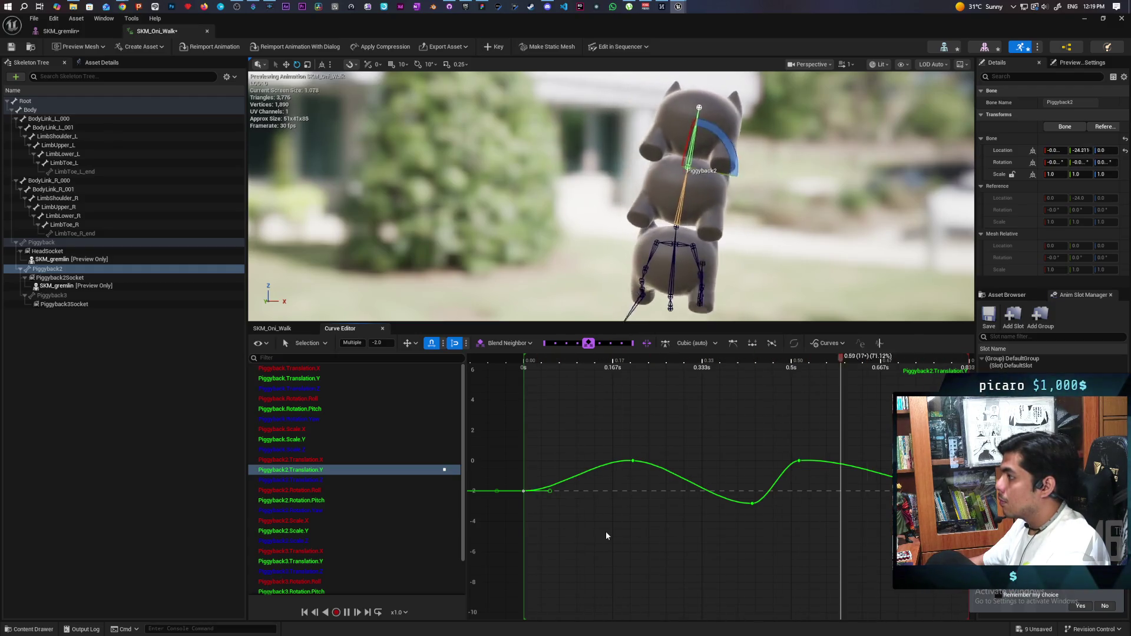
key("space")
mouse_move(876, 361)
left_mouse_down()
mouse_move(504, 408)
mouse_move(649, 433)
mouse_move(632, 430)
left_mouse_up()
key("f")
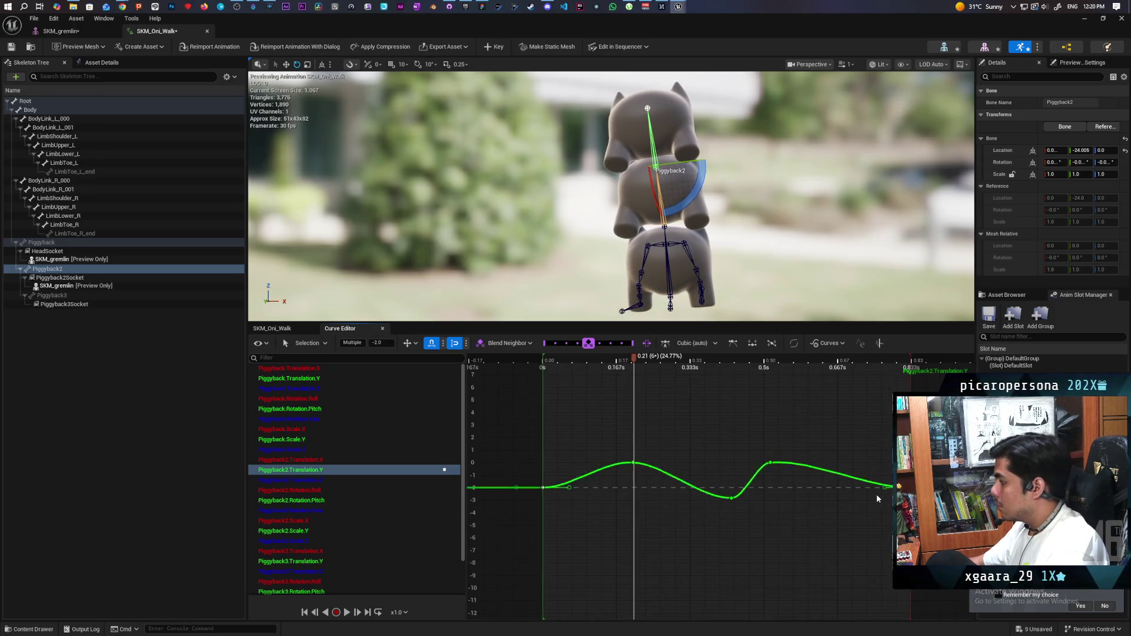
key("f")
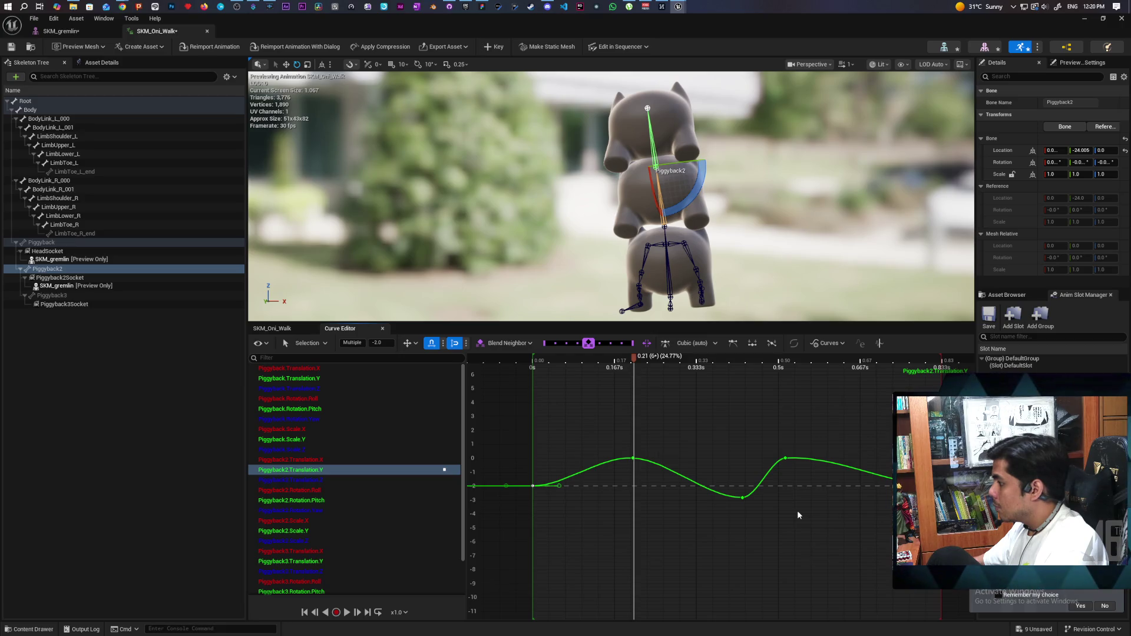
Move the Translation.Y peak key from 0.2 s to 0.1333 s.
left_click(633, 458)
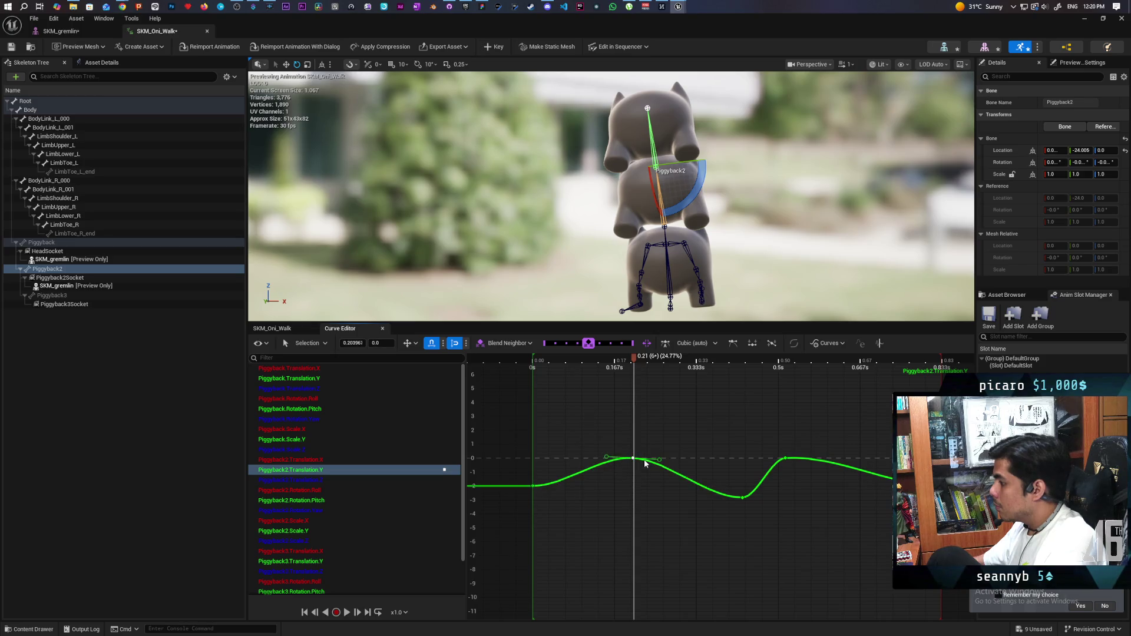
left_click_drag(633, 459, 578, 467)
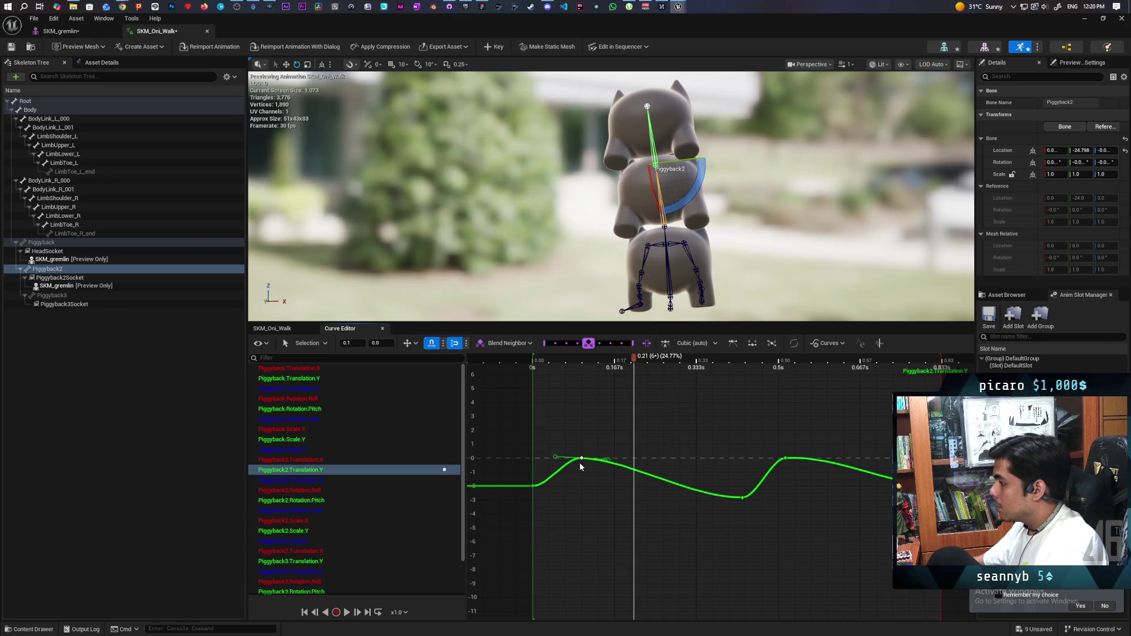
left_click_drag(588, 464, 591, 464)
Preview the earlier bounce, then show the Piggyback2.Rotation.Yaw curve.
key("space")
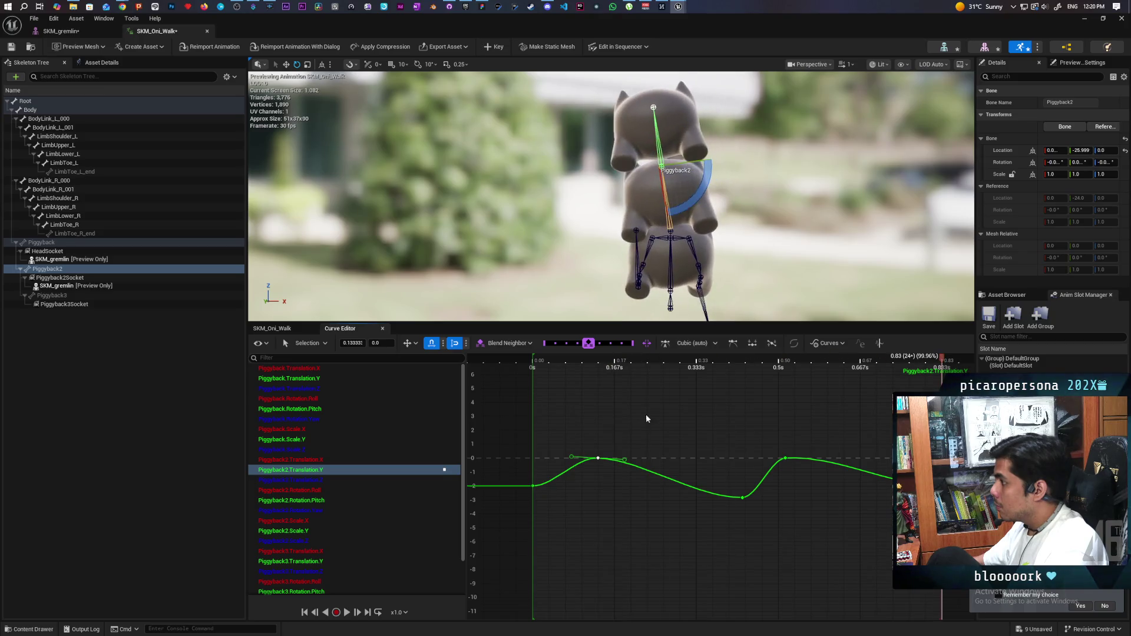
left_click_drag(943, 361, 487, 404)
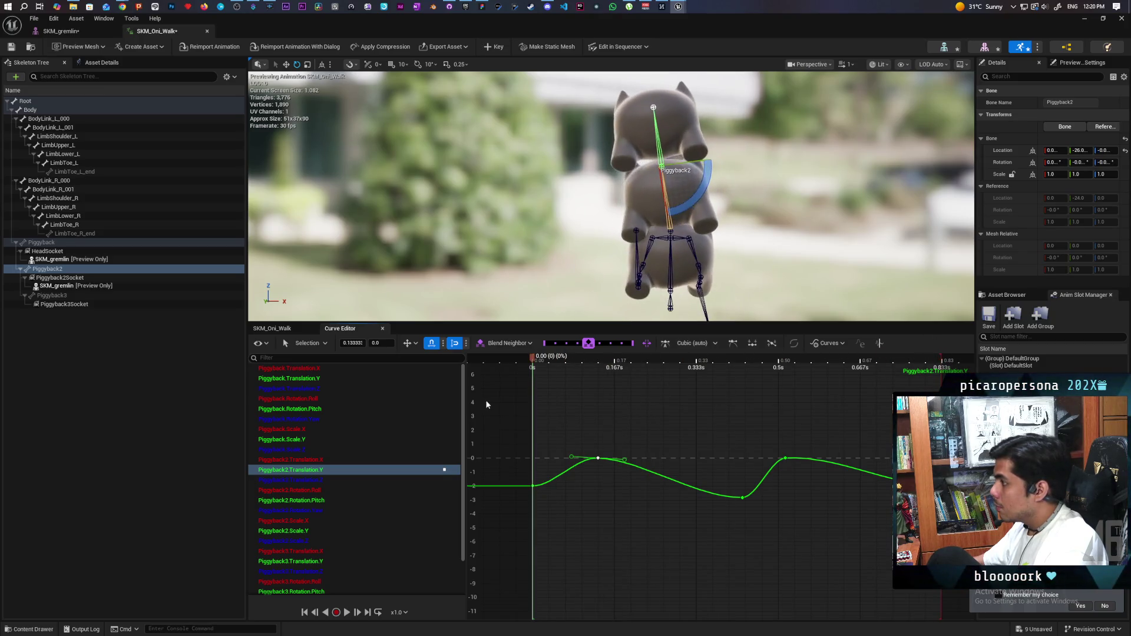
mouse_move(562, 412)
left_mouse_down()
mouse_move(647, 437)
mouse_move(723, 478)
mouse_move(942, 513)
mouse_move(688, 495)
mouse_move(558, 470)
mouse_move(776, 514)
mouse_move(914, 519)
mouse_move(521, 501)
left_mouse_up()
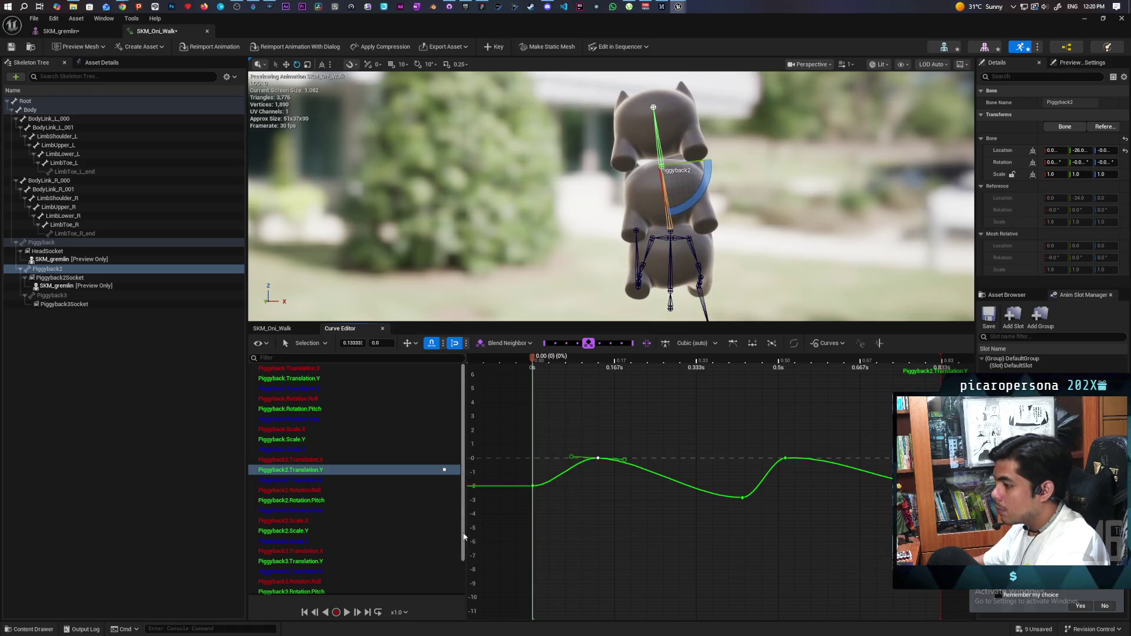
left_click(339, 510)
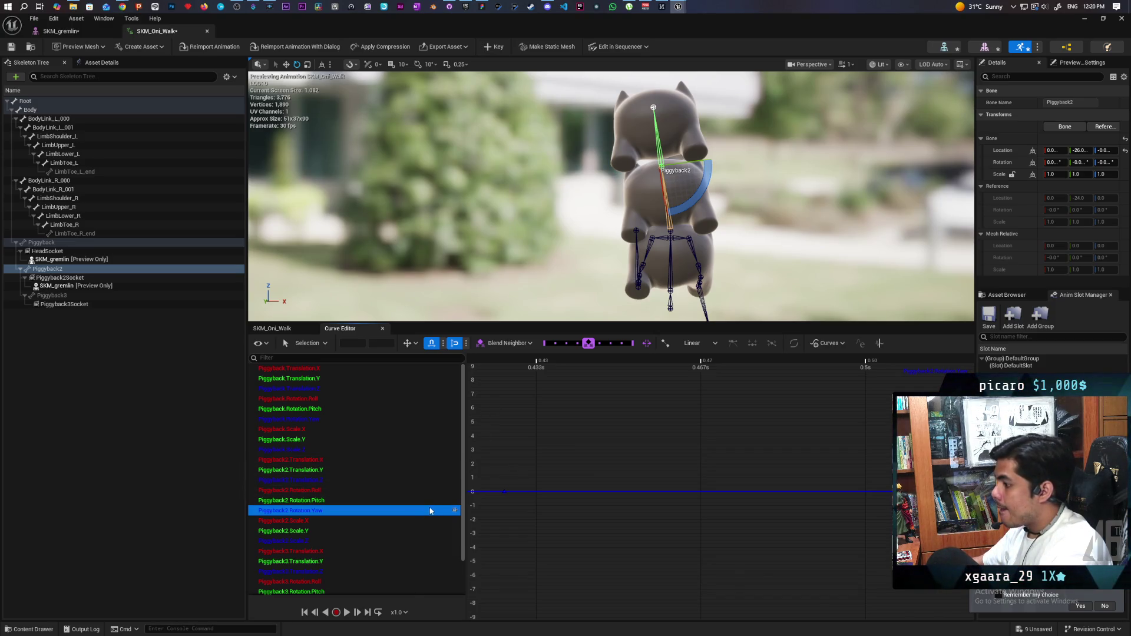
Frame and inspect the Piggyback2.Rotation.Yaw curve and its key.
left_click(515, 357)
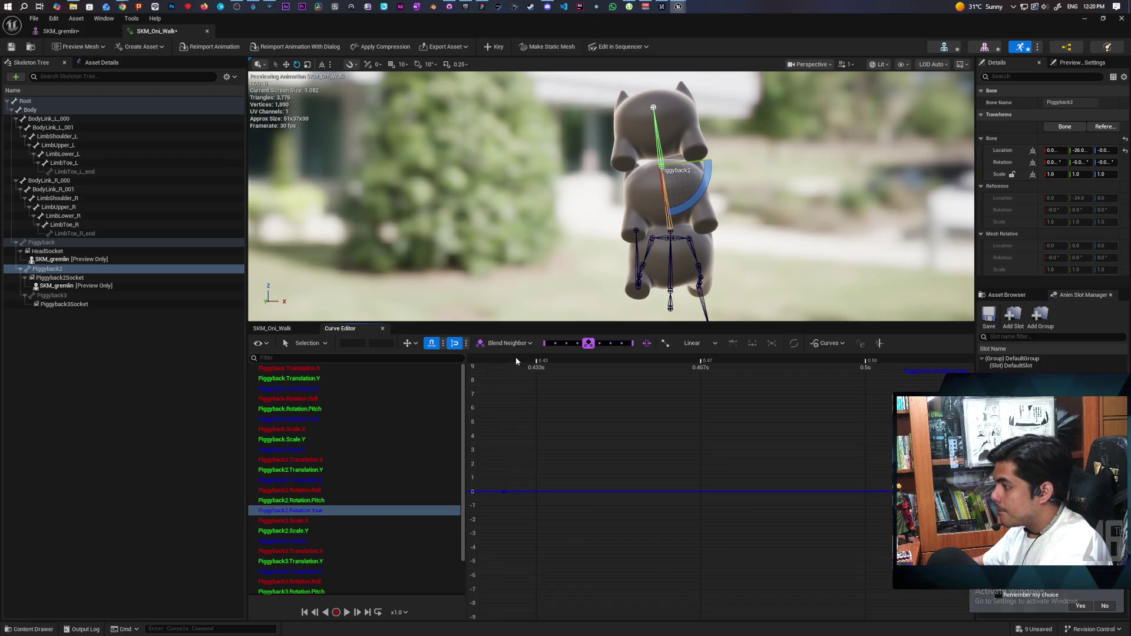
key("f")
scroll(674, 455, "up", 2)
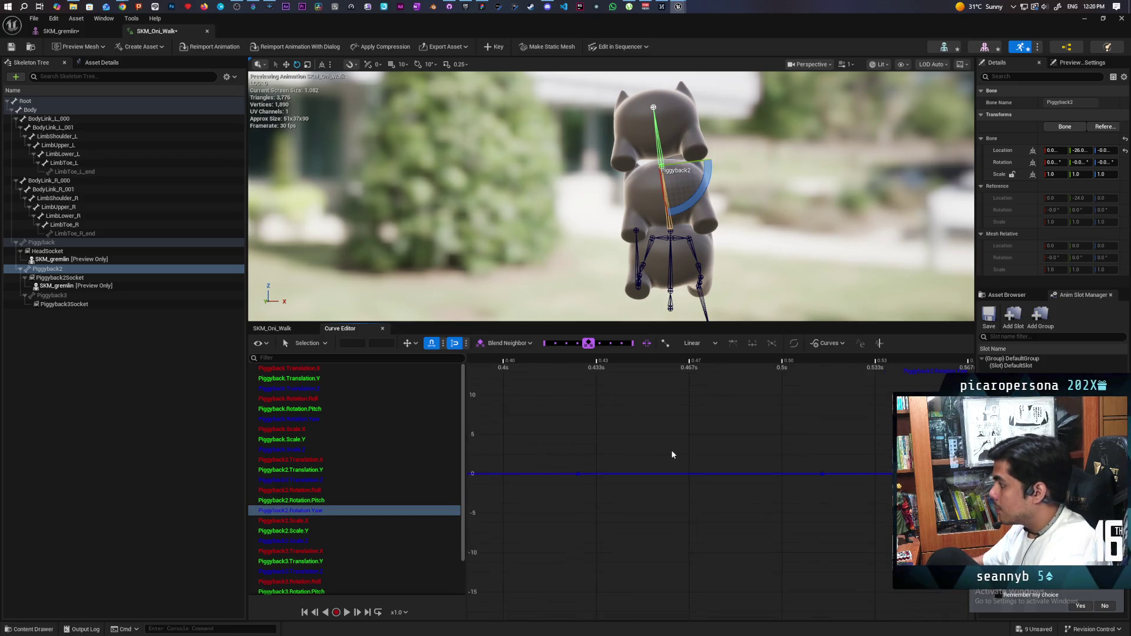
left_click(301, 511)
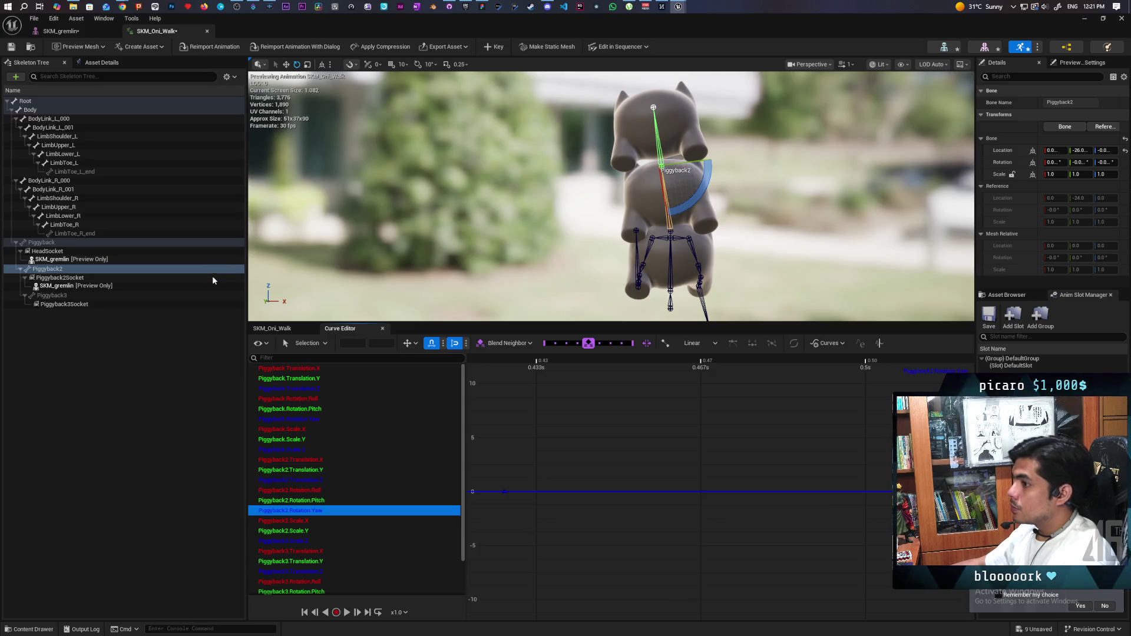
left_click(273, 328)
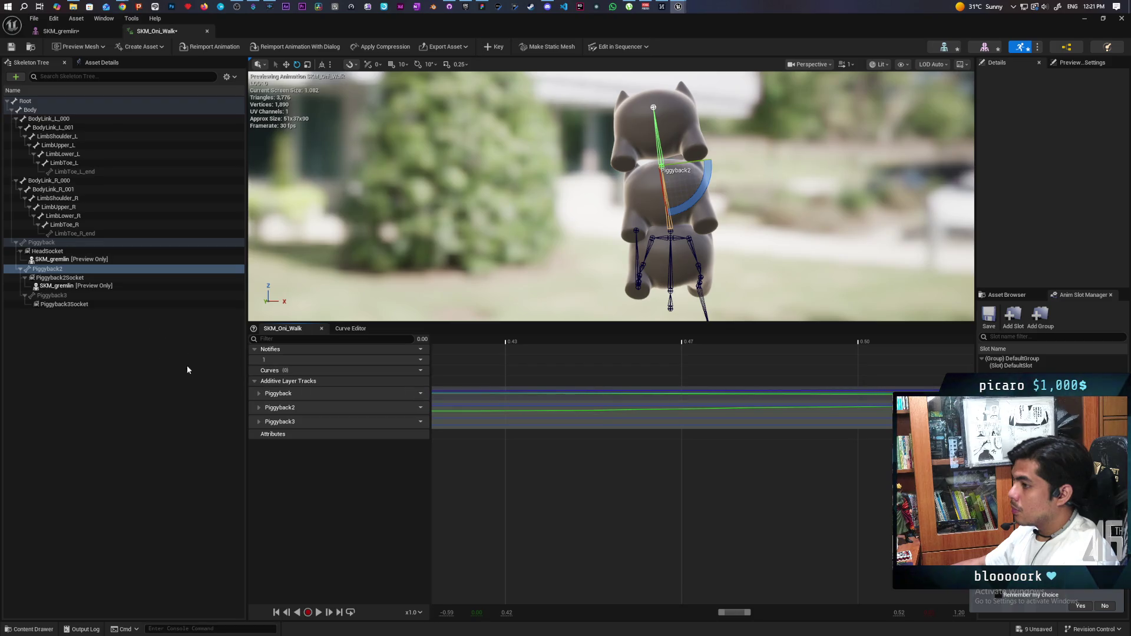
left_click(350, 328)
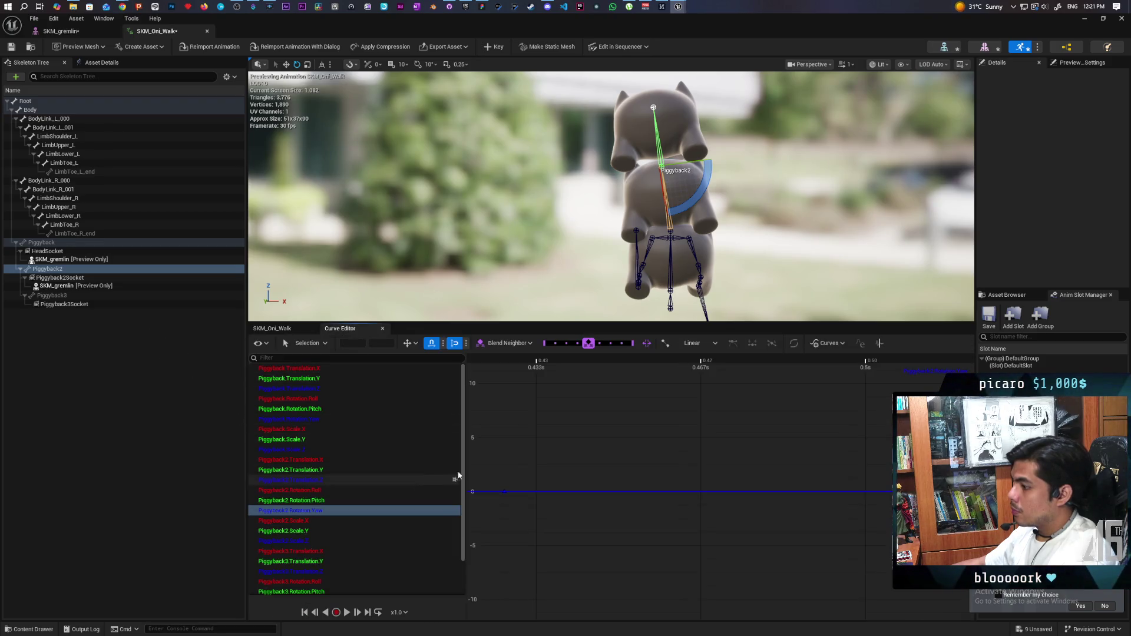
left_click_drag(492, 512, 492, 510)
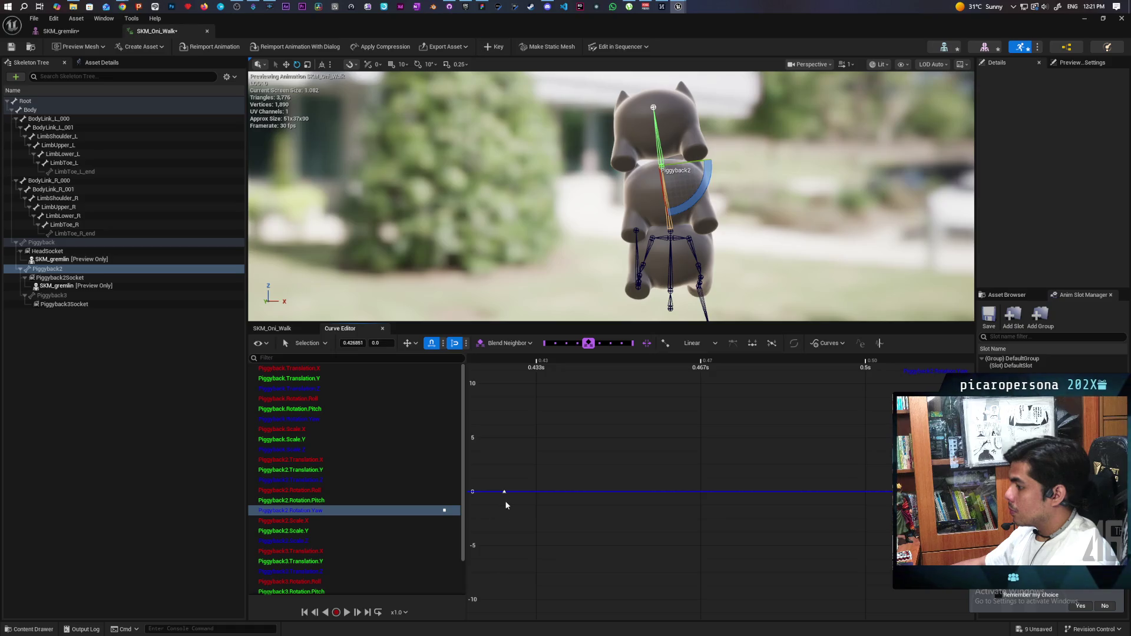
Preview the animation, deselect the Yaw key, and return the playhead to frame 0.
left_click(347, 613)
scroll(574, 506, "down", 5)
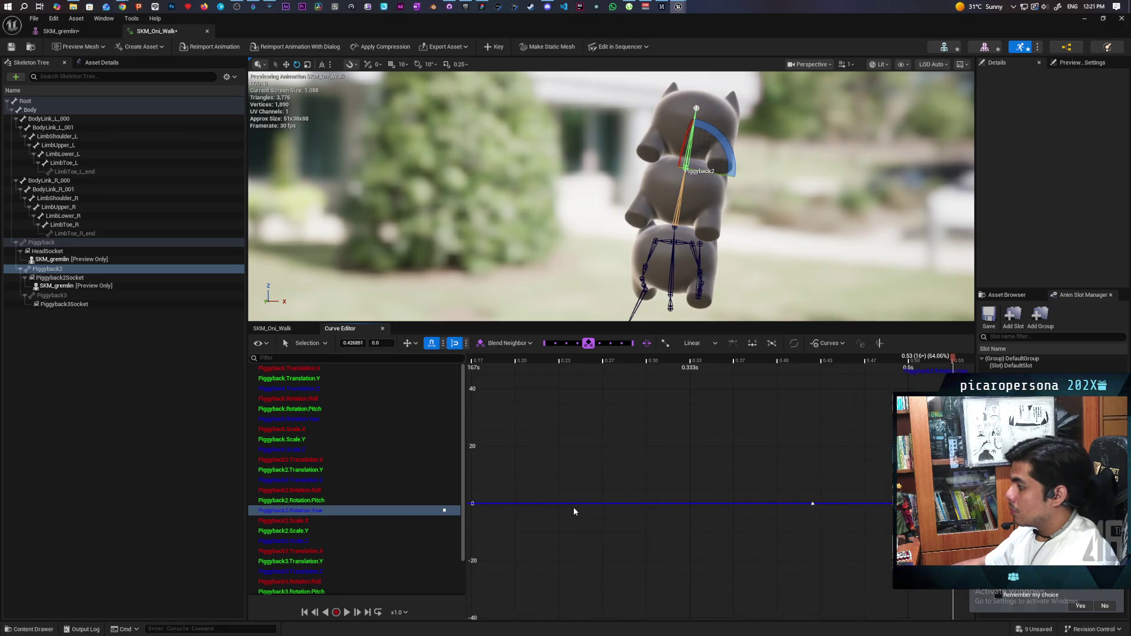
scroll(574, 507, "up", 3)
left_click_drag(640, 479, 808, 472)
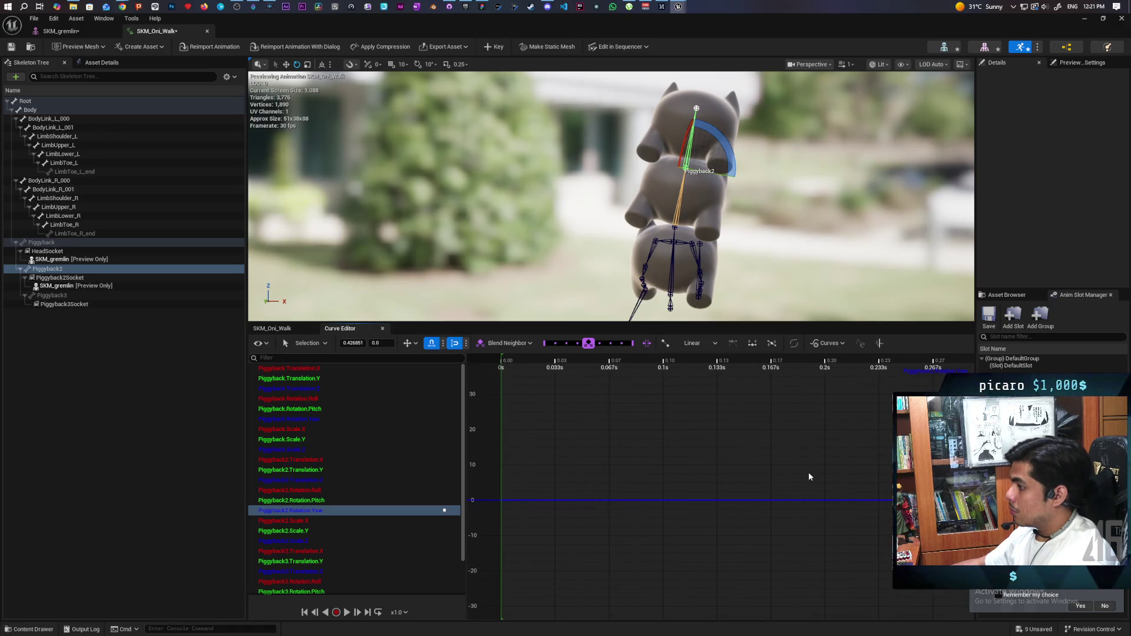
scroll(639, 469, "down", 10)
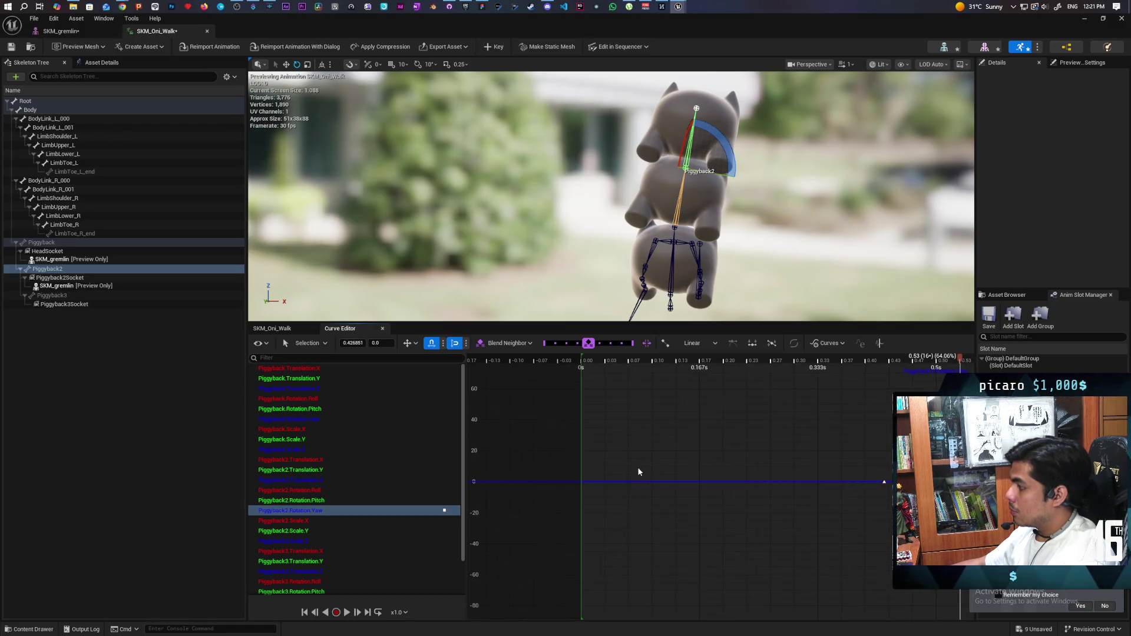
mouse_move(646, 469)
left_mouse_down()
mouse_move(813, 458)
mouse_move(627, 461)
mouse_move(647, 466)
left_mouse_up()
scroll(613, 465, "up", 4)
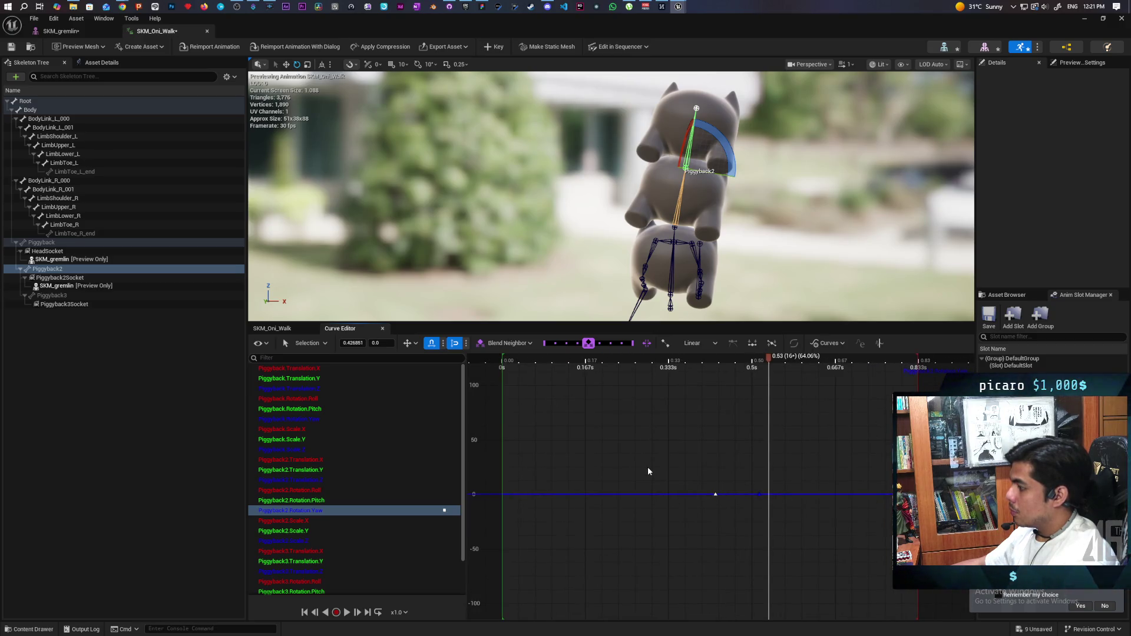
left_click(773, 526)
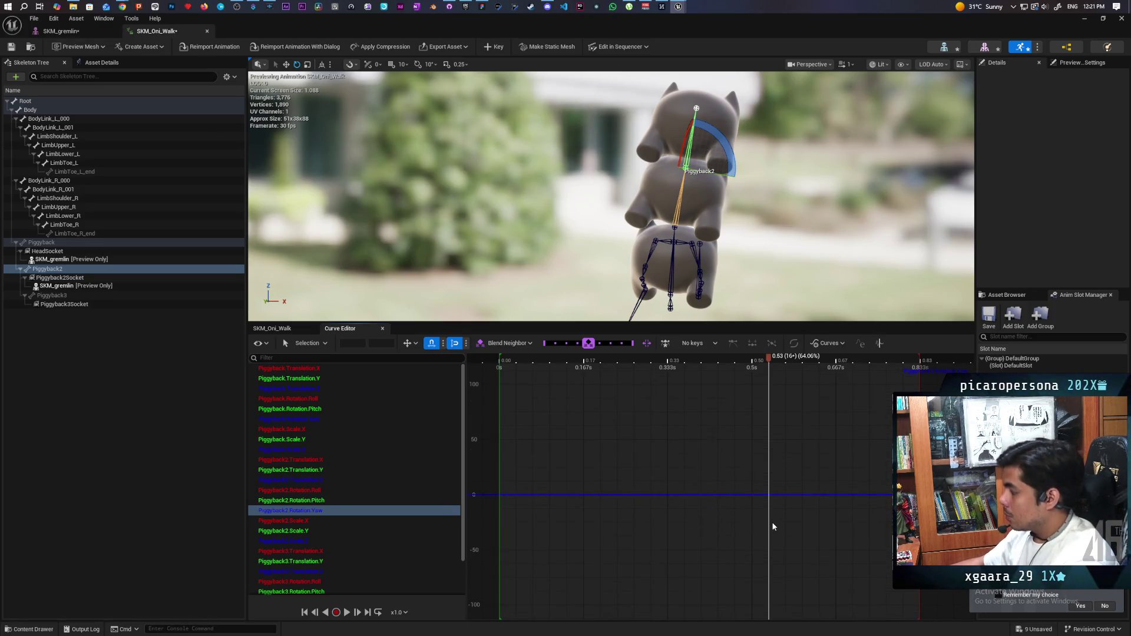
left_click_drag(769, 359, 492, 384)
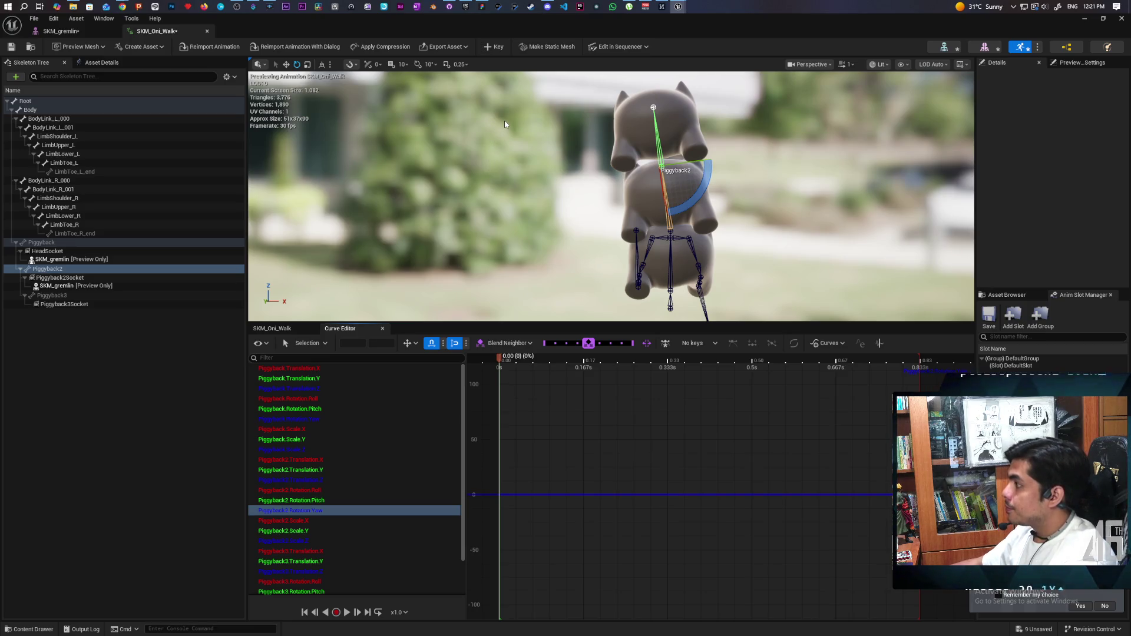
Rotate Piggyback2 to about 11.4° near 0.1 s and key it.
mouse_move(498, 361)
left_mouse_down()
mouse_move(580, 363)
mouse_move(499, 362)
mouse_move(567, 379)
left_mouse_up()
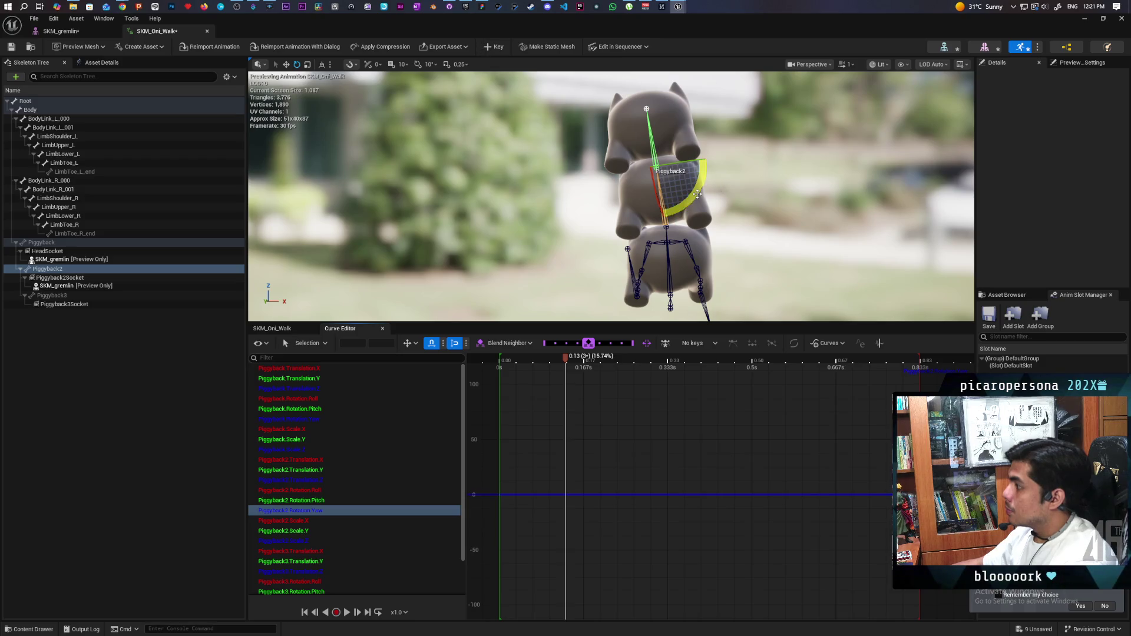
left_click_drag(698, 193, 701, 171)
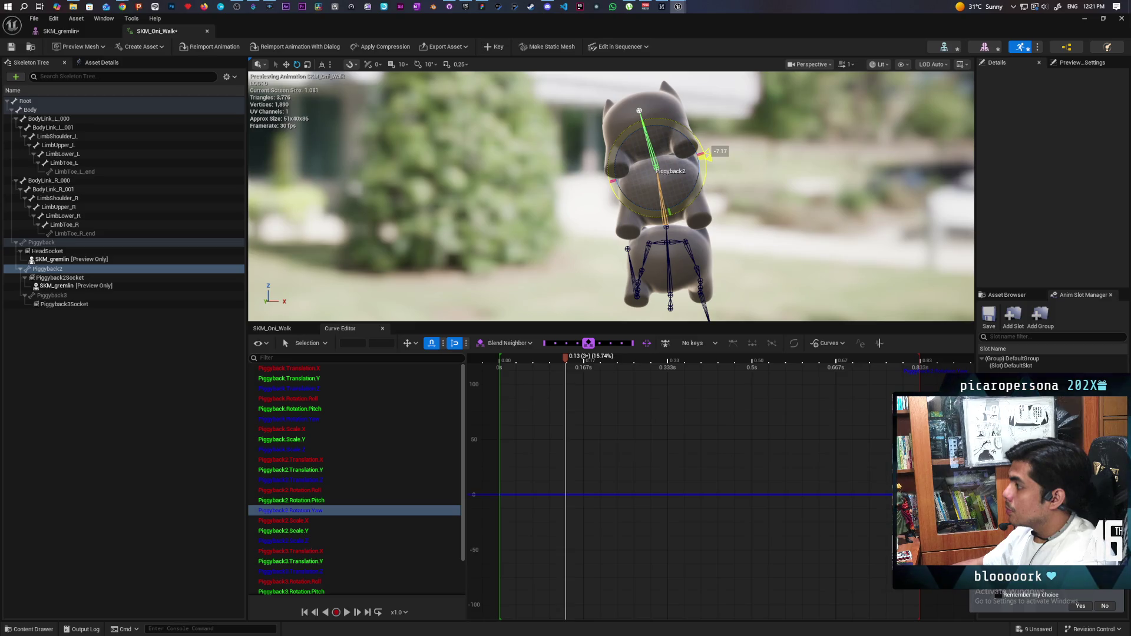
left_click_drag(705, 154, 708, 165)
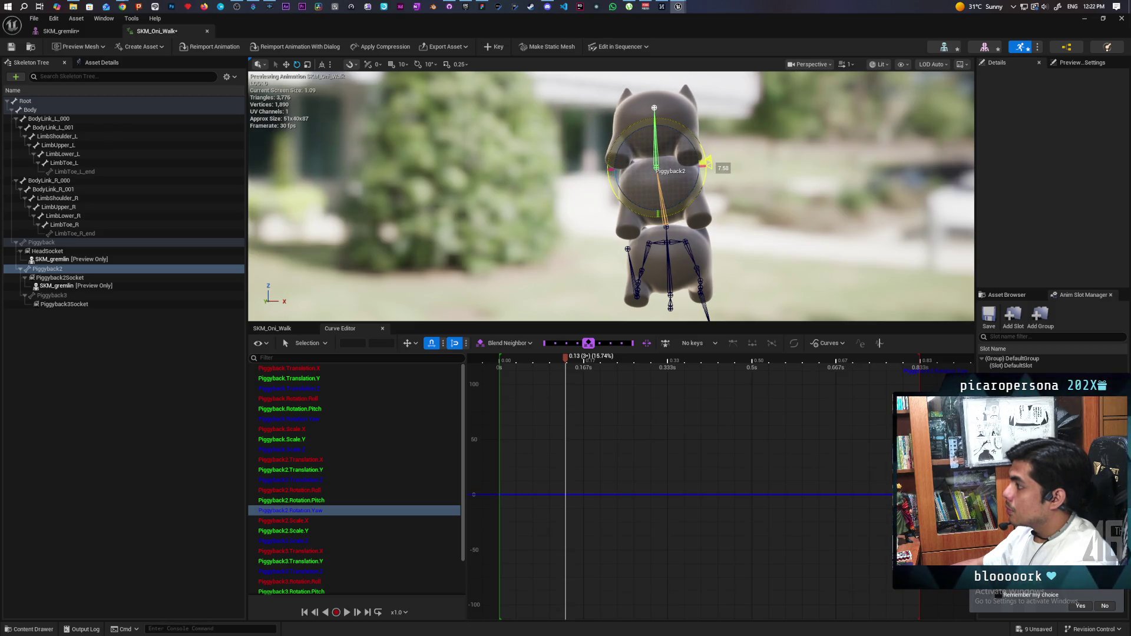
left_click_drag(707, 159, 707, 159)
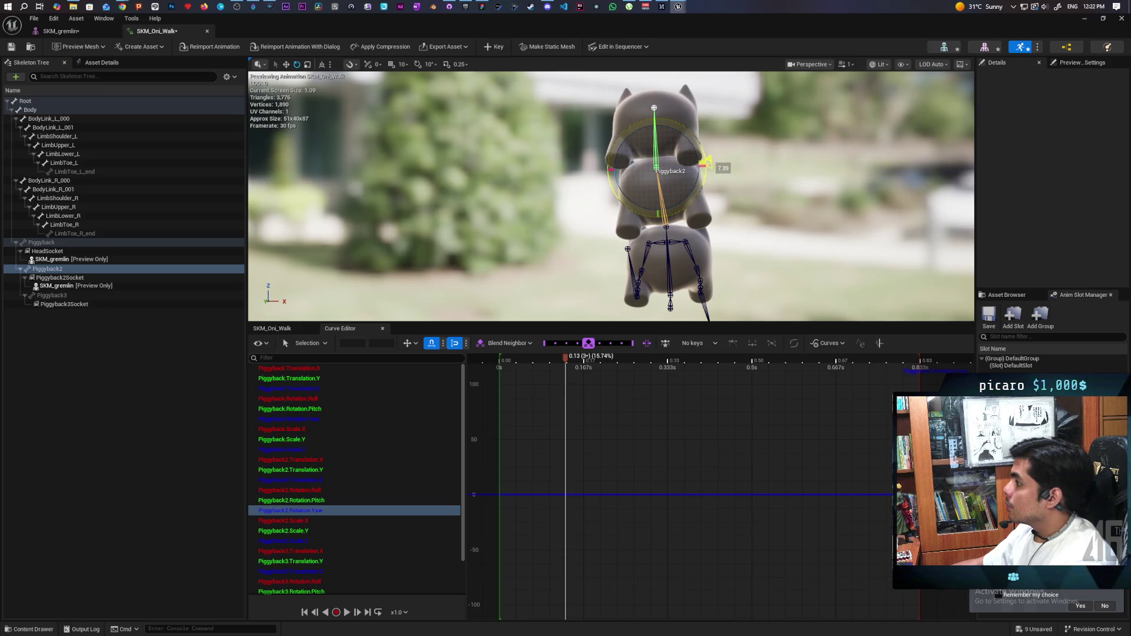
left_click(495, 48)
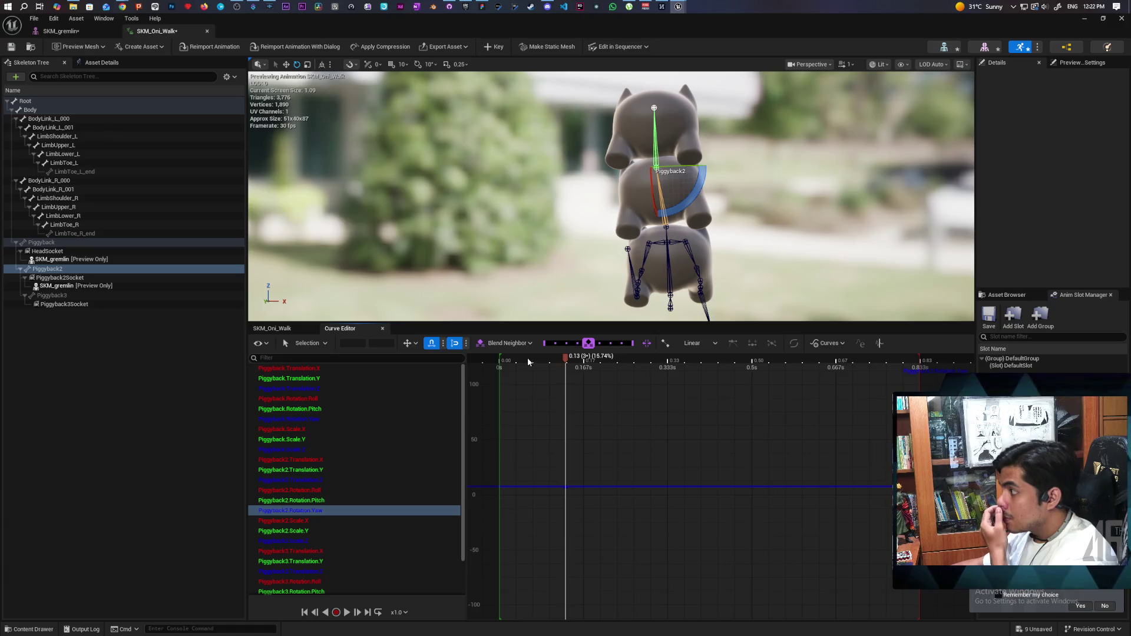
Rotate Piggyback2 the other way to about -28° and key it at 0.5 s.
left_click(491, 366)
mouse_move(491, 365)
left_mouse_down()
mouse_move(698, 380)
mouse_move(644, 382)
mouse_move(715, 387)
mouse_move(517, 390)
mouse_move(655, 406)
mouse_move(749, 433)
left_mouse_up()
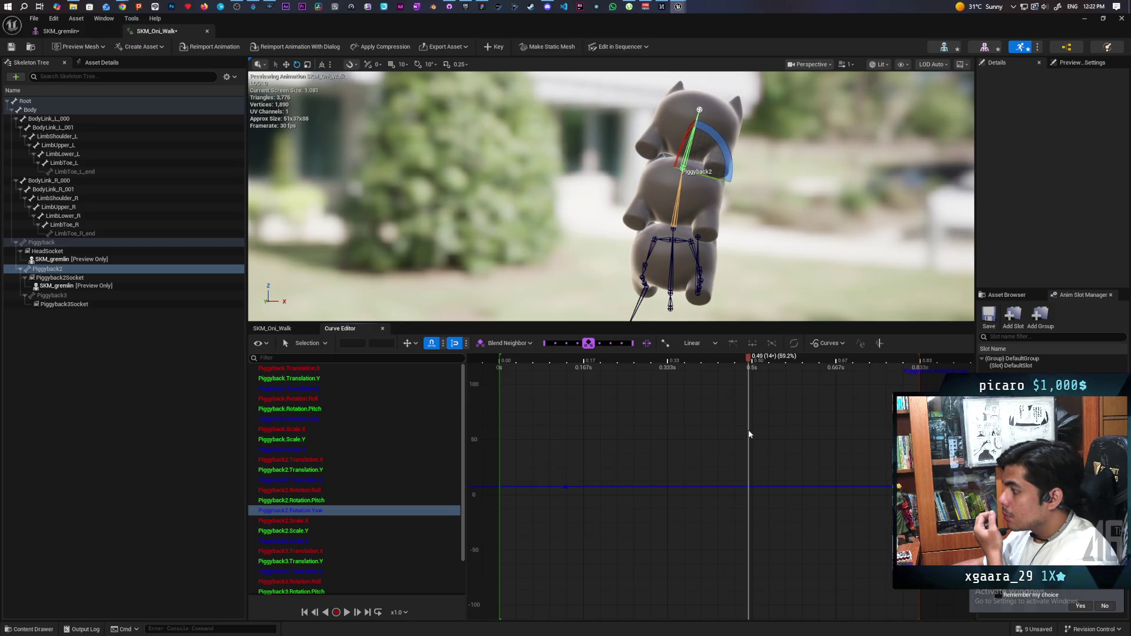
left_click_drag(730, 189, 736, 162)
left_click(496, 47)
Scrub the clip and select and frame the Rotation.Yaw end key at 0.833 s.
mouse_move(748, 359)
left_mouse_down()
mouse_move(507, 390)
mouse_move(585, 398)
mouse_move(785, 472)
mouse_move(878, 489)
left_mouse_up()
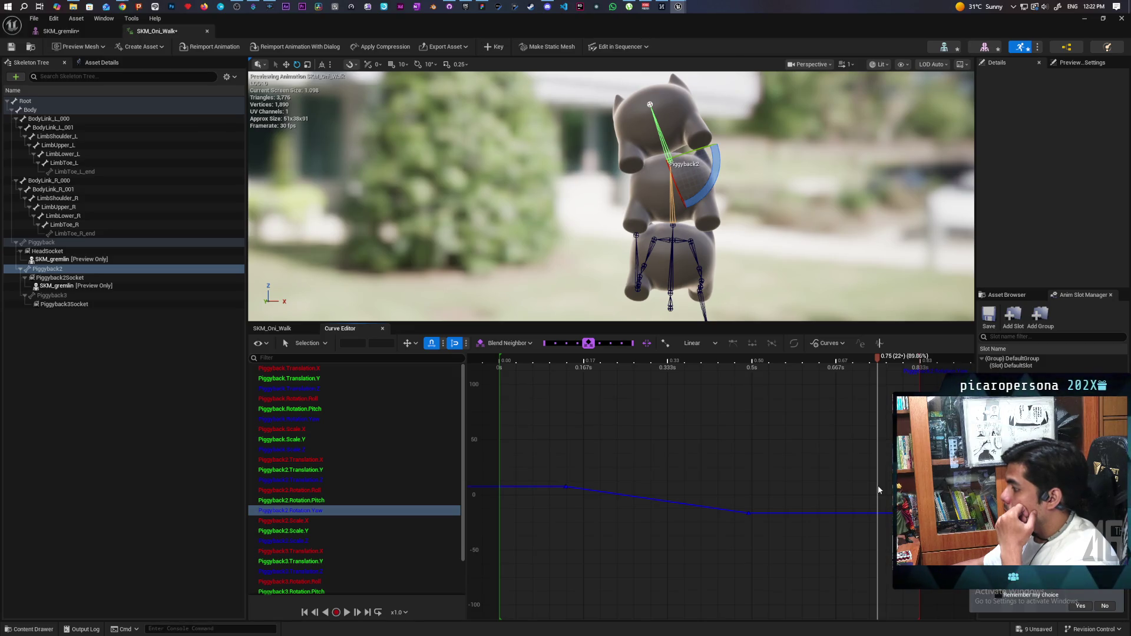
mouse_move(876, 362)
left_mouse_down()
mouse_move(926, 375)
mouse_move(744, 362)
left_mouse_up()
left_click_drag(582, 513, 583, 513)
left_click_drag(768, 363, 920, 361)
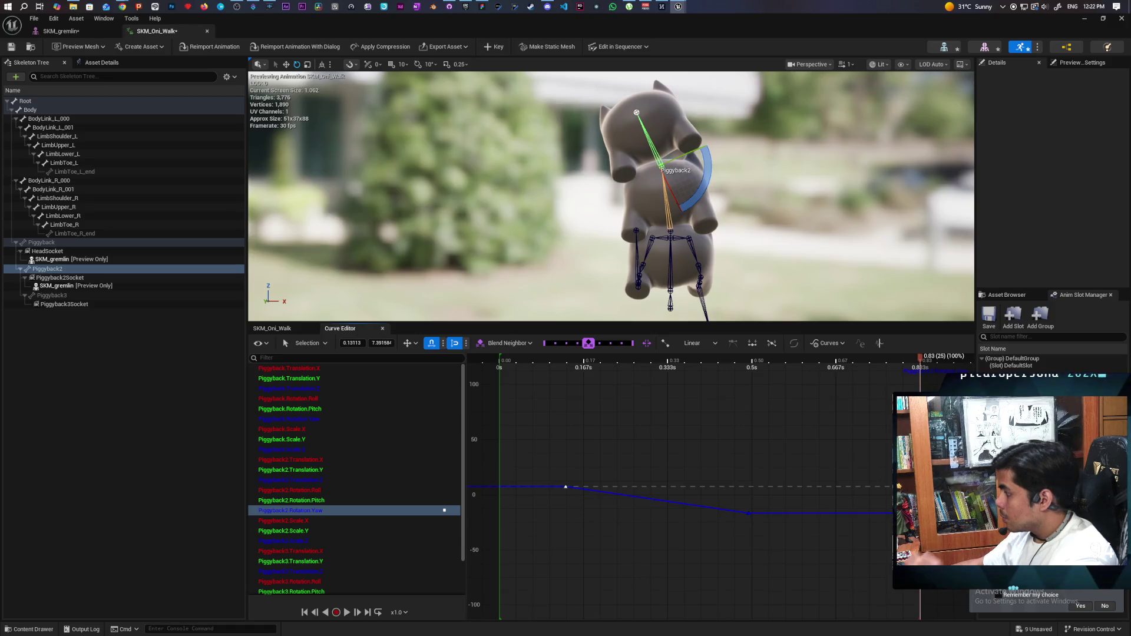
left_click_drag(545, 476, 575, 507)
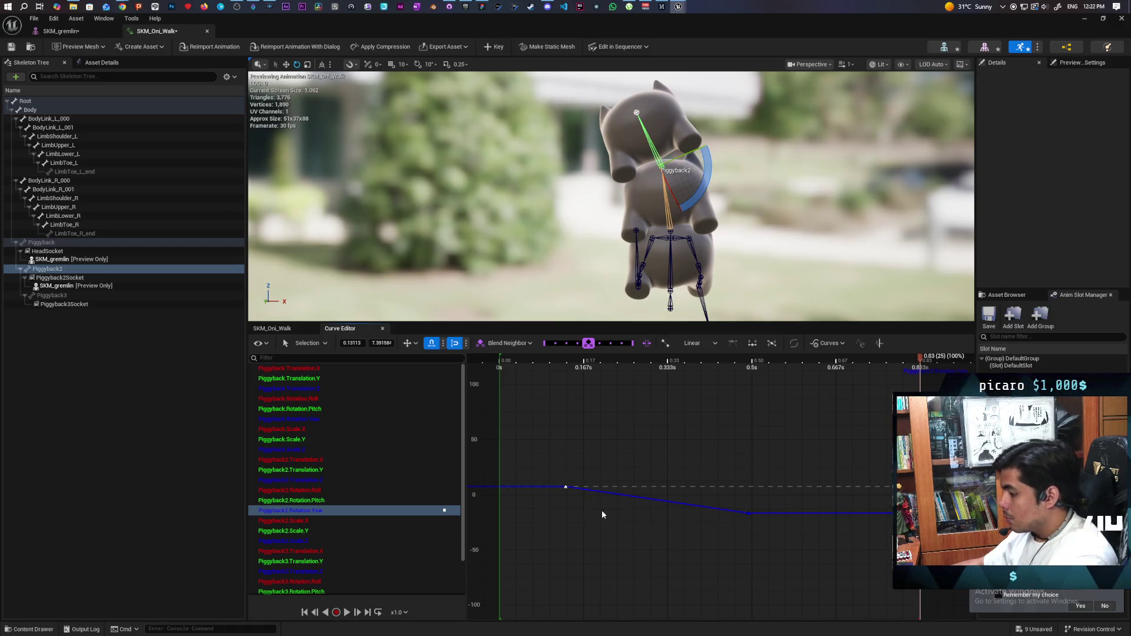
left_click(920, 487)
key("f")
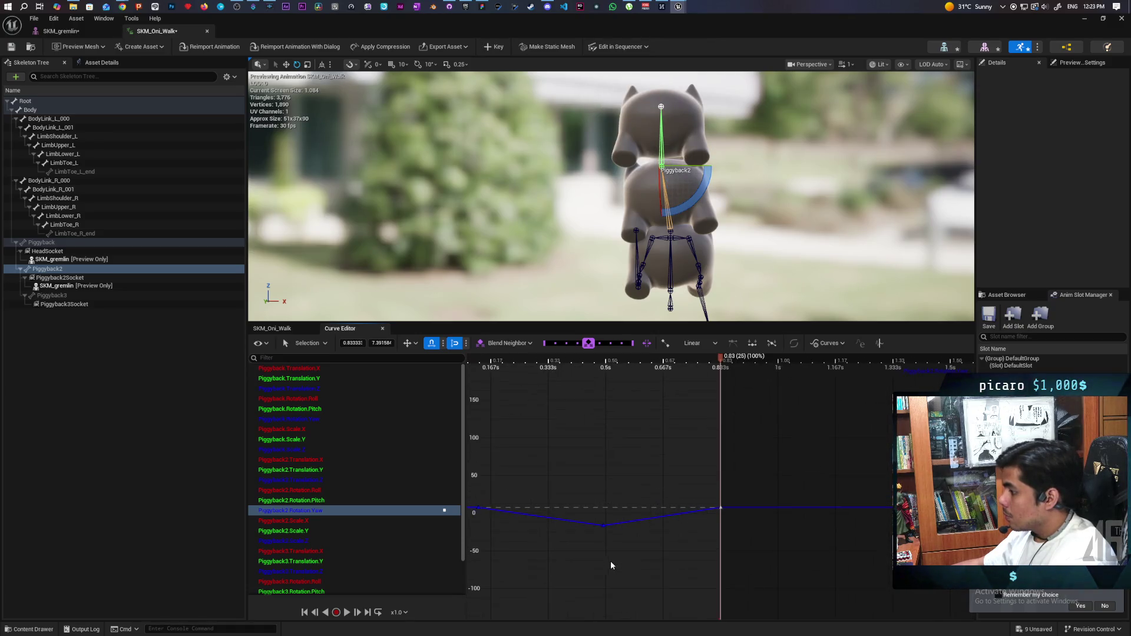
Set the Yaw curve keys' interpolation from Linear to Cubic (auto).
key("a")
scroll(698, 552, "up", 2)
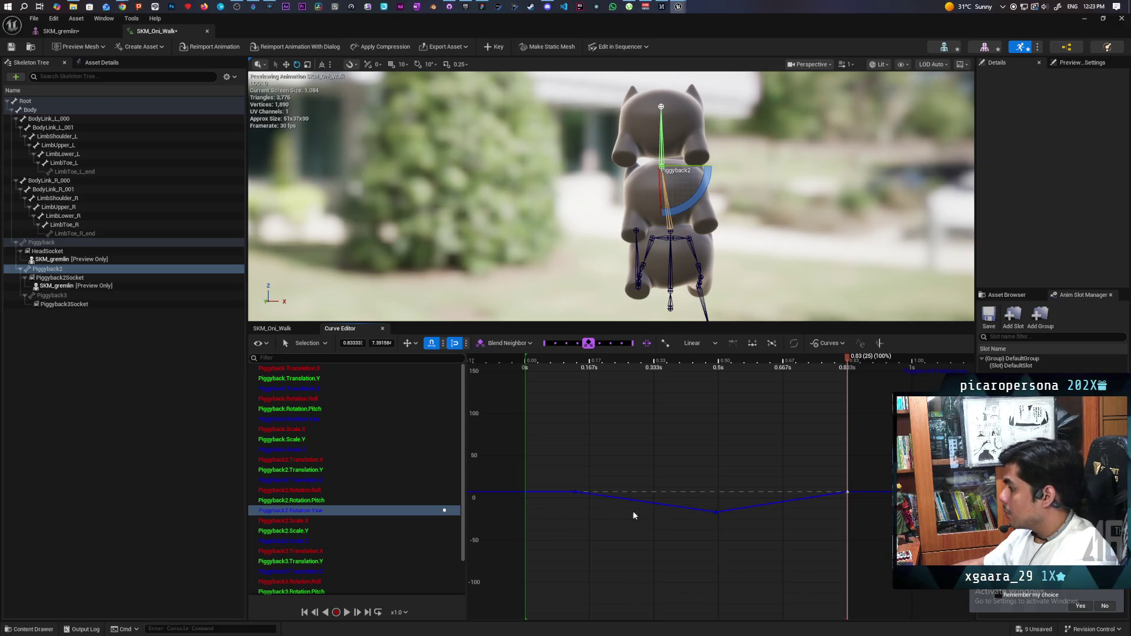
left_click_drag(512, 464, 865, 551)
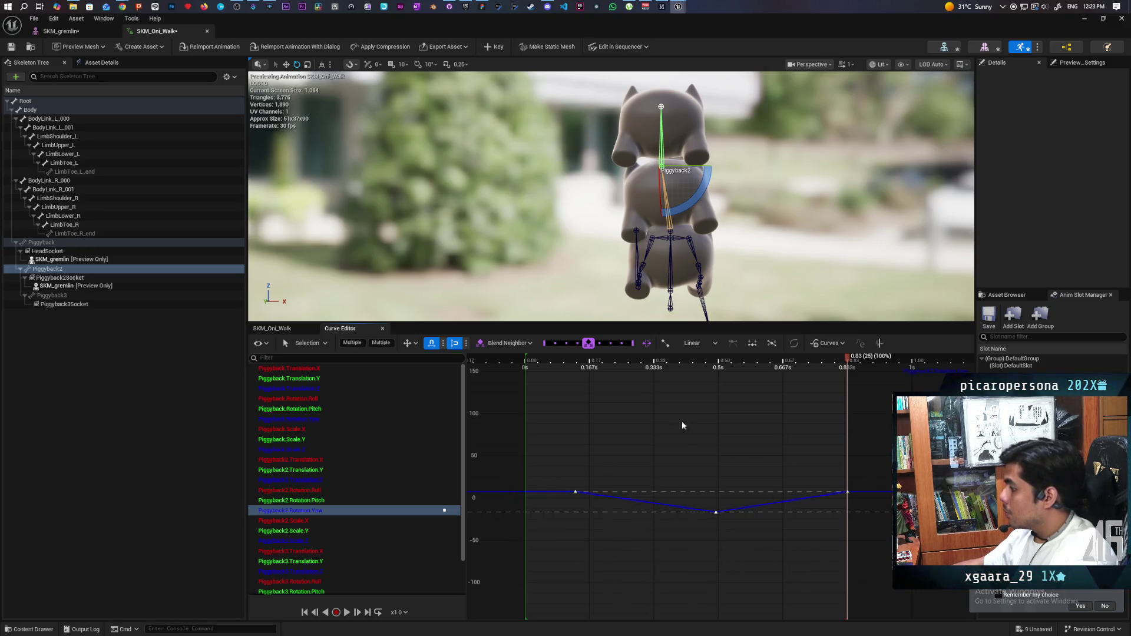
left_click(695, 344)
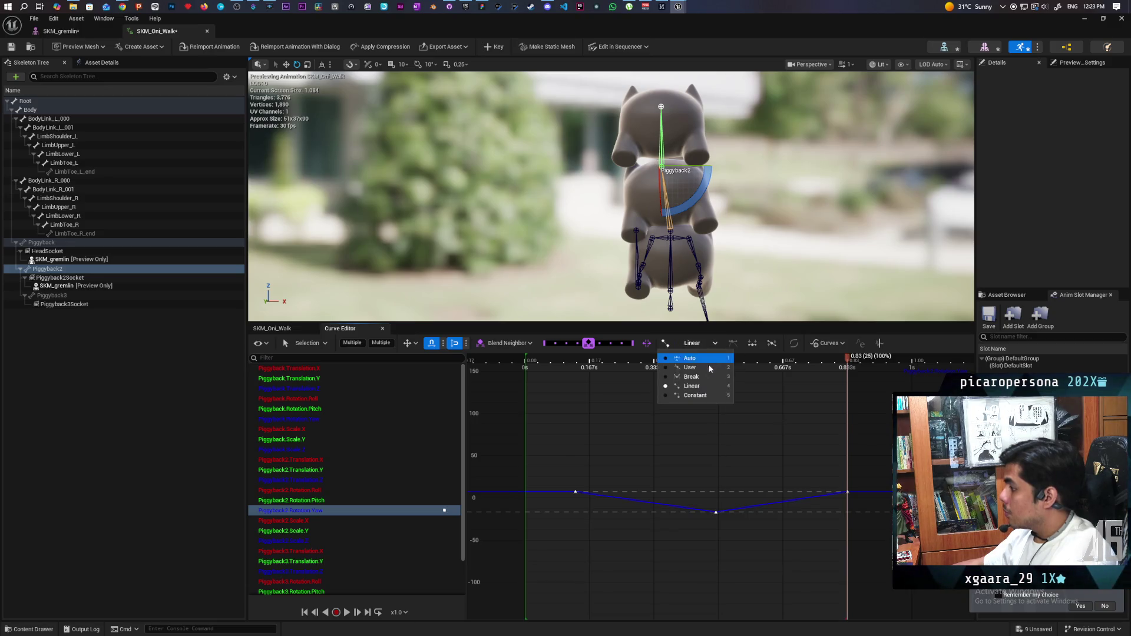
left_click(702, 357)
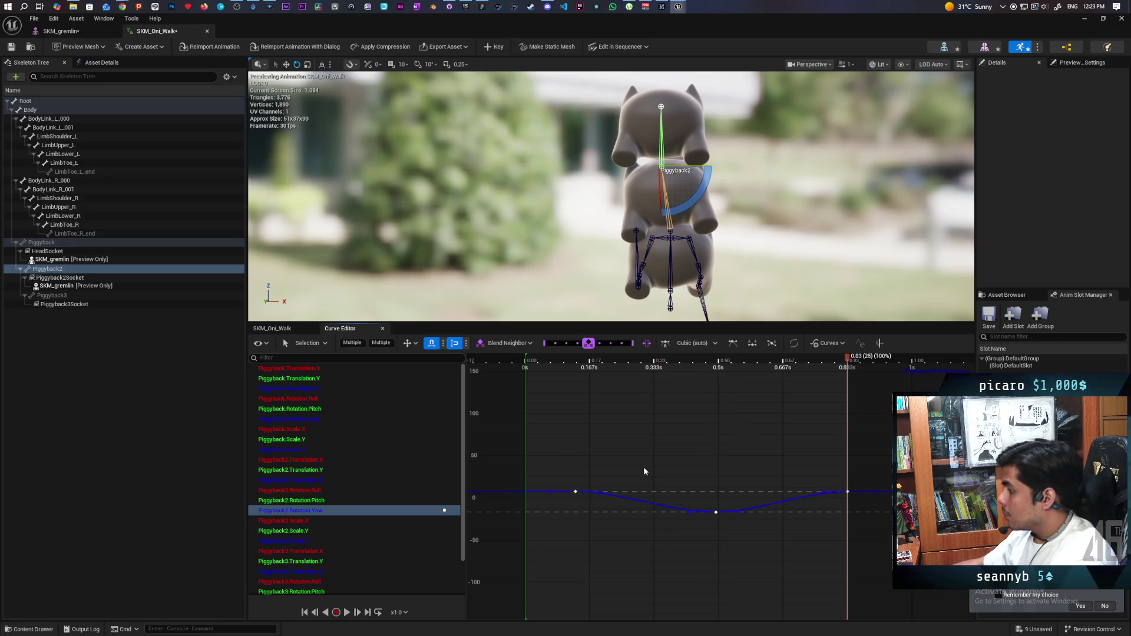
Test-move the start key, then undo to keep it near 7.39.
mouse_move(847, 361)
left_mouse_down()
mouse_move(514, 392)
mouse_move(548, 406)
mouse_move(556, 430)
left_mouse_up()
left_click_drag(594, 515, 592, 512)
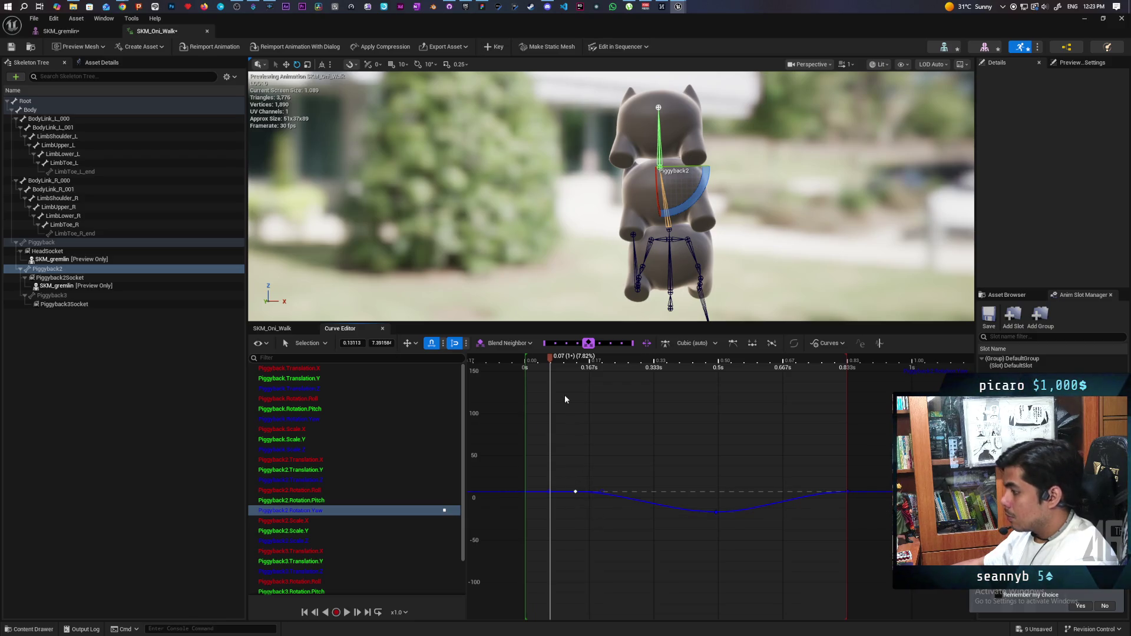
left_click_drag(552, 362, 514, 357)
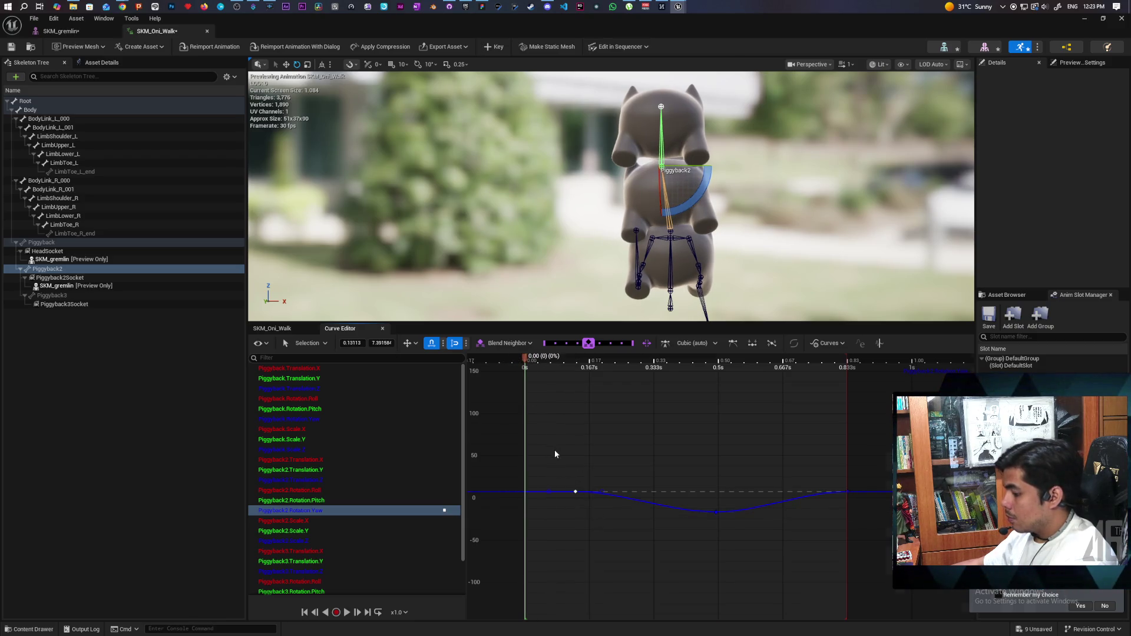
key("f")
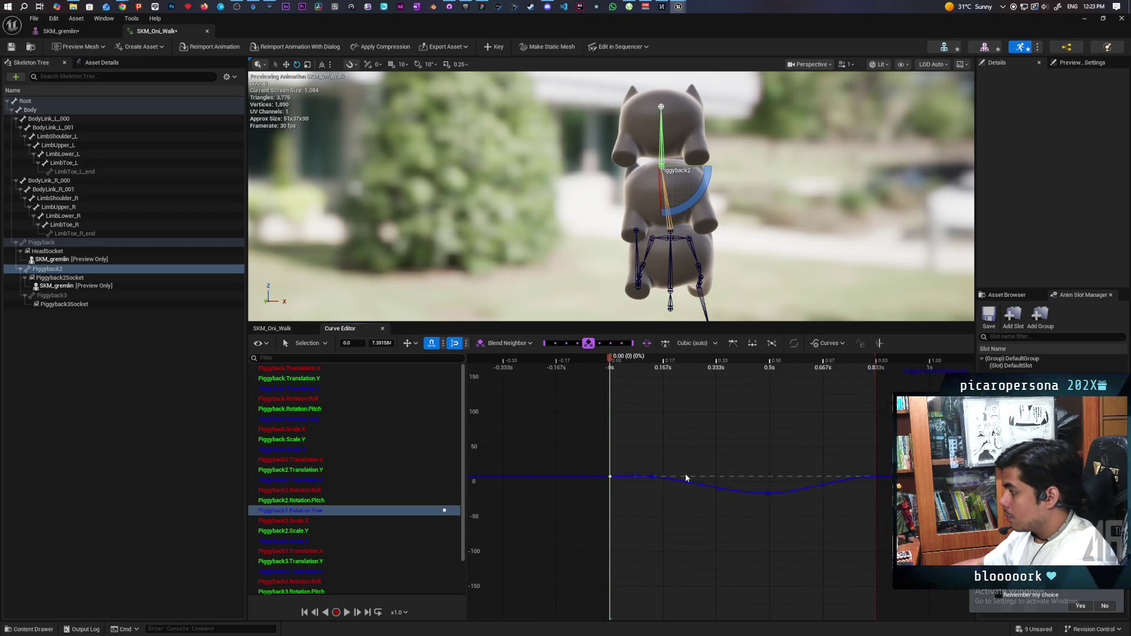
left_click_drag(611, 477, 609, 481)
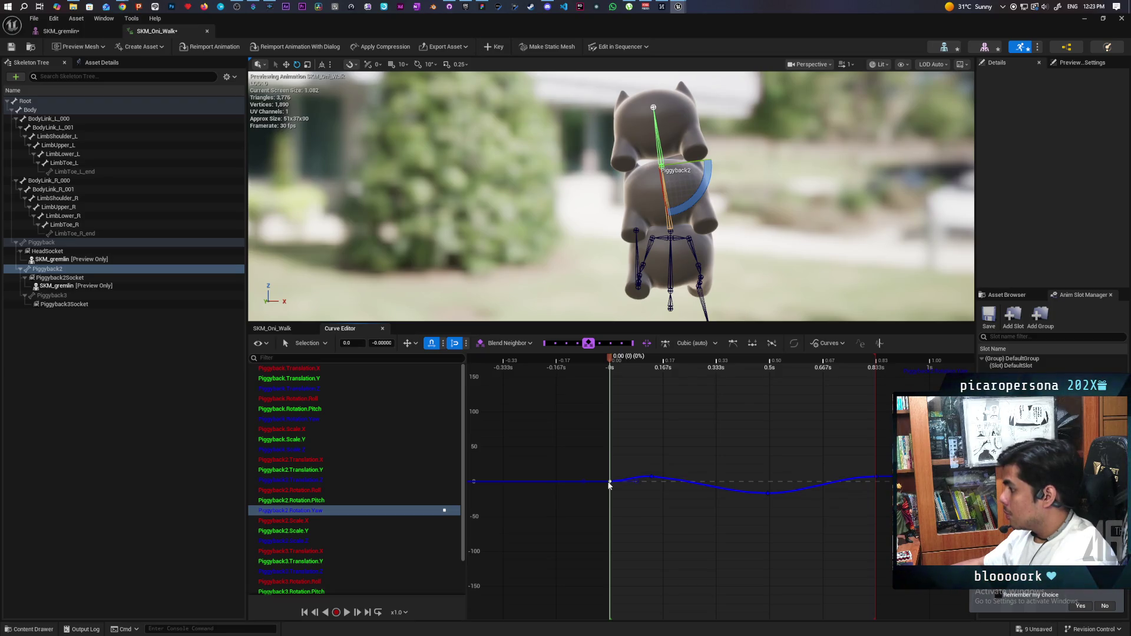
left_click_drag(610, 481, 608, 482)
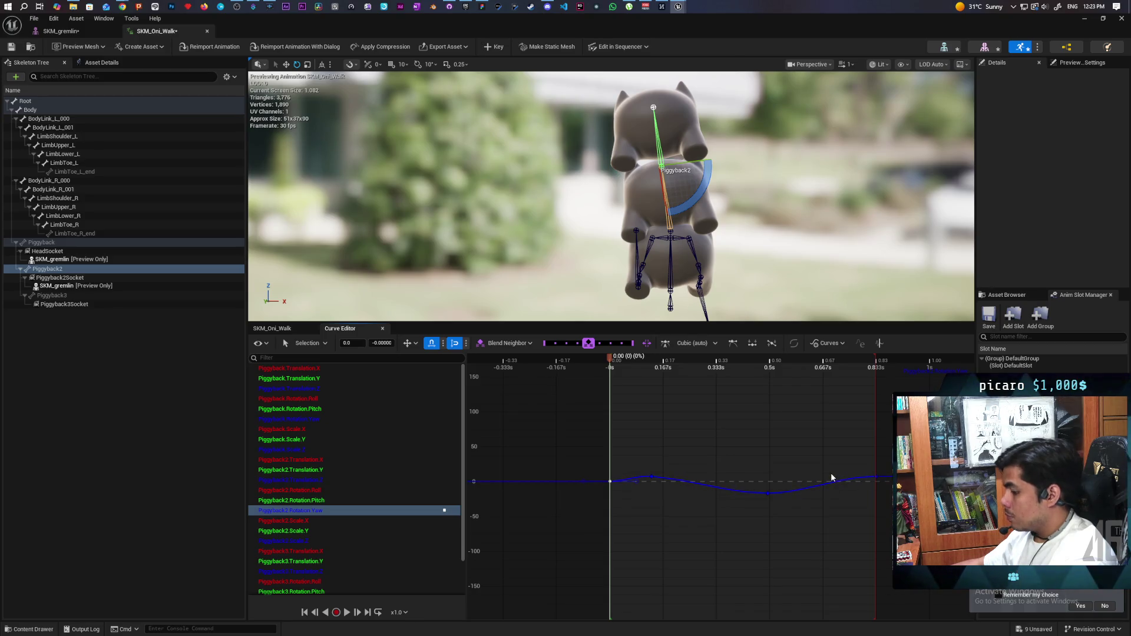
key("ctrl+z")
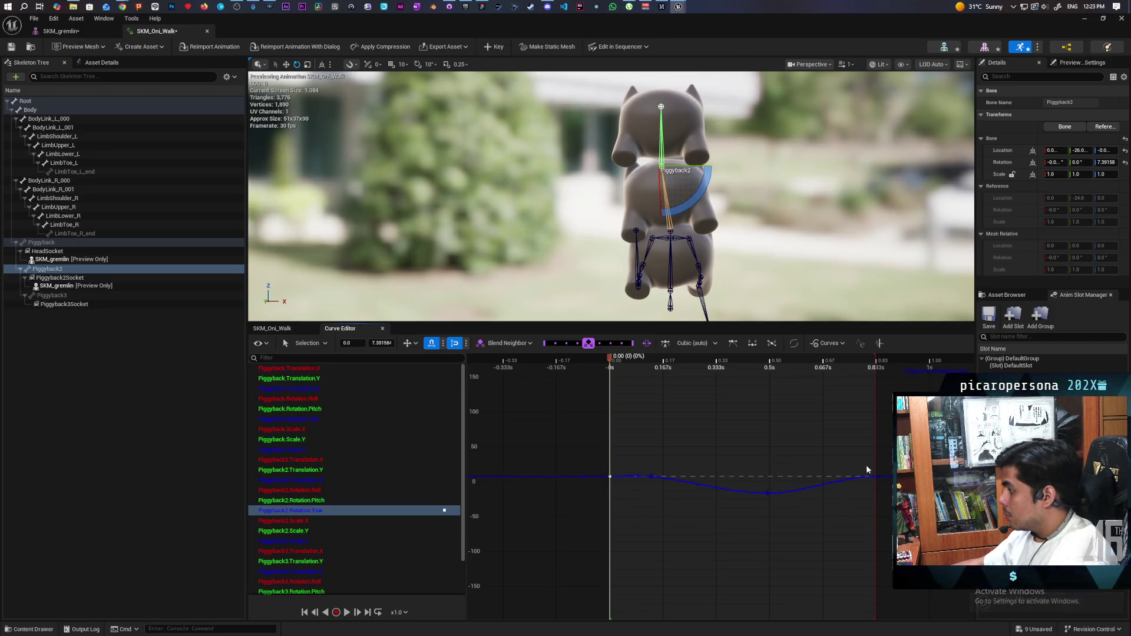
Lower the 0s and 0.833s Yaw keys to 0 and play the animation.
left_click(876, 476, "shift")
left_click_drag(876, 479, 875, 483)
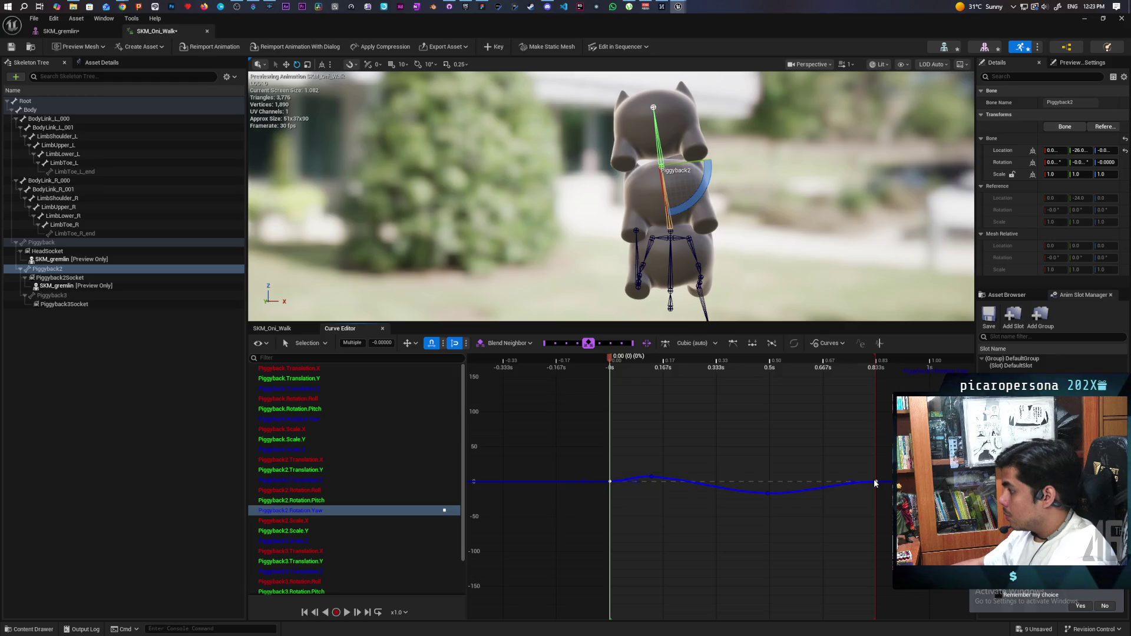
key("space")
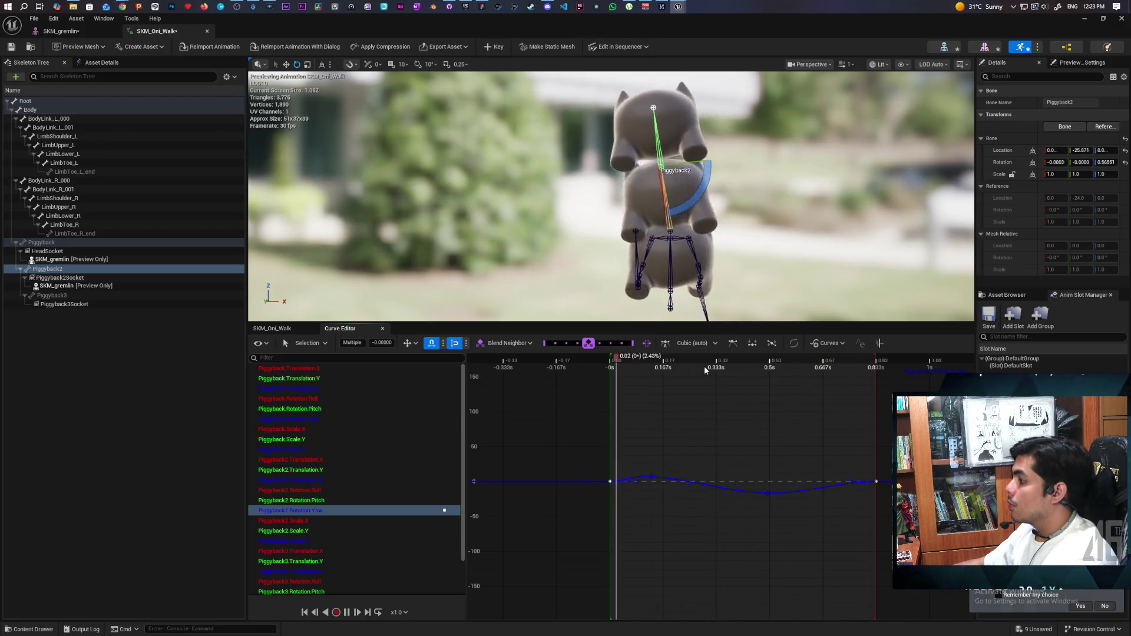
key("space")
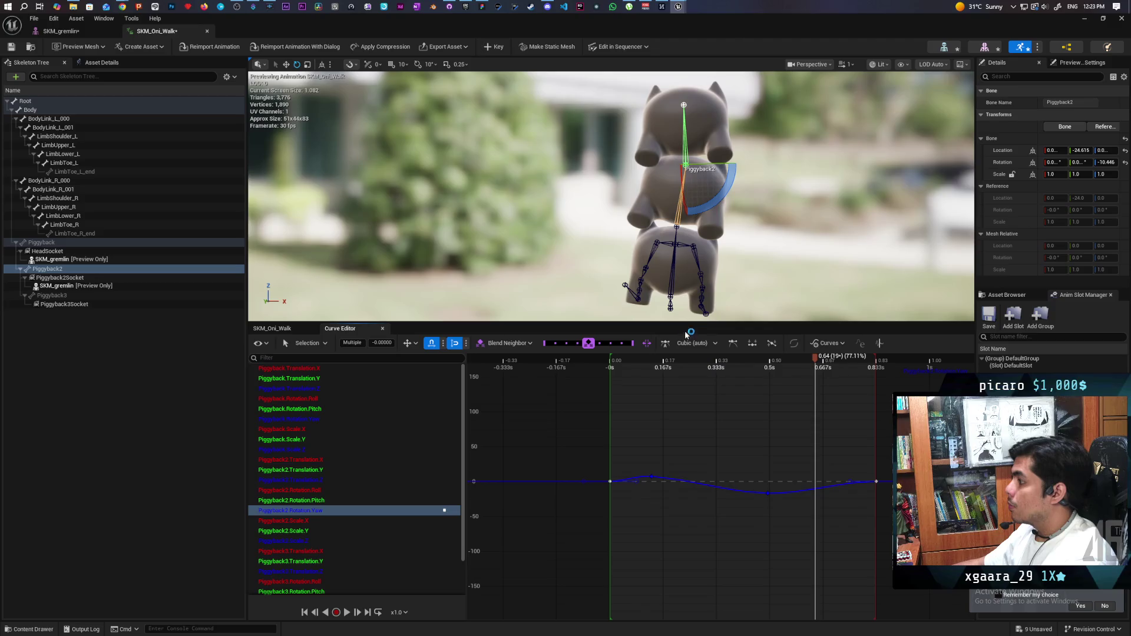
mouse_move(816, 361)
left_mouse_down()
mouse_move(599, 377)
mouse_move(880, 436)
left_mouse_up()
mouse_move(880, 432)
left_mouse_down()
mouse_move(769, 436)
mouse_move(881, 442)
mouse_move(789, 452)
mouse_move(603, 462)
mouse_move(758, 475)
mouse_move(609, 469)
mouse_move(671, 479)
mouse_move(881, 494)
mouse_move(695, 497)
mouse_move(606, 513)
mouse_move(654, 516)
left_mouse_up()
Select the key near 0.13s and scrub to inspect the head turn.
left_click(652, 476)
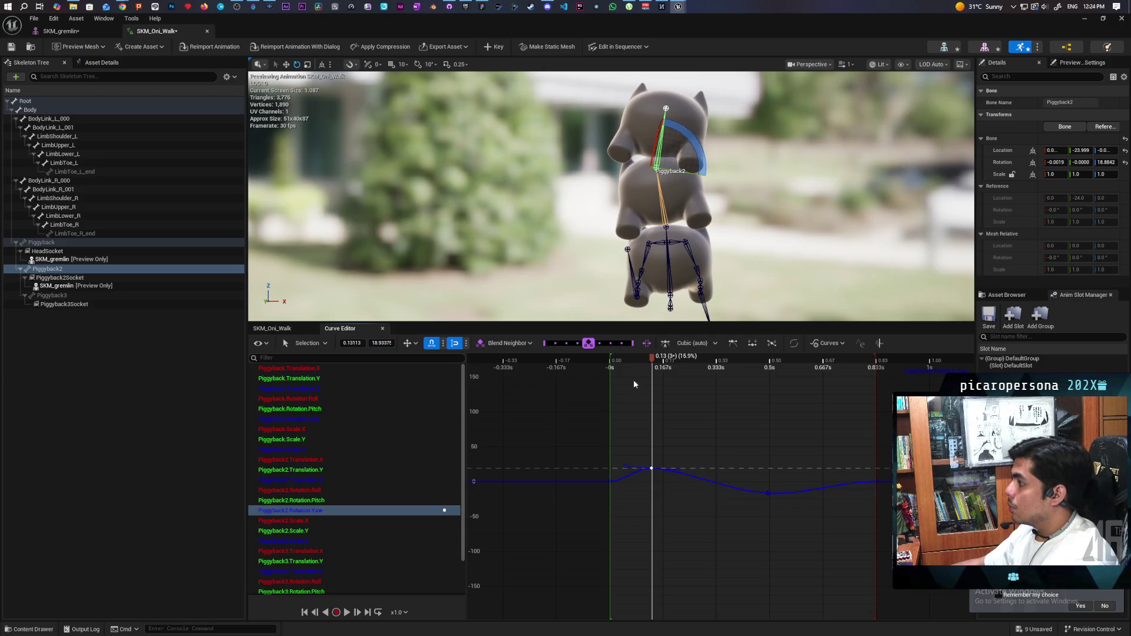
left_click_drag(610, 362, 873, 430)
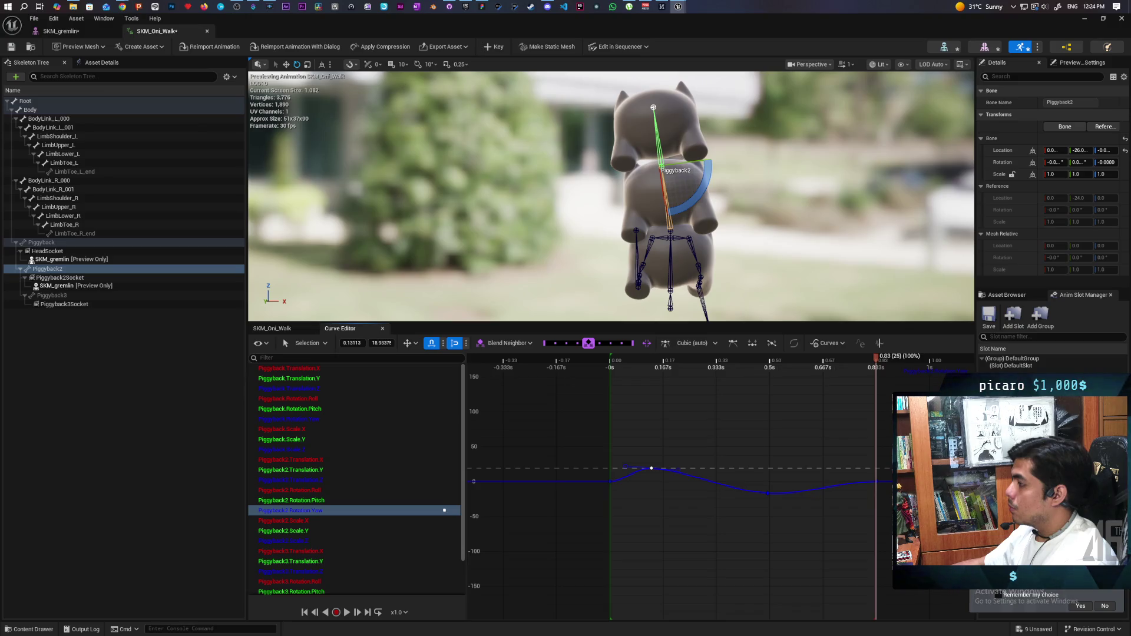
mouse_move(874, 433)
left_mouse_down()
mouse_move(596, 469)
mouse_move(880, 482)
left_mouse_up()
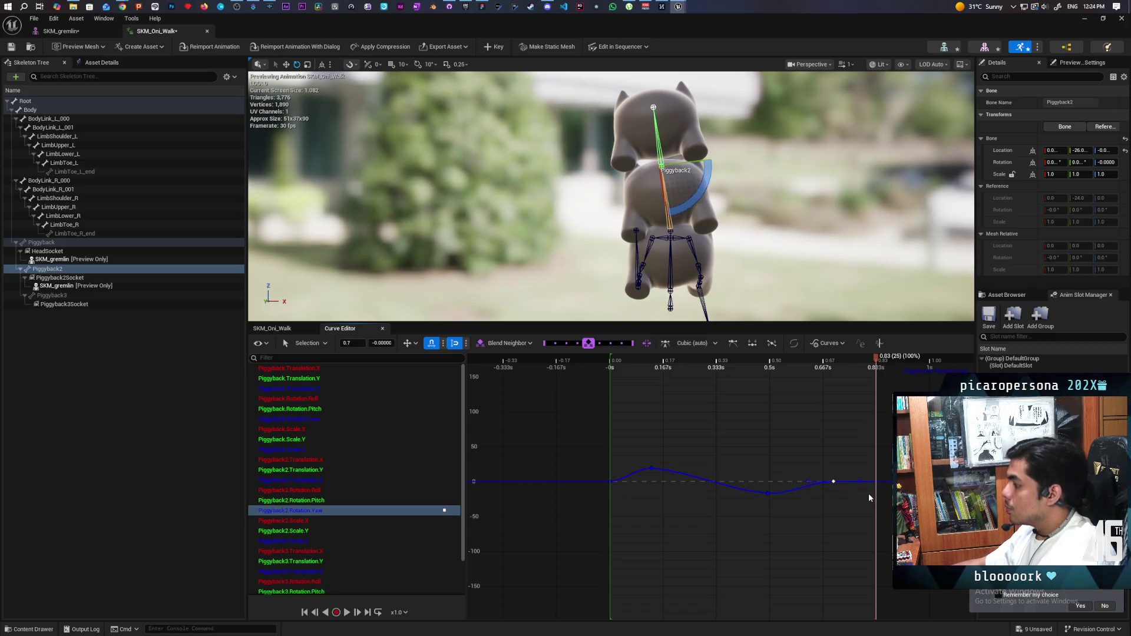
mouse_move(872, 361)
left_mouse_down()
mouse_move(636, 378)
mouse_move(878, 438)
left_mouse_up()
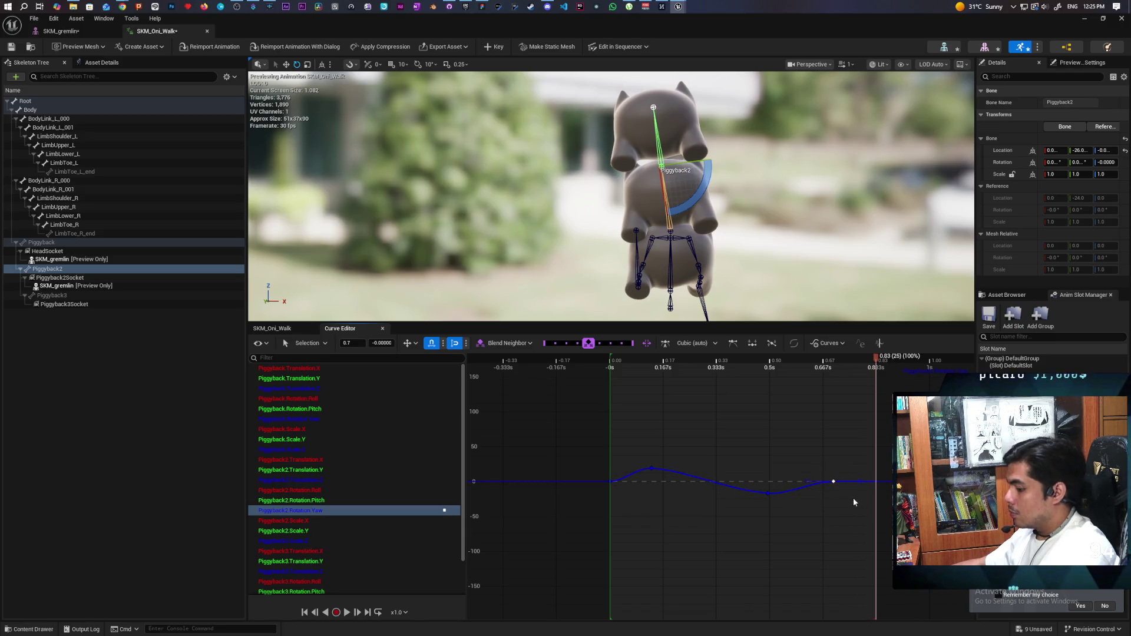
Add an end key at 0.833s and paste the 18.93 value from the 0.13s key.
key("s")
left_click_drag(720, 491, 723, 478)
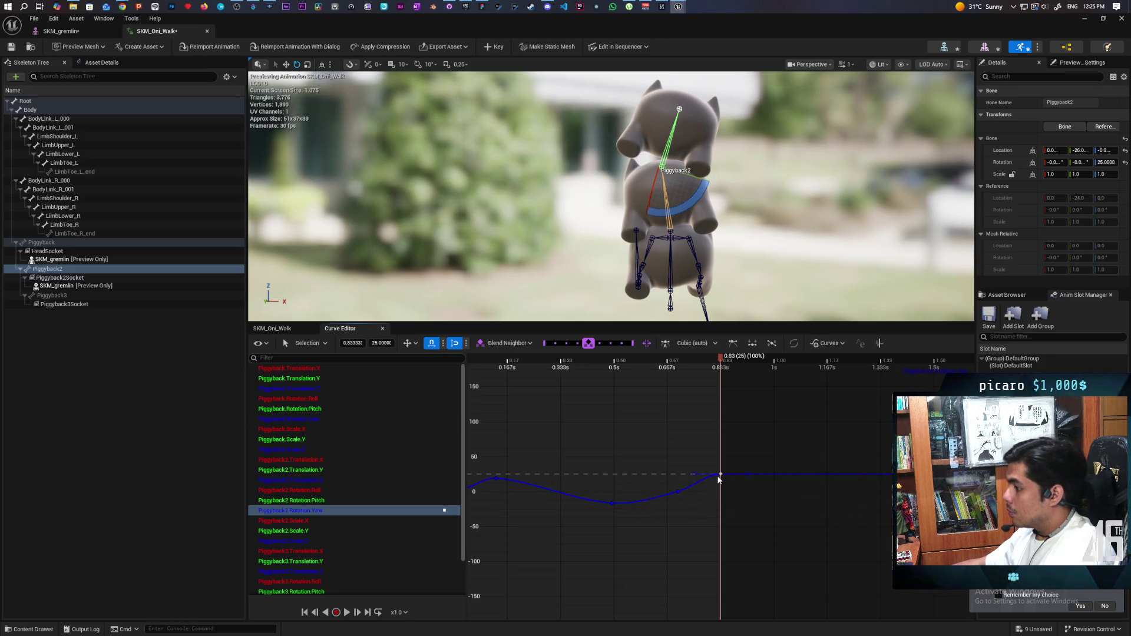
left_click_drag(609, 549, 768, 547)
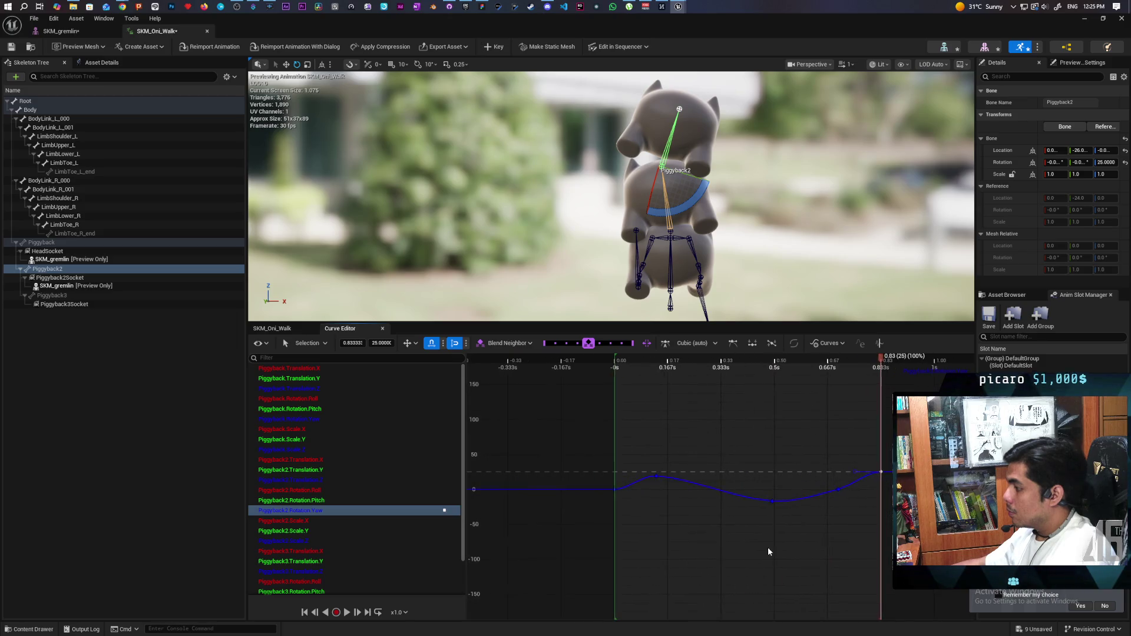
mouse_move(774, 363)
left_mouse_down()
mouse_move(637, 384)
mouse_move(843, 436)
mouse_move(888, 458)
left_mouse_up()
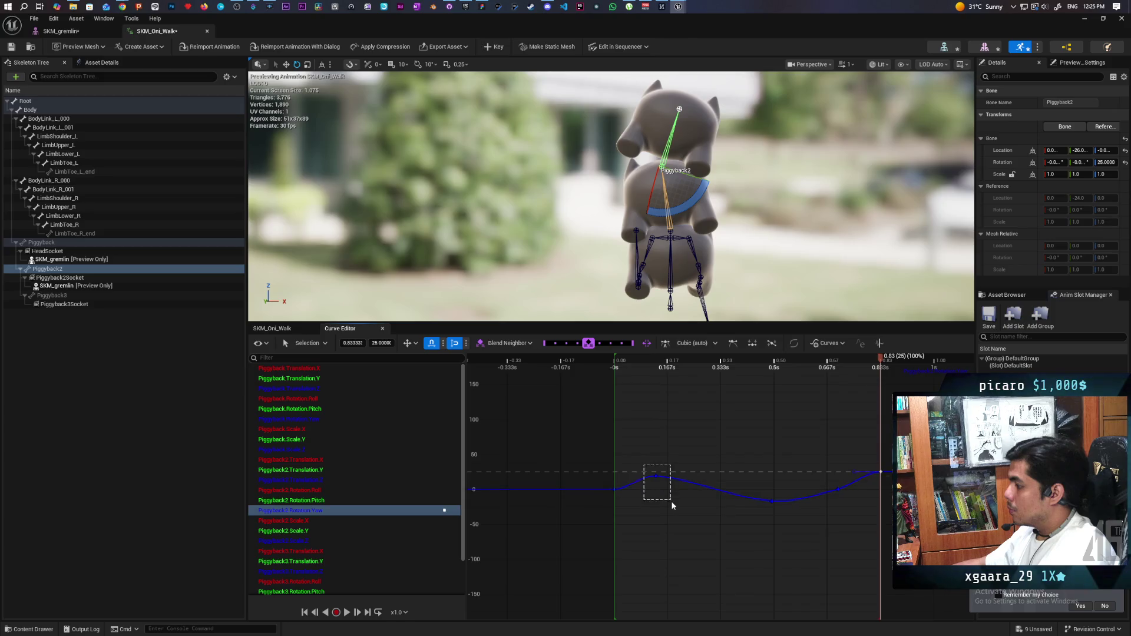
left_click_drag(672, 504, 672, 499)
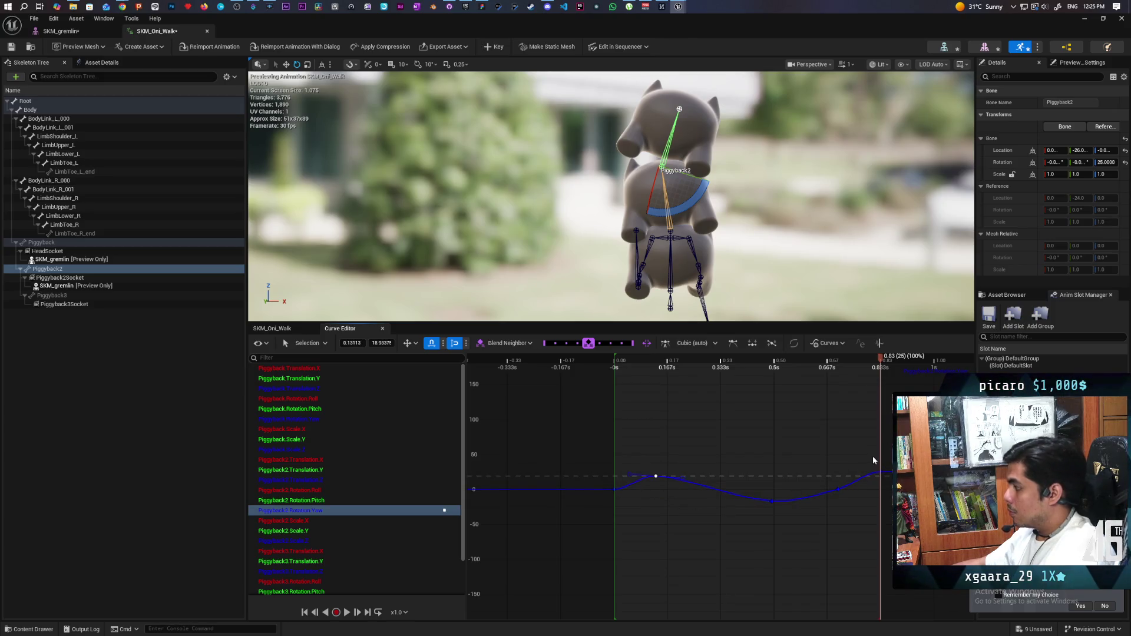
key("ctrl+v")
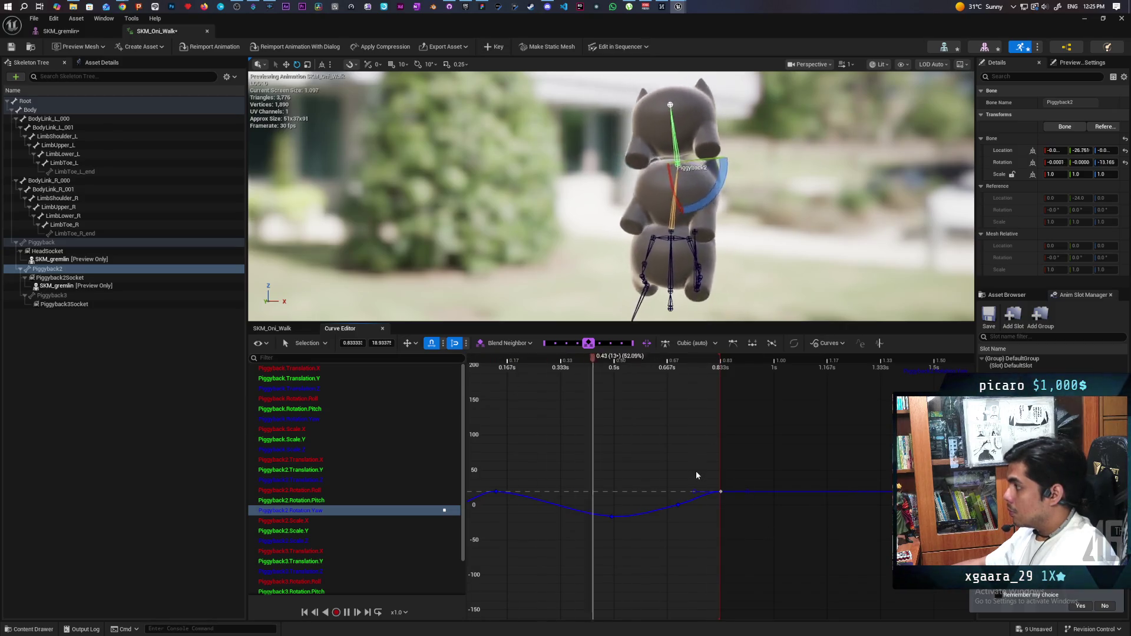
Match the start key to 18.93 and play the walk to review the yaw swing.
mouse_move(589, 592)
left_mouse_down()
mouse_move(695, 571)
mouse_move(613, 516)
left_mouse_up()
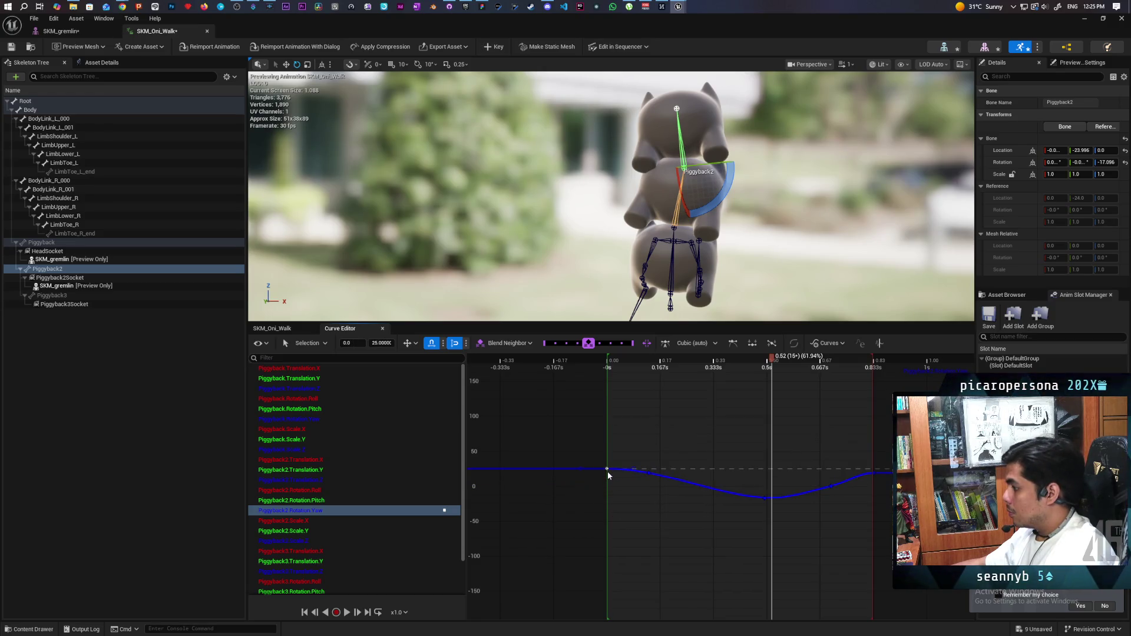
left_click_drag(607, 473, 610, 476)
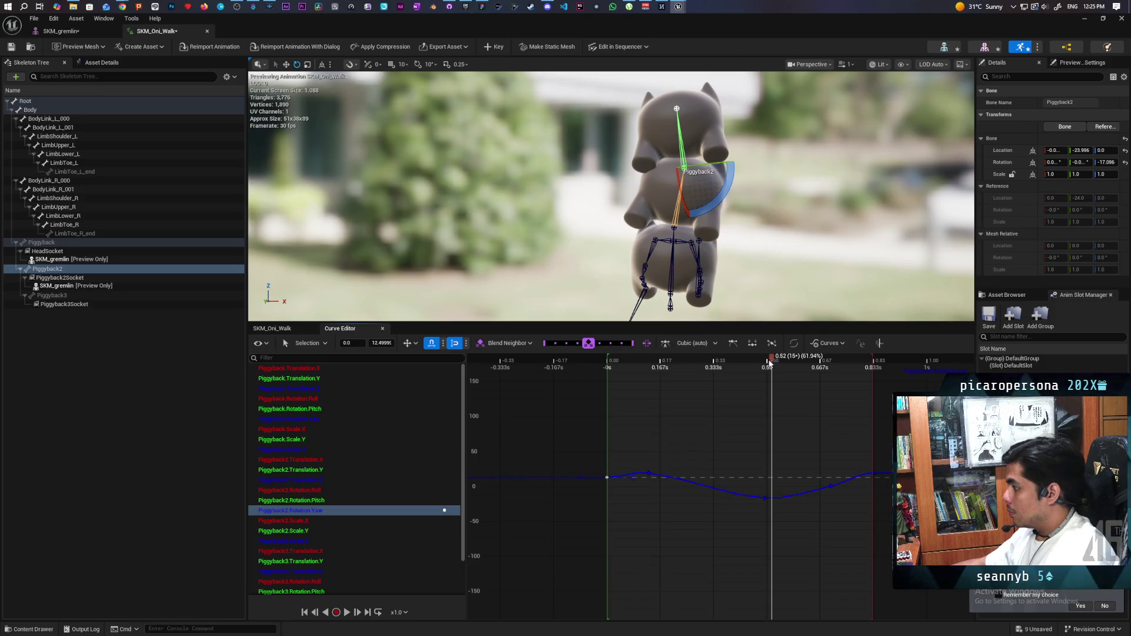
left_click_drag(768, 363, 582, 380)
key("f")
key("space")
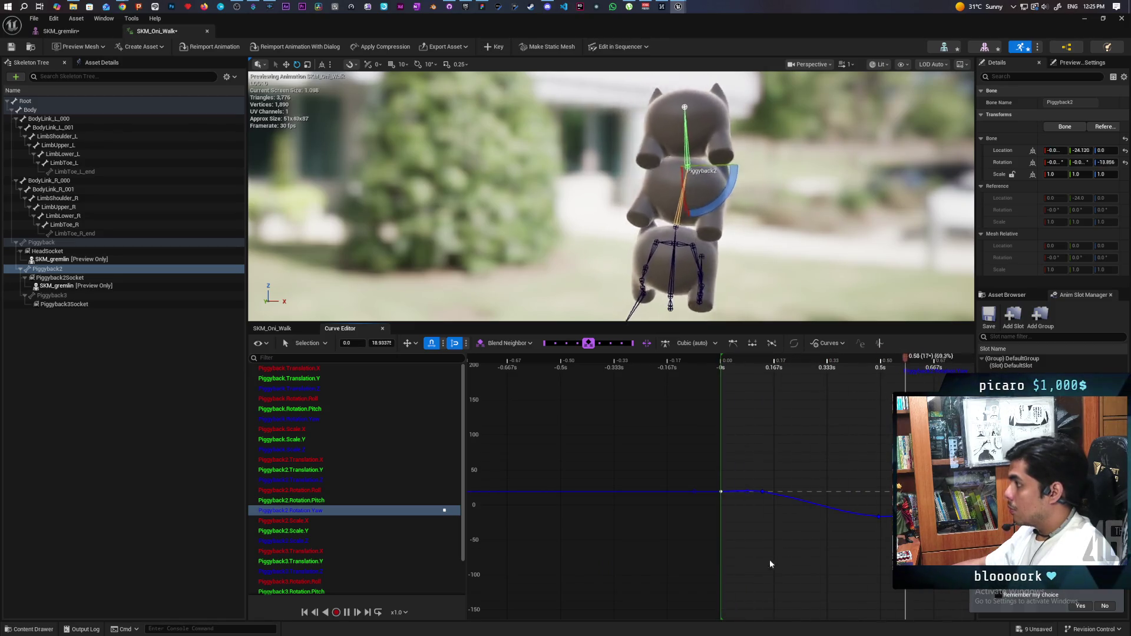
key("space")
left_click_drag(803, 543, 642, 529)
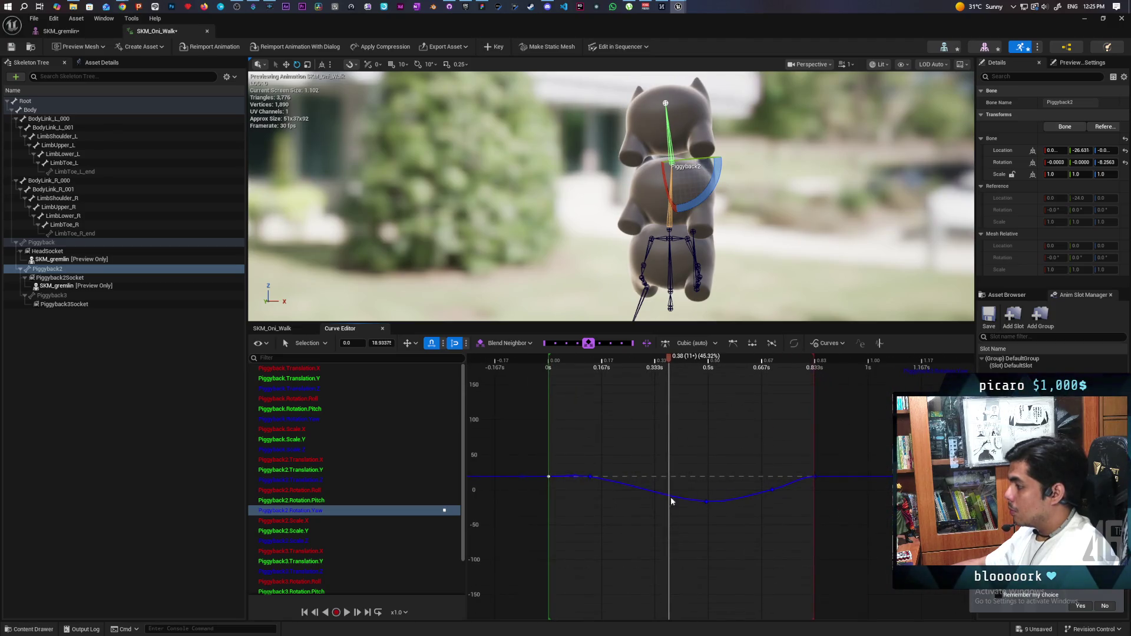
mouse_move(670, 361)
left_mouse_down()
mouse_move(521, 383)
mouse_move(828, 458)
mouse_move(518, 472)
mouse_move(817, 506)
left_mouse_up()
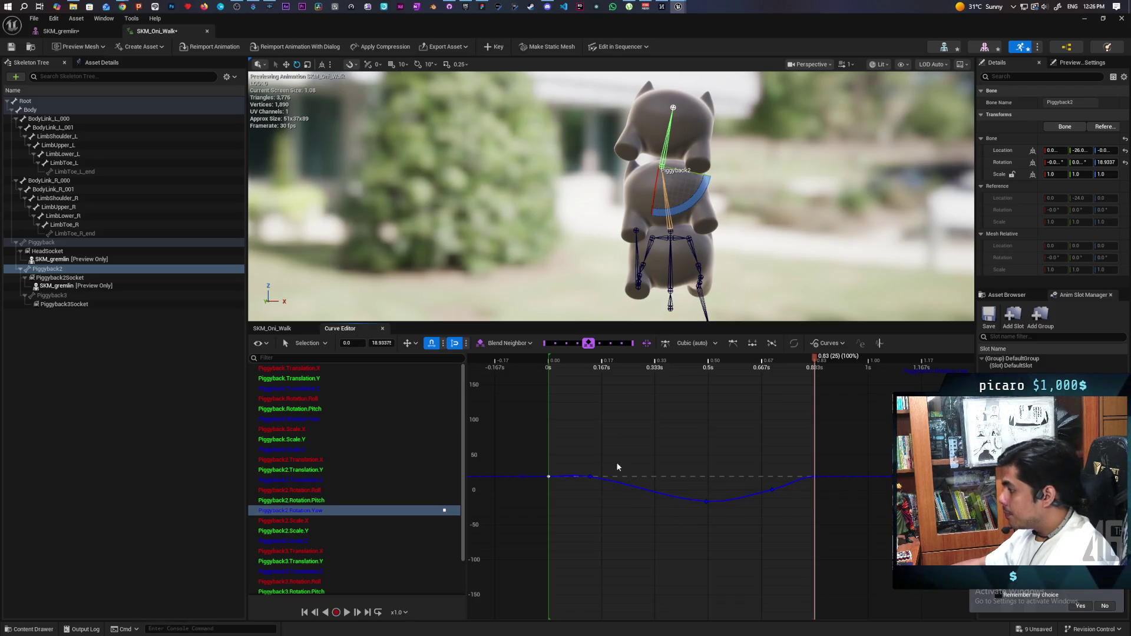
left_click(590, 476)
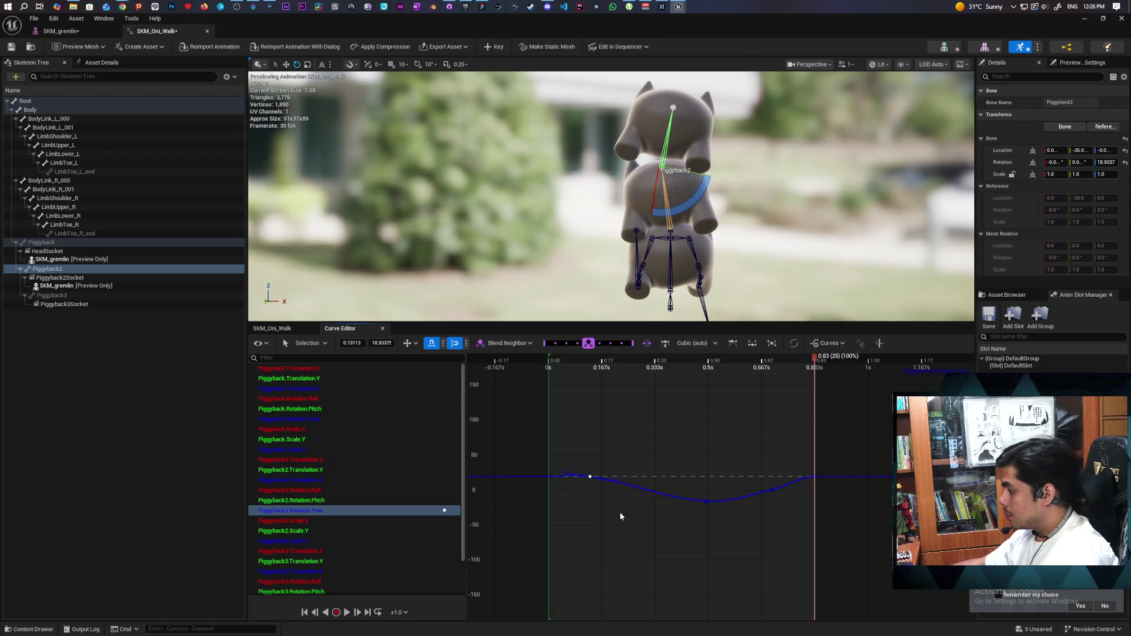
Delete the key near 0.13s, preview the walk, save all assets and close the editor.
key("Delete")
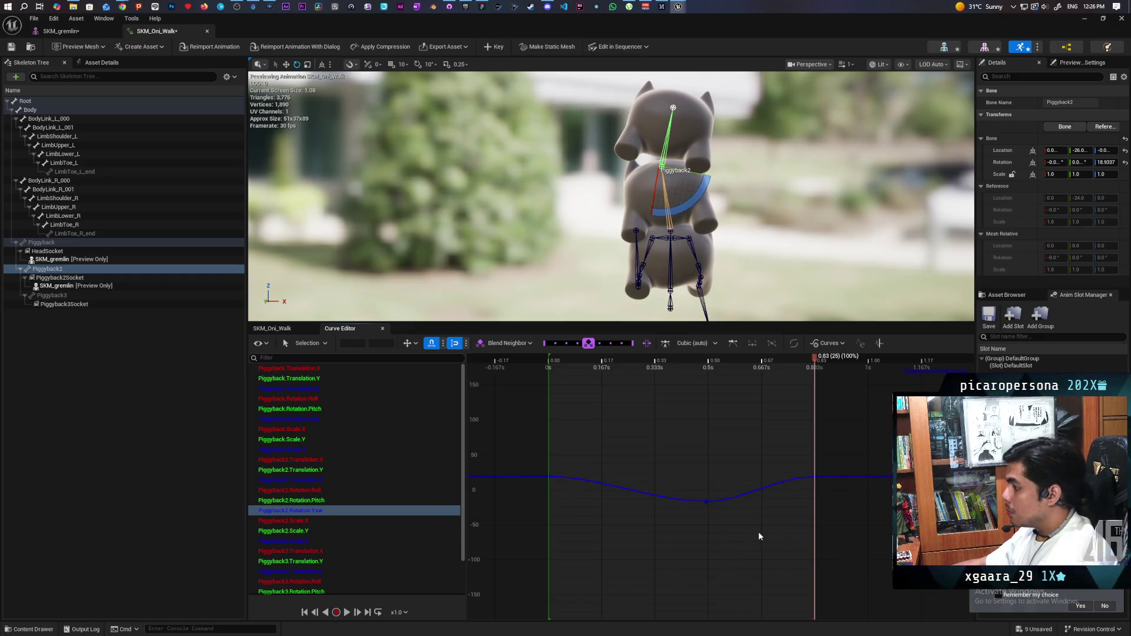
key("space")
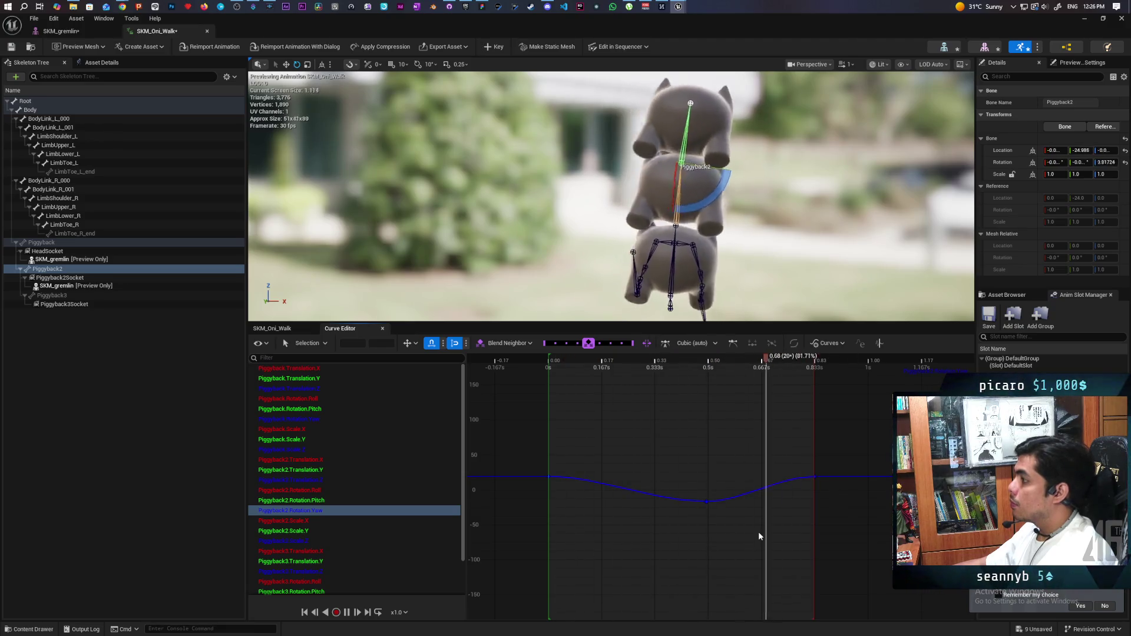
key("space")
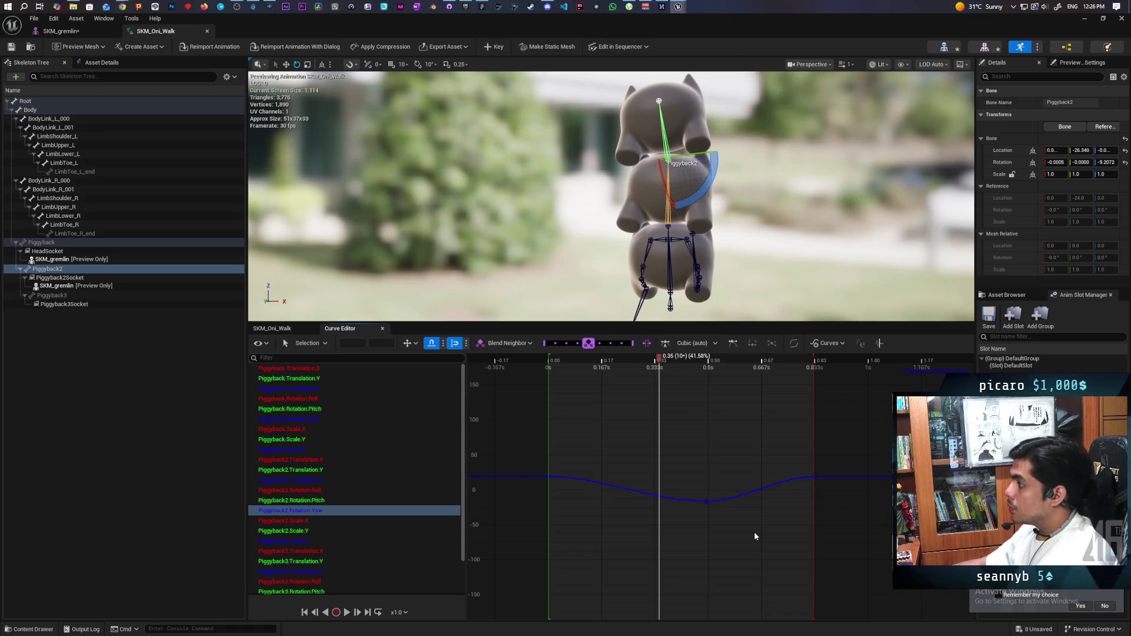
key("ctrl+shift+s")
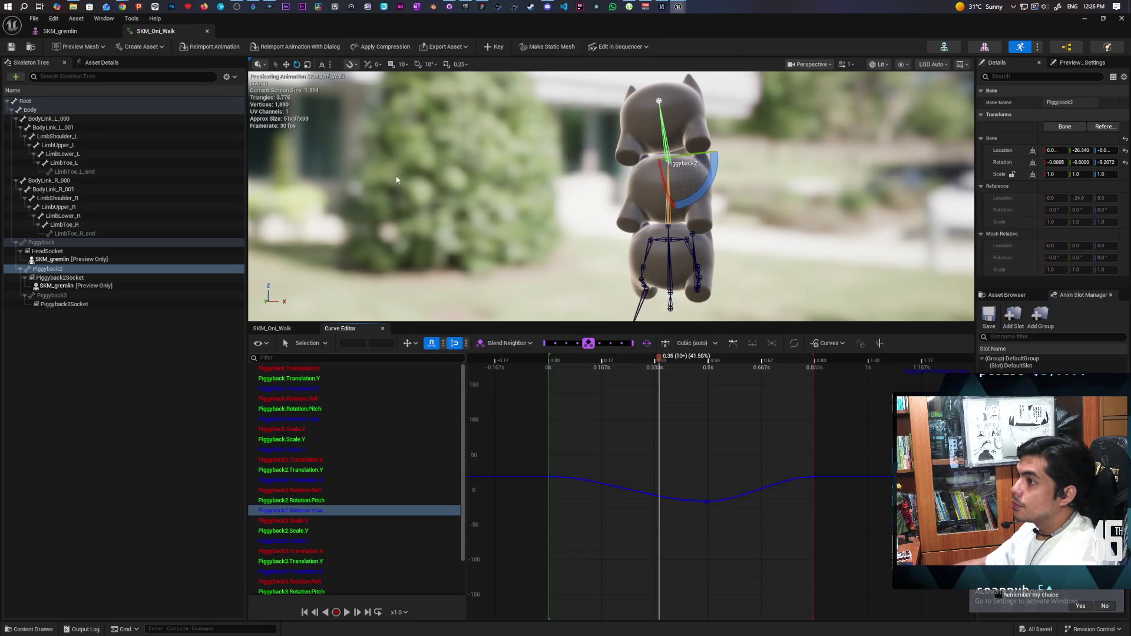
left_click(1084, 18)
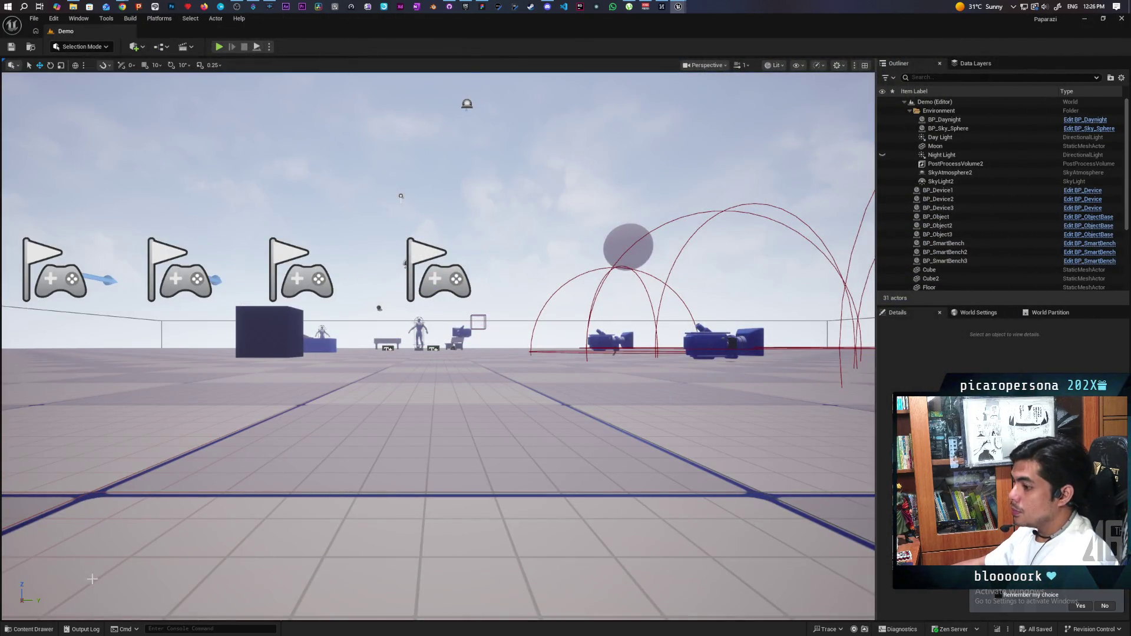
Open BP_ThirdPersonCharacter from Content > ThirdPerson > Blueprints in the Content Drawer.
left_click(34, 628)
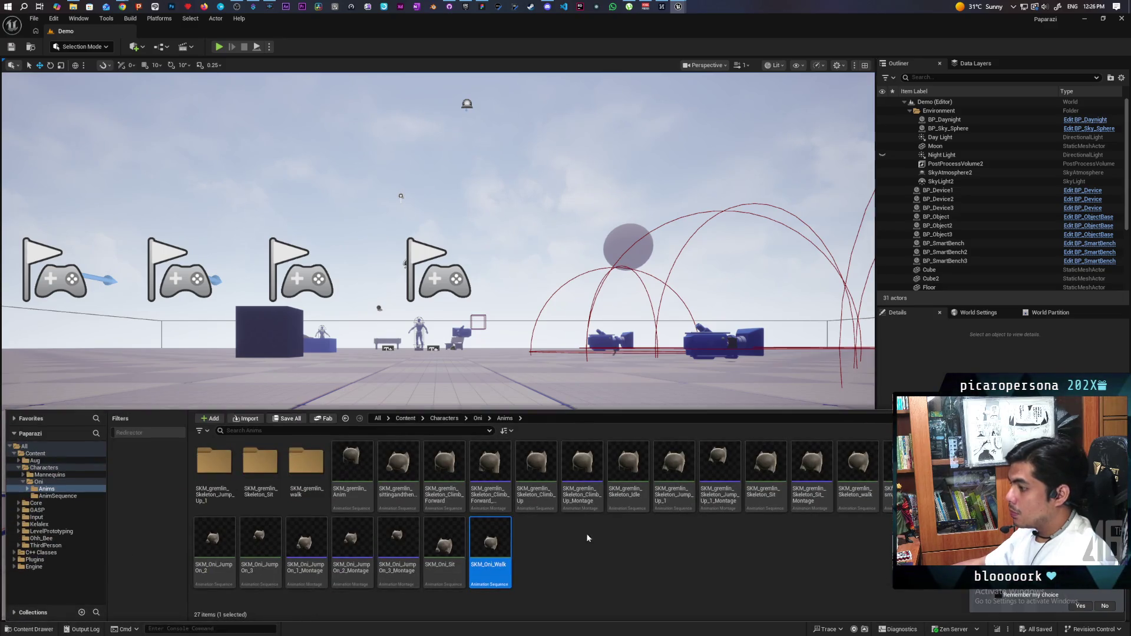
left_click(406, 418)
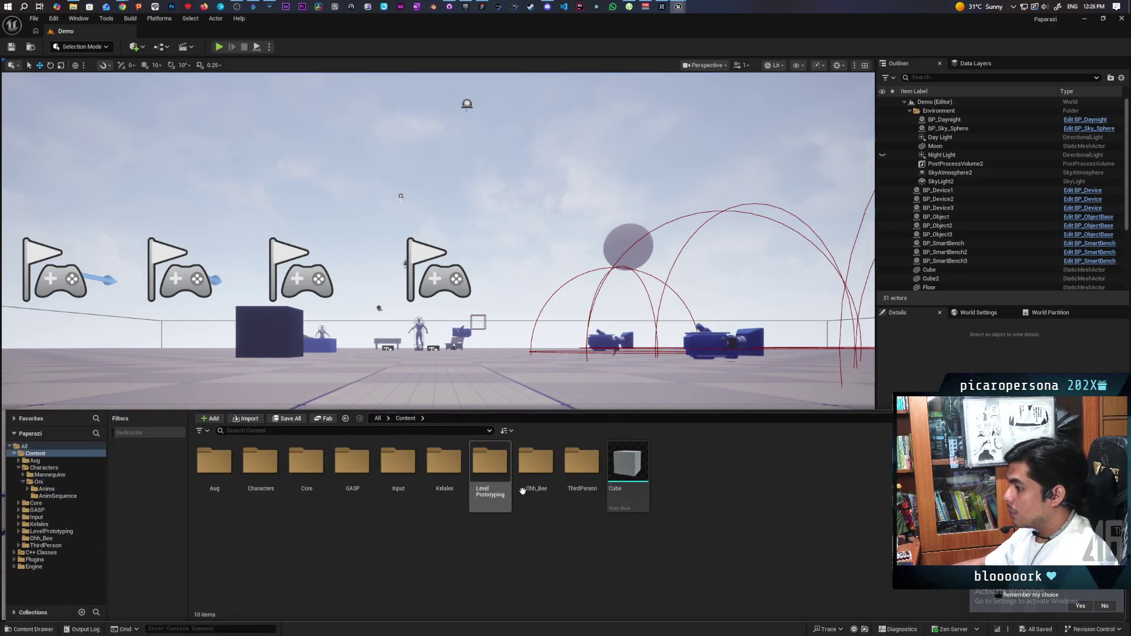
double_click(276, 465)
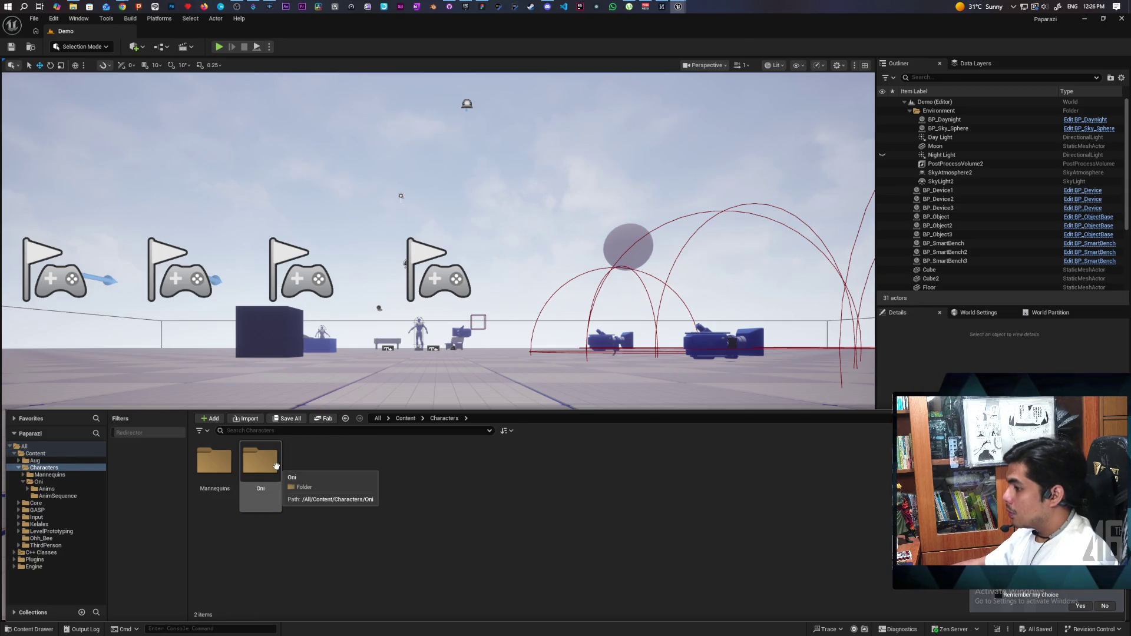
left_click(405, 418)
double_click(581, 463)
left_click(221, 471)
double_click(224, 477)
double_click(214, 466)
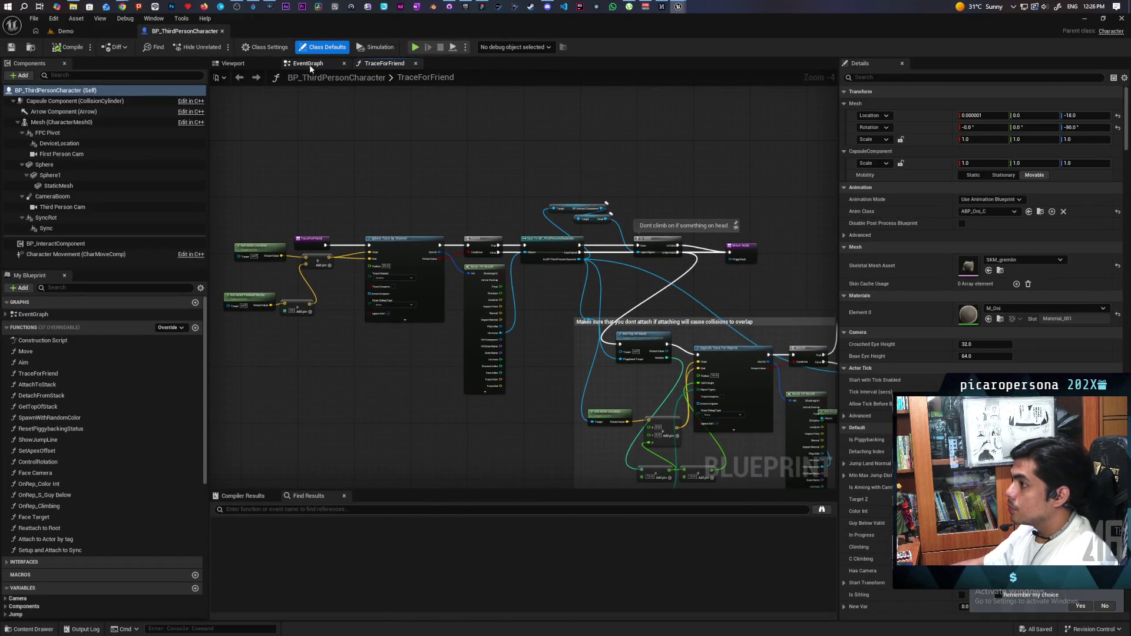
Inspect the EventGraph's Server Attaching section and the AttachToStack function's Disable Collision and attach nodes.
left_click(307, 63)
scroll(502, 367, "up", 5)
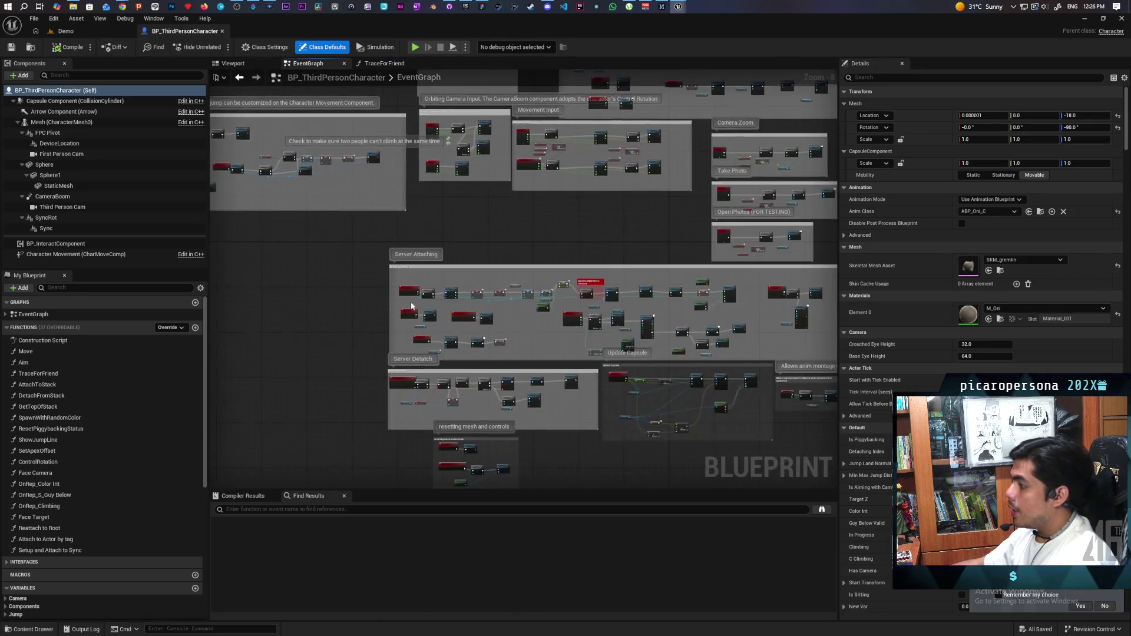
scroll(591, 336, "down", 6)
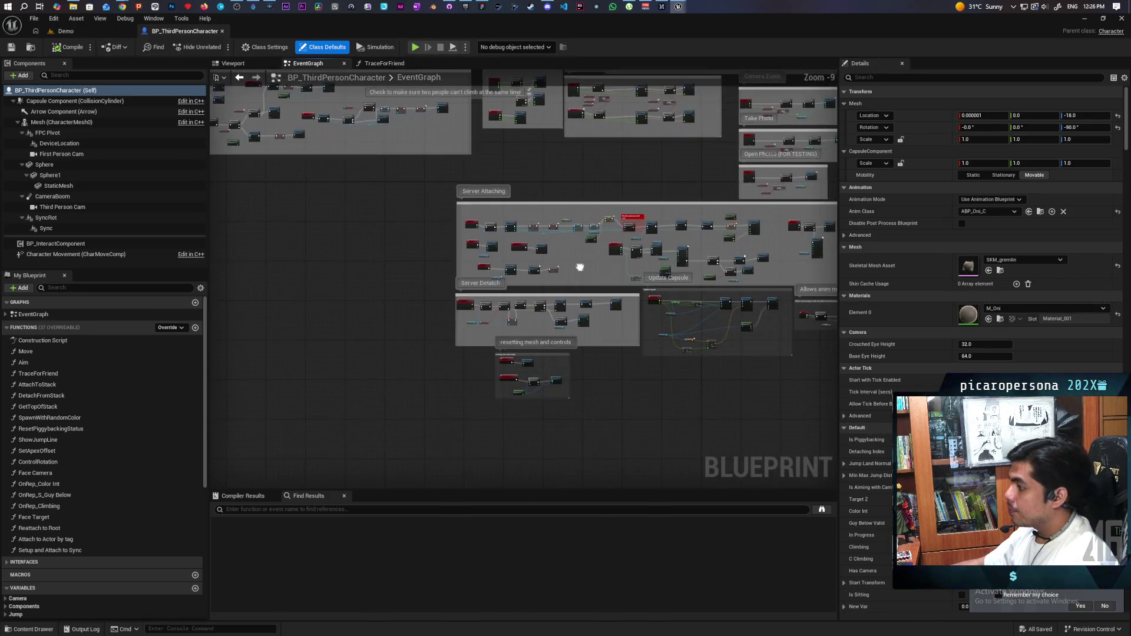
mouse_move(524, 323)
left_mouse_down()
mouse_move(391, 336)
mouse_move(472, 333)
left_mouse_up()
scroll(471, 337, "up", 7)
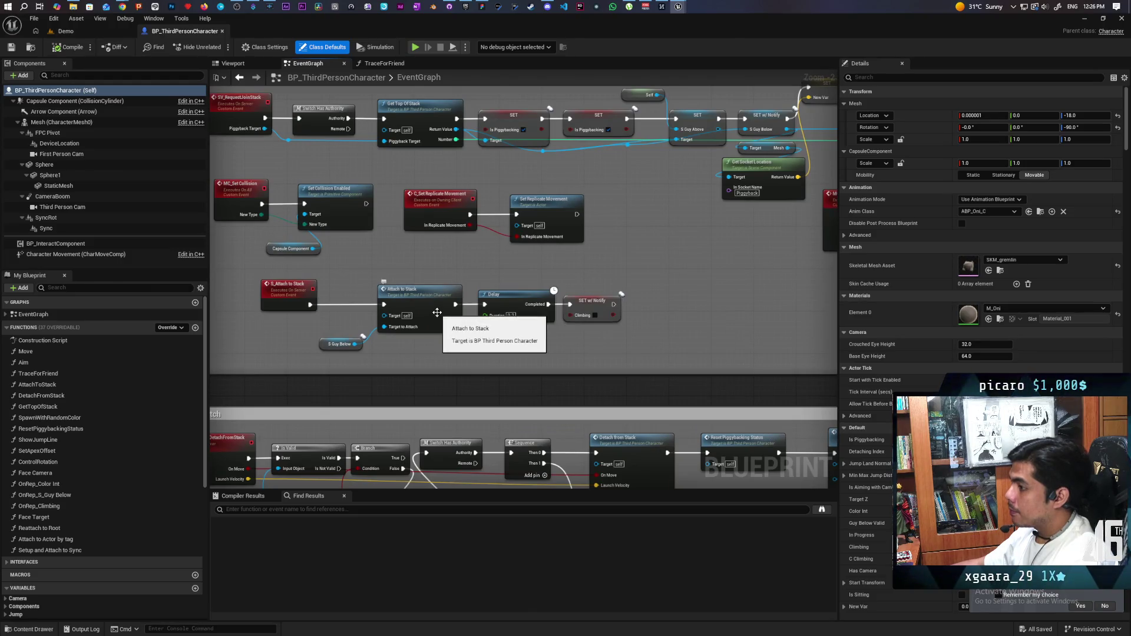
double_click(438, 315)
scroll(565, 344, "up", 4)
left_click_drag(565, 343, 635, 372)
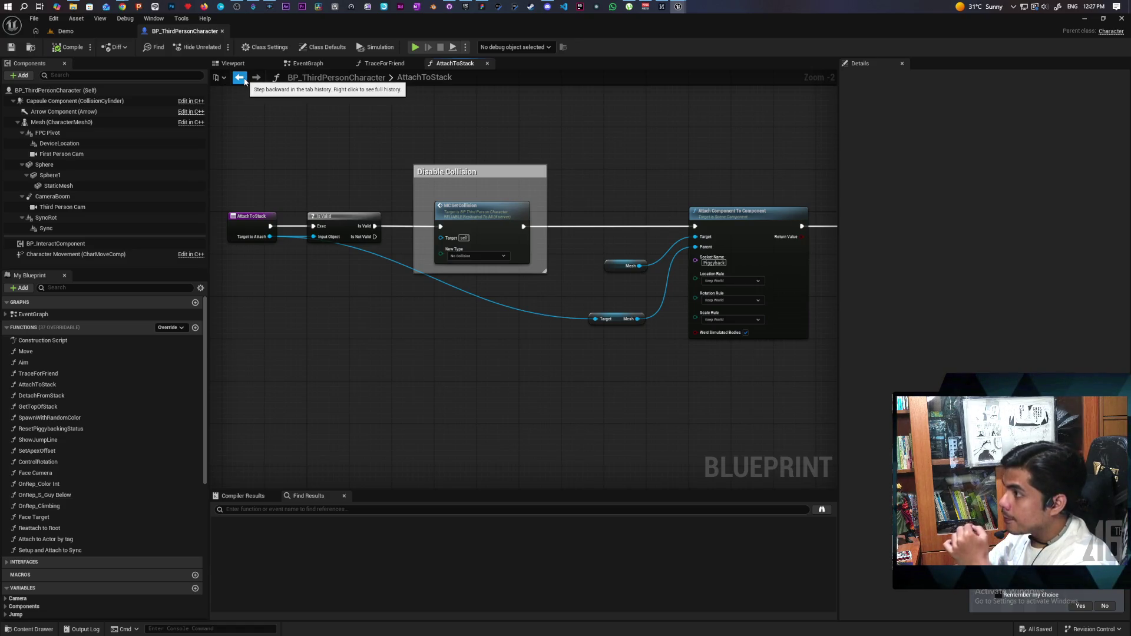
Survey the EventGraph's fail-case and Update Capsule sections, then open Setup And Attach To Sync.
left_click(240, 77)
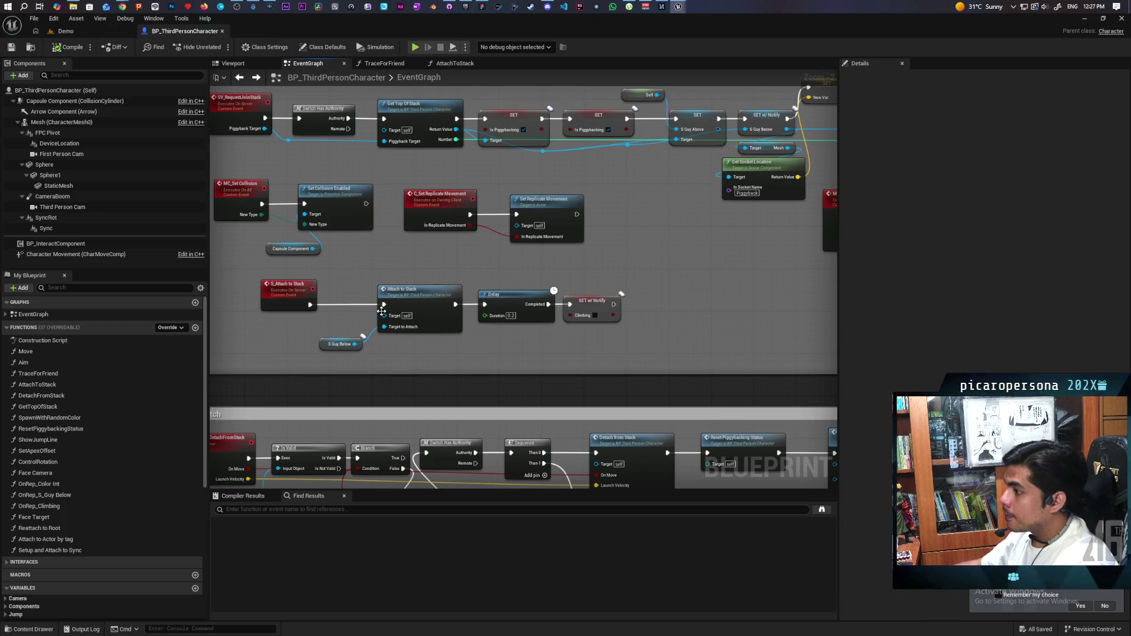
left_click_drag(408, 344, 618, 350)
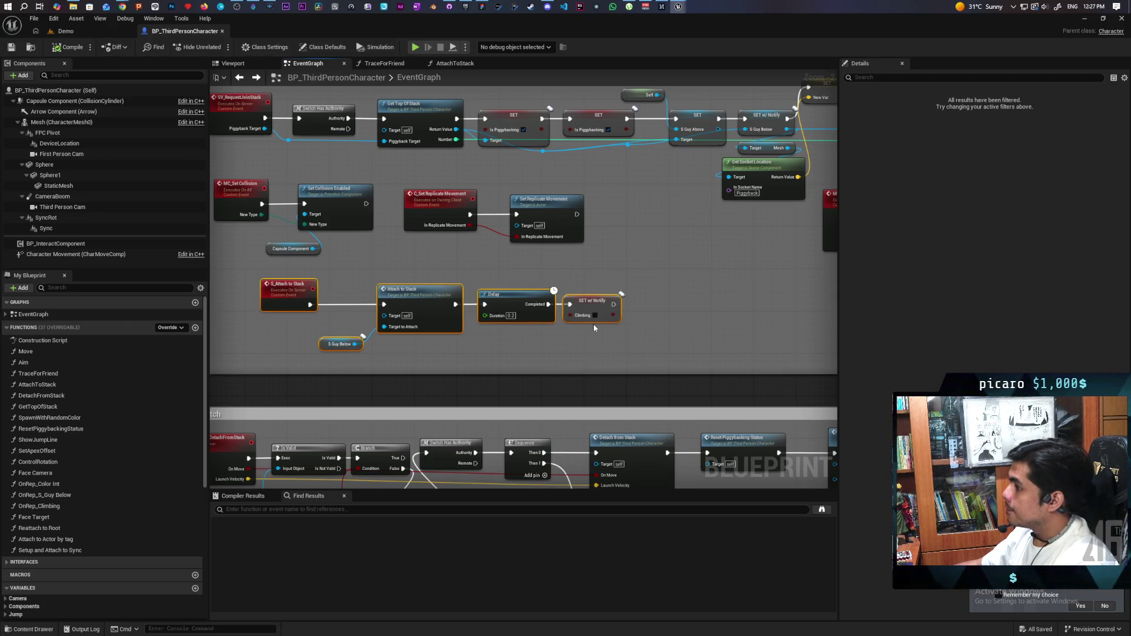
scroll(594, 328, "down", 4)
scroll(593, 328, "up", 3)
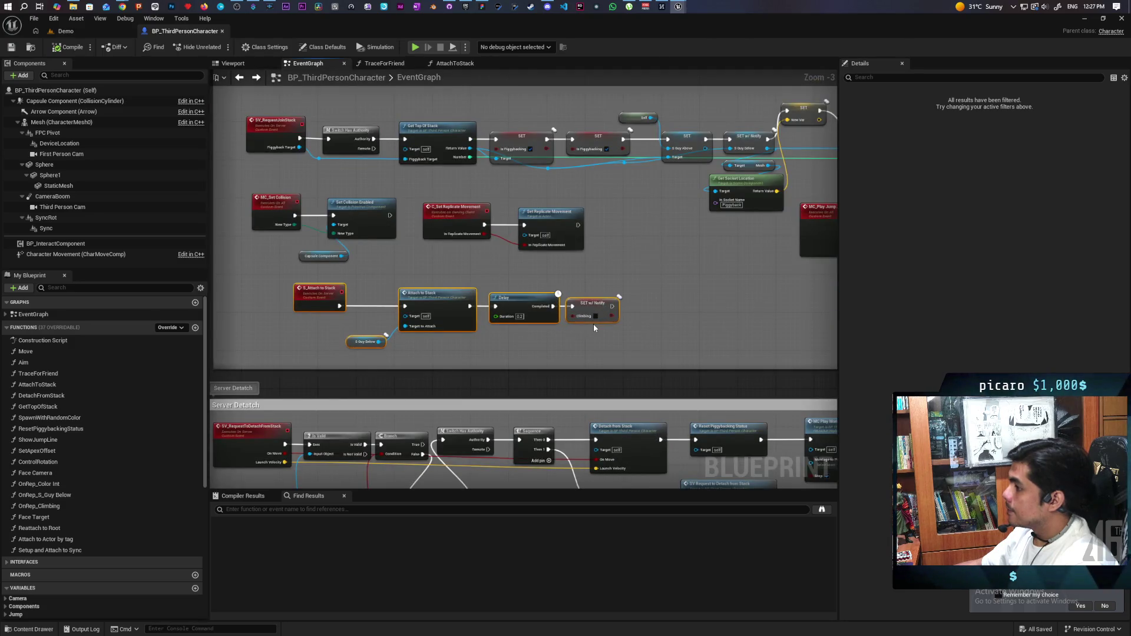
scroll(592, 323, "down", 1)
left_click_drag(593, 324, 470, 331)
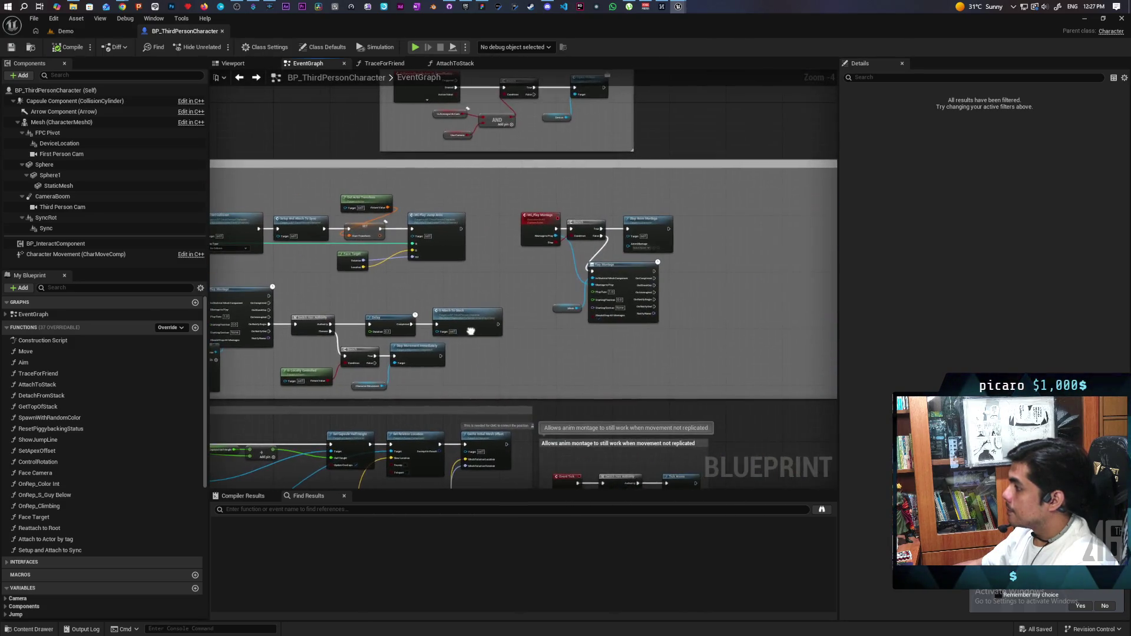
left_click_drag(528, 304, 740, 310)
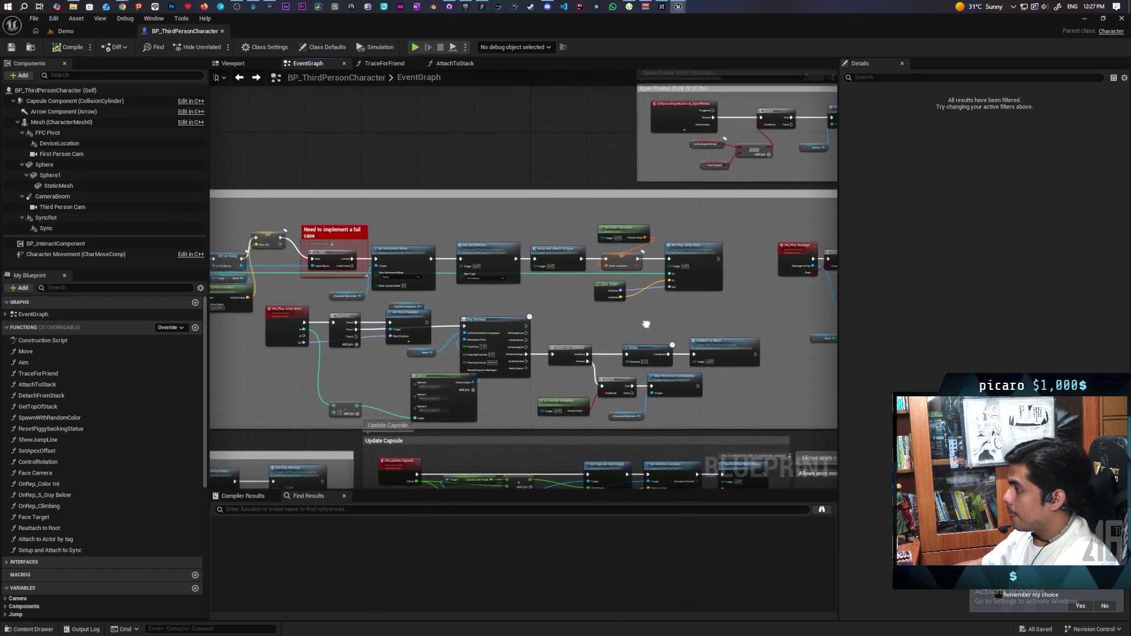
left_click_drag(644, 323, 670, 307)
scroll(570, 307, "up", 3)
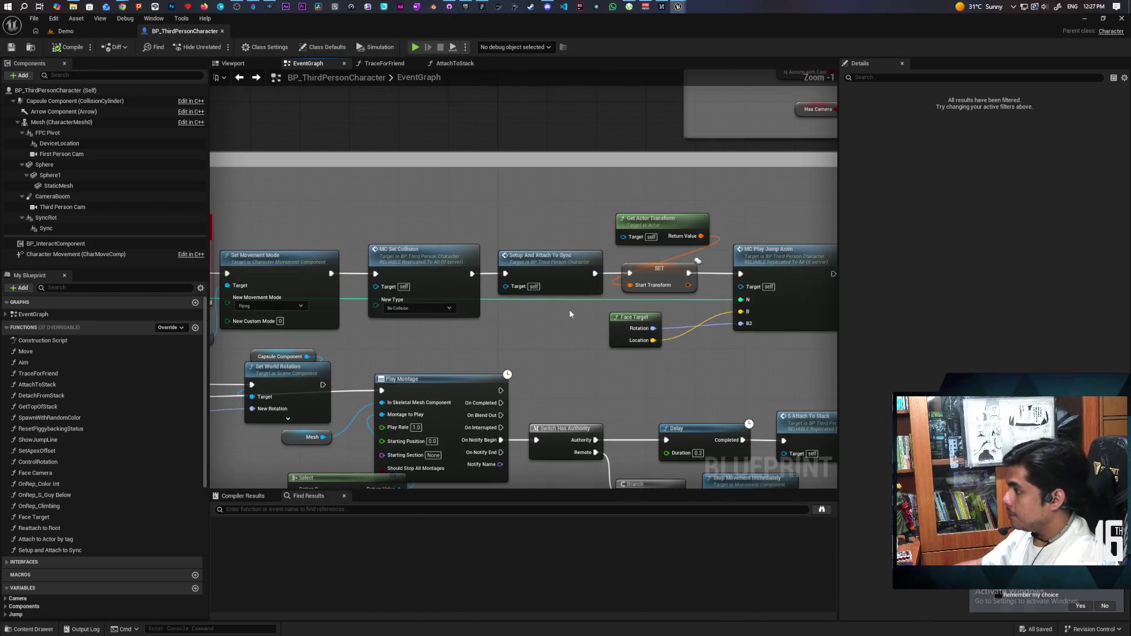
mouse_move(570, 307)
left_mouse_down()
mouse_move(706, 326)
mouse_move(520, 334)
left_mouse_up()
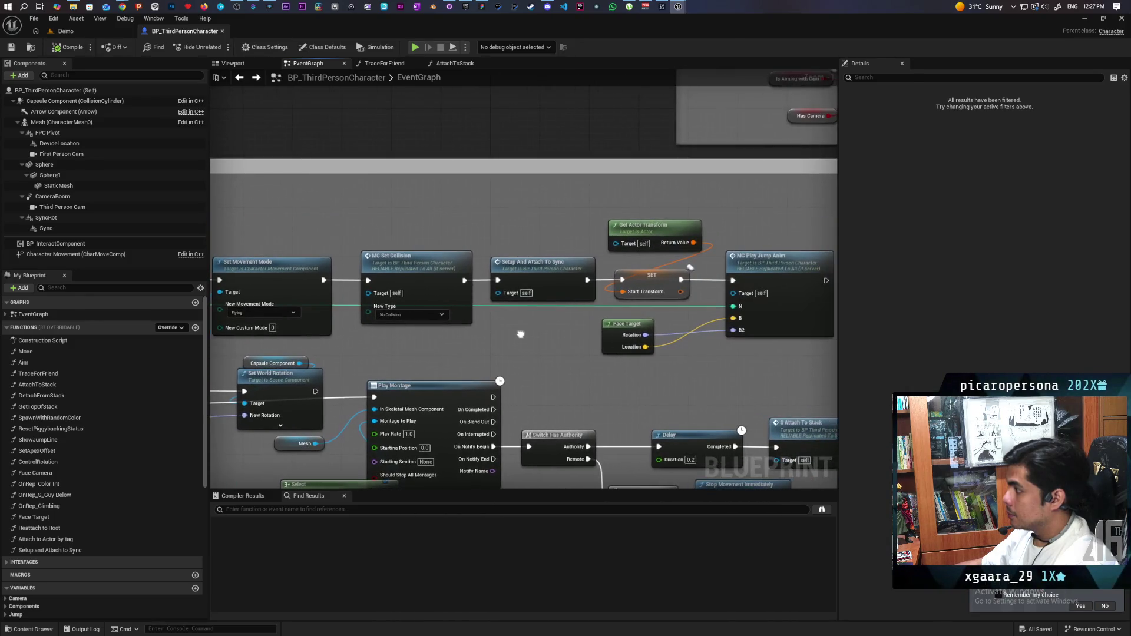
double_click(556, 280)
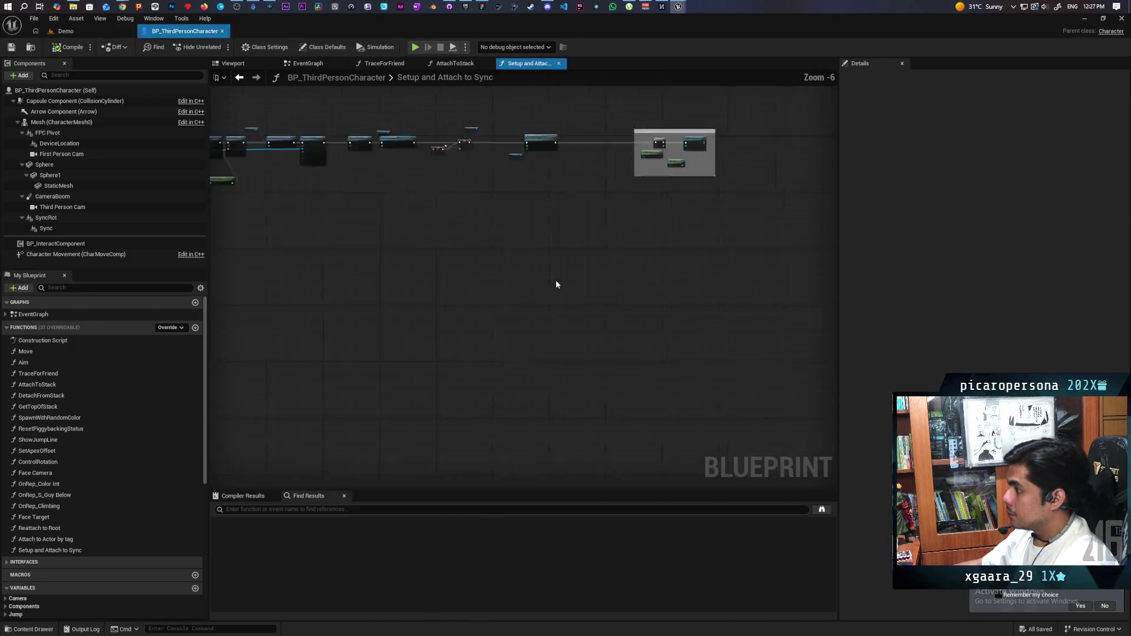
Look over the Setup And Attach To Sync graph, down to the Ignore Input for Local Controlled Pawn section.
scroll(589, 282, "up", 3)
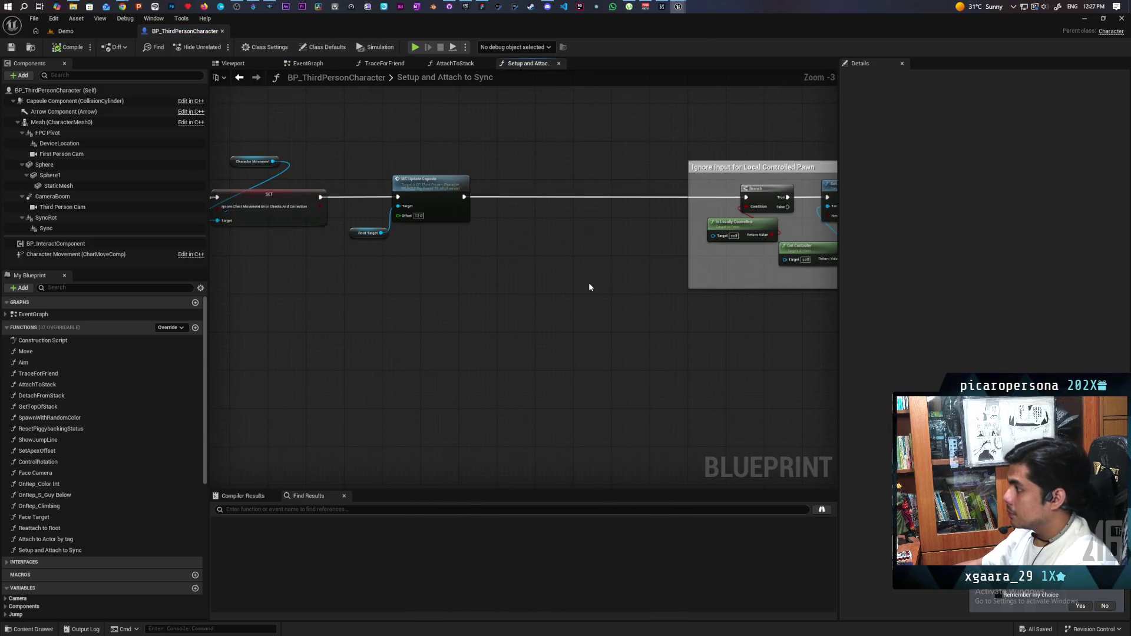
mouse_move(589, 282)
left_mouse_down()
mouse_move(651, 313)
mouse_move(563, 312)
mouse_move(550, 328)
mouse_move(760, 328)
left_mouse_up()
mouse_move(506, 361)
left_mouse_down()
mouse_move(757, 358)
mouse_move(701, 357)
left_mouse_up()
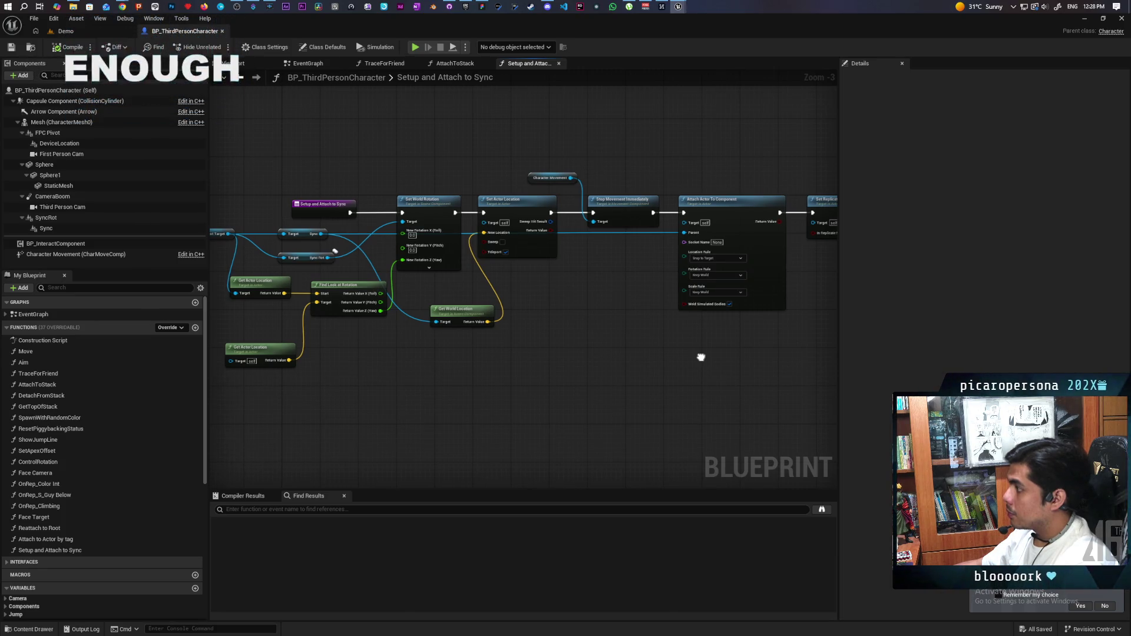
mouse_move(701, 357)
left_mouse_down()
mouse_move(684, 352)
mouse_move(736, 354)
mouse_move(681, 346)
mouse_move(740, 343)
mouse_move(465, 343)
left_mouse_up()
mouse_move(613, 325)
left_mouse_down()
mouse_move(442, 303)
mouse_move(201, 326)
mouse_move(394, 201)
left_mouse_up()
Return to the EventGraph centred on the Get Top Of Stack and Attach to Stack nodes.
key("alt+Left")
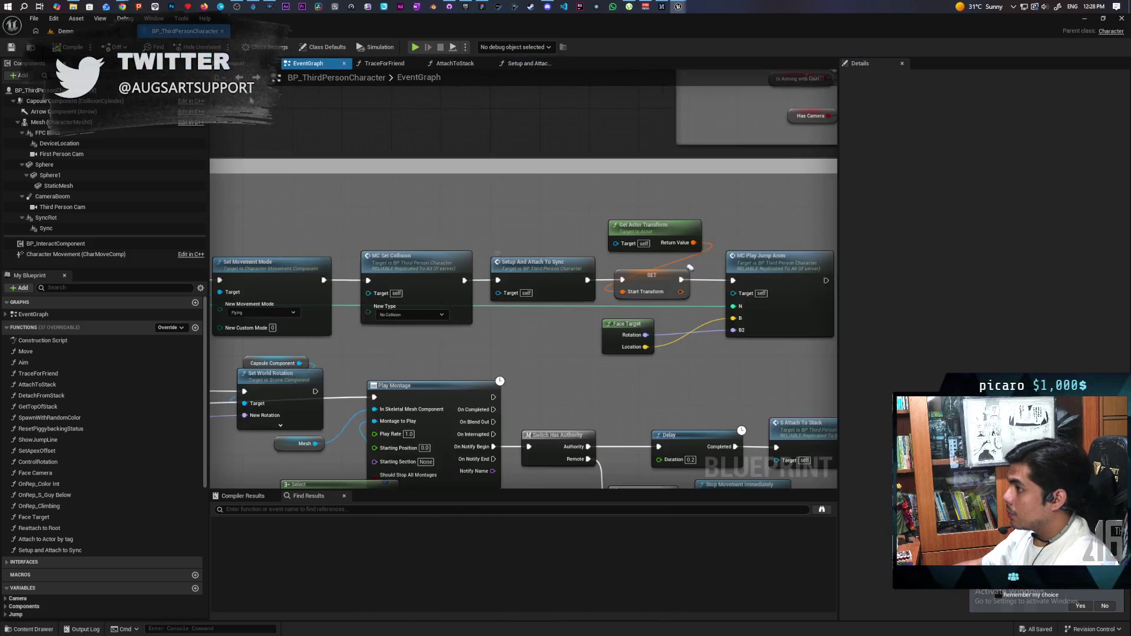
left_click_drag(422, 353, 521, 332)
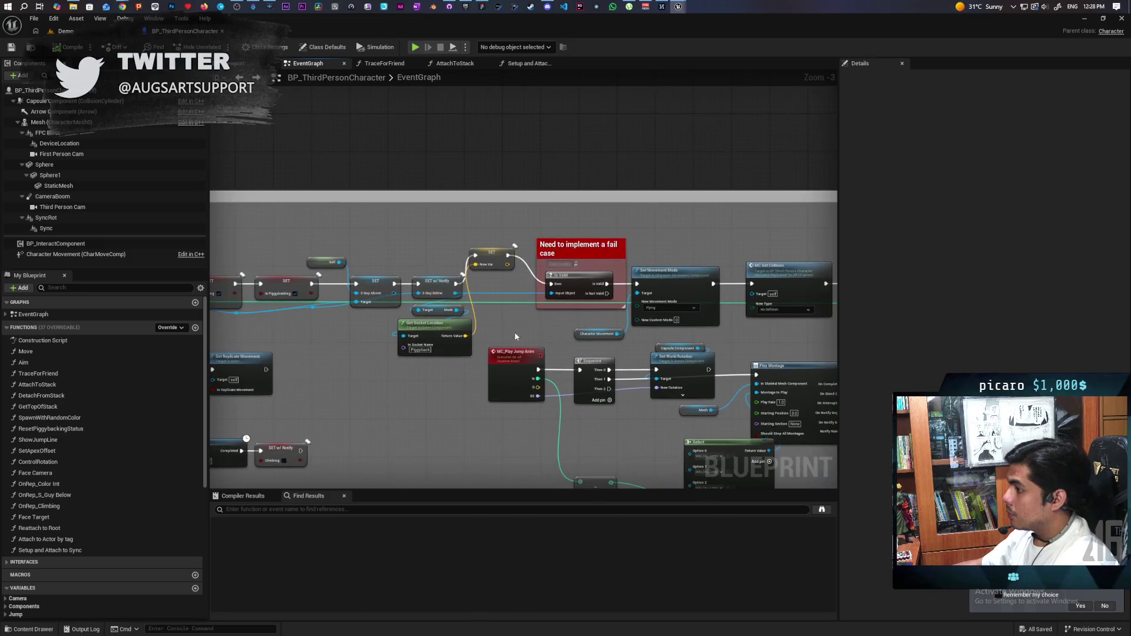
left_click_drag(352, 359, 576, 360)
scroll(576, 360, "up", 2)
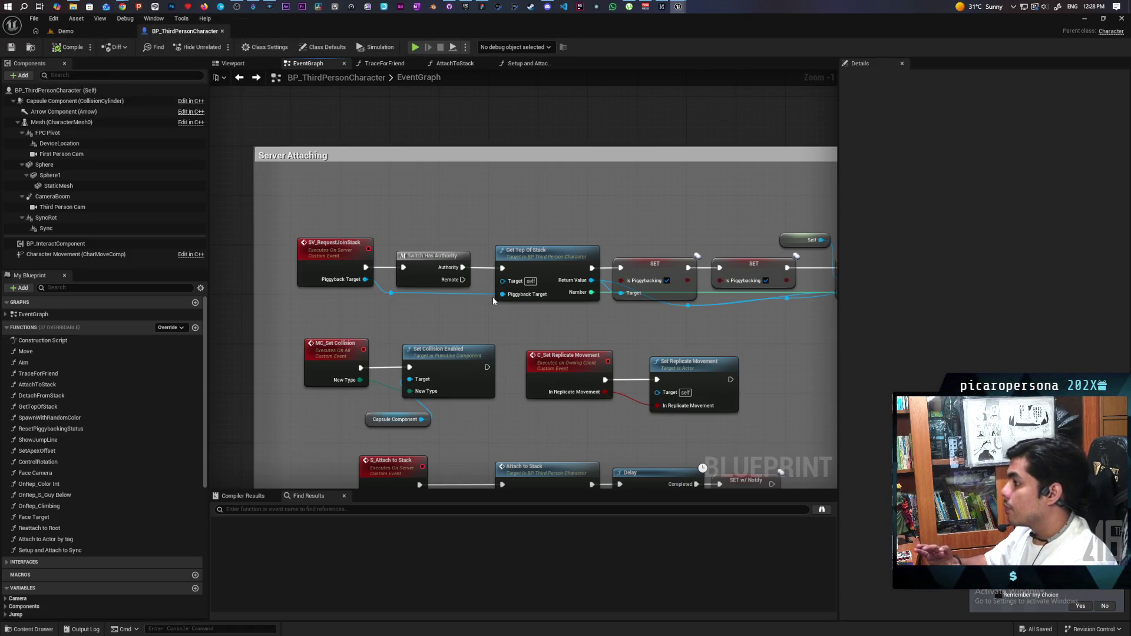
Shift the first three Server Attaching nodes left and widen the comment box.
mouse_move(325, 217)
left_mouse_down()
mouse_move(395, 282)
mouse_move(524, 312)
left_mouse_up()
left_click_drag(531, 266, 501, 266)
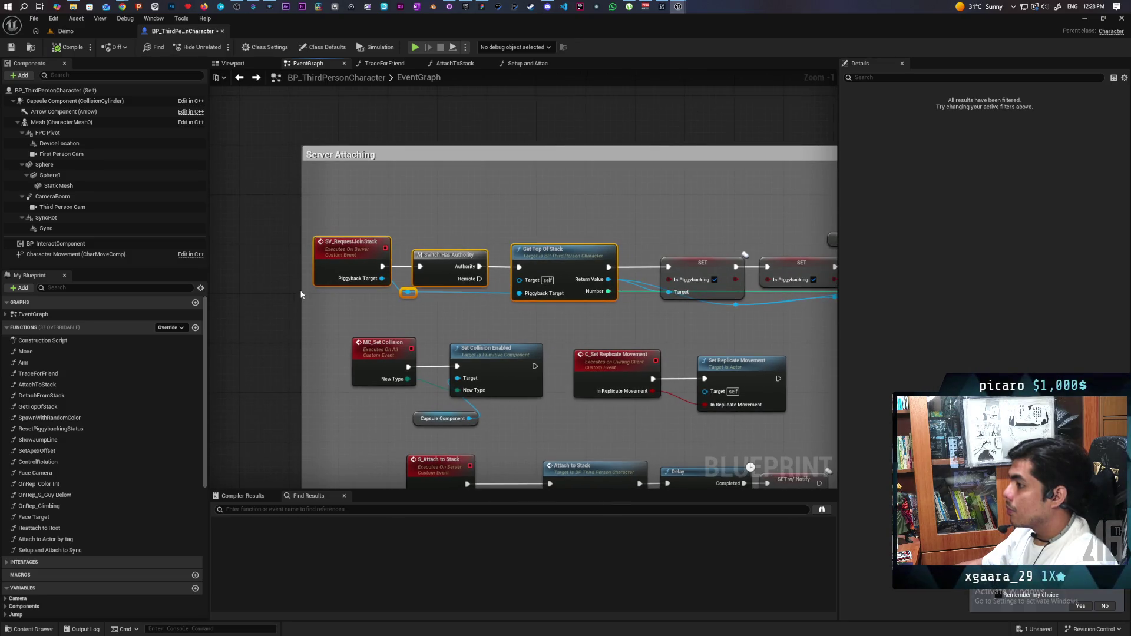
left_click_drag(303, 290, 224, 293)
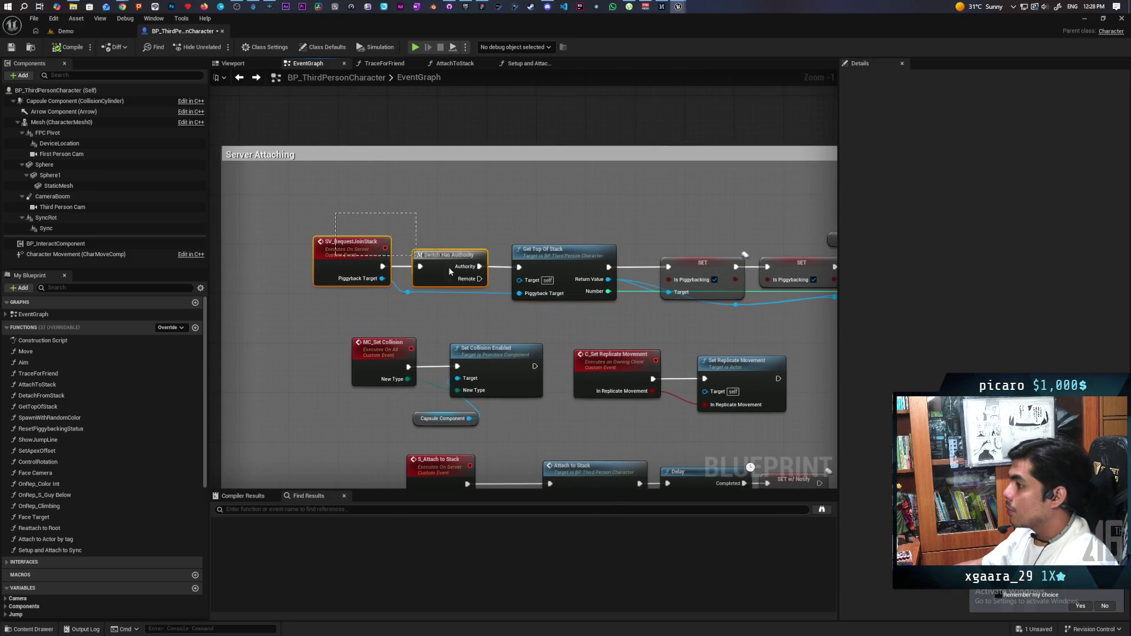
mouse_move(560, 271)
left_mouse_down()
mouse_move(506, 269)
mouse_move(585, 313)
mouse_move(610, 270)
mouse_move(596, 268)
mouse_move(668, 269)
left_mouse_up()
Promote Get Top Of Stack's Number output to a new variable and compile the Blueprint.
left_click(533, 311)
left_click(610, 361)
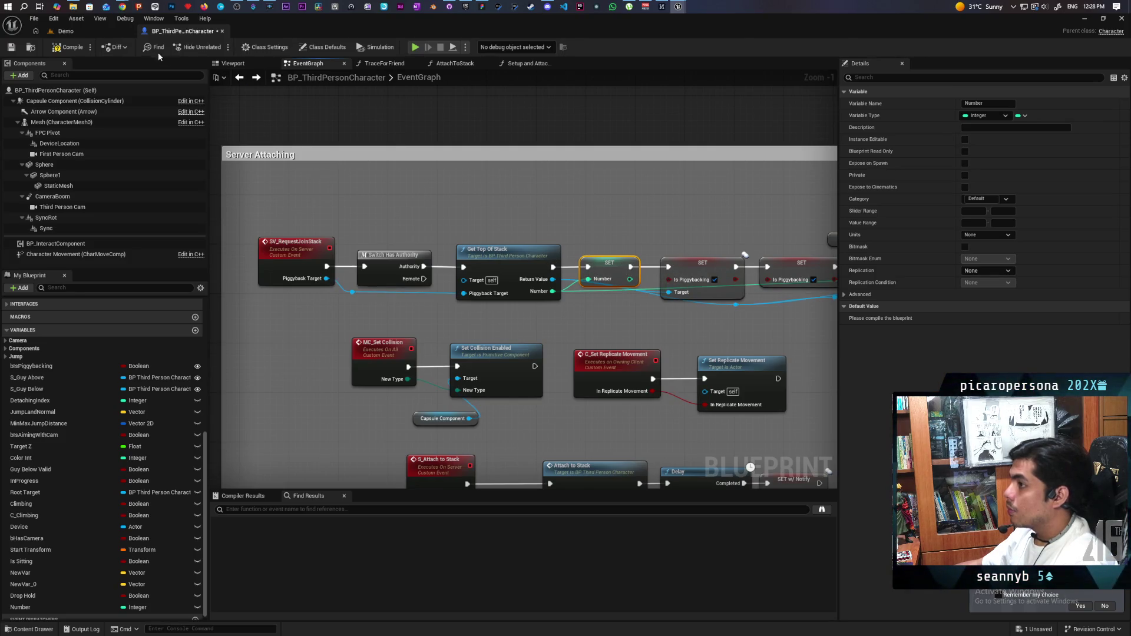
left_click(11, 48)
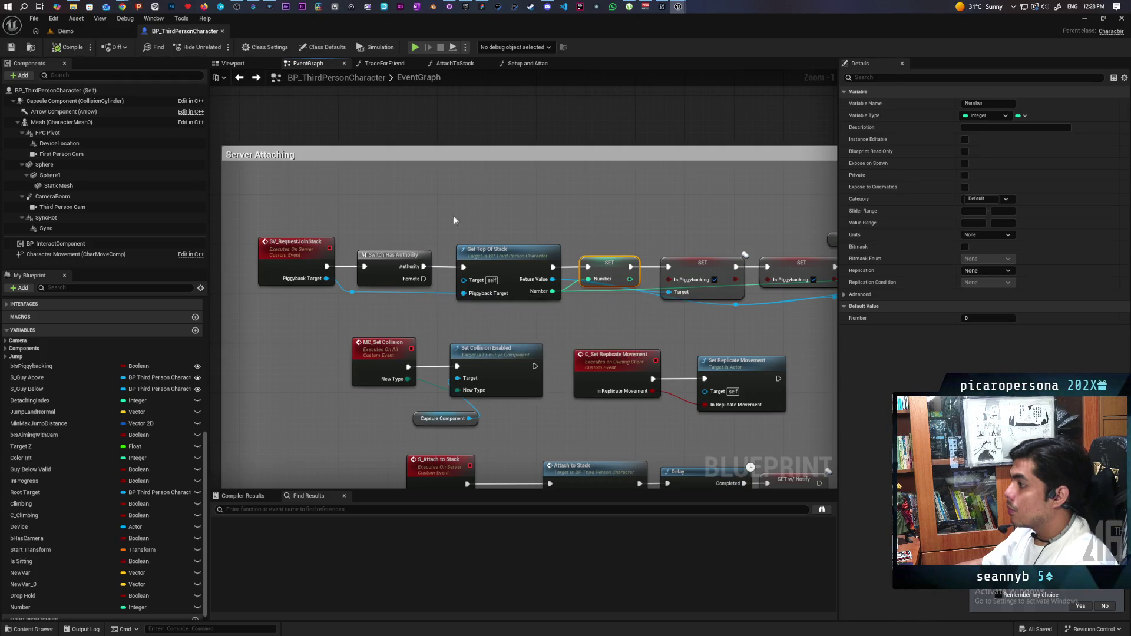
Review the EventGraph's upper node group and the Update Capsule section.
scroll(552, 217, "down", 2)
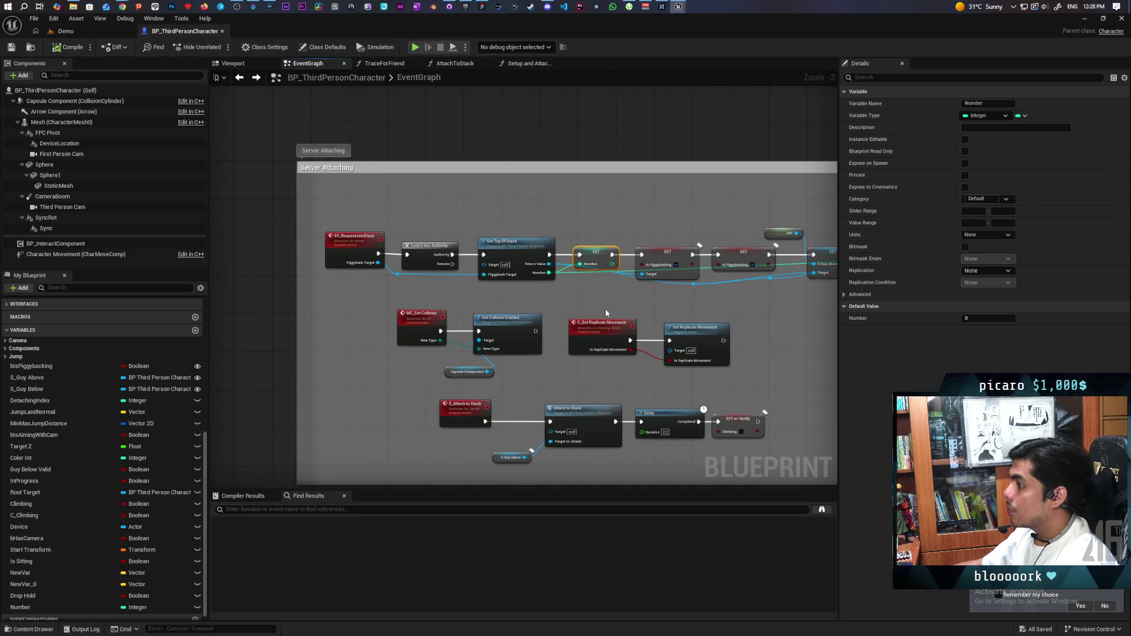
scroll(606, 312, "down", 2)
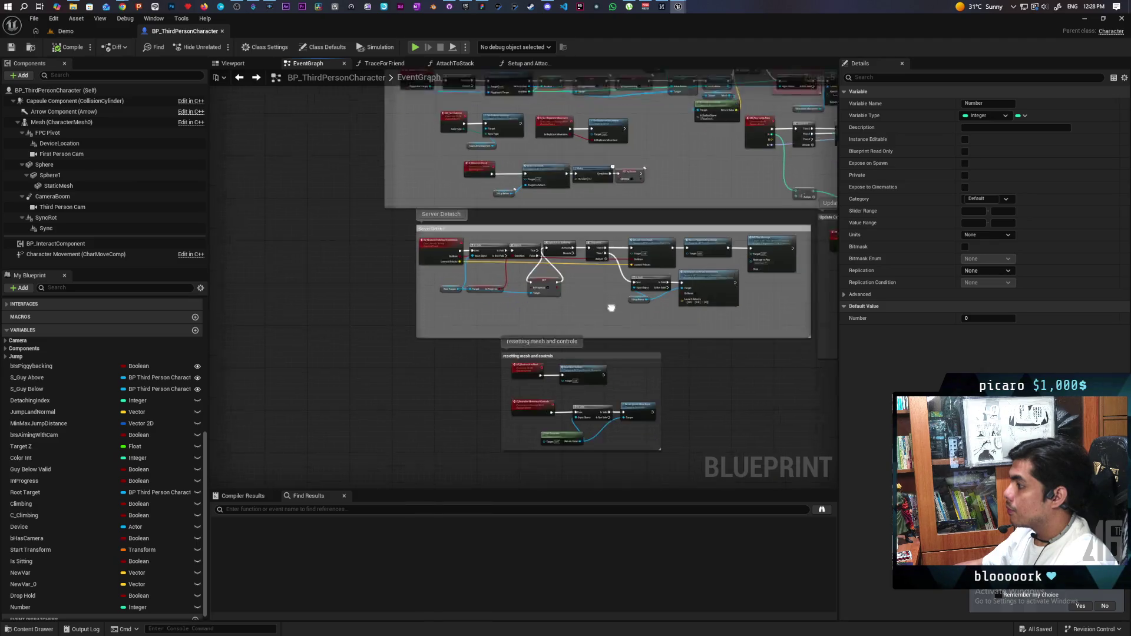
scroll(574, 306, "up", 6)
scroll(575, 311, "down", 2)
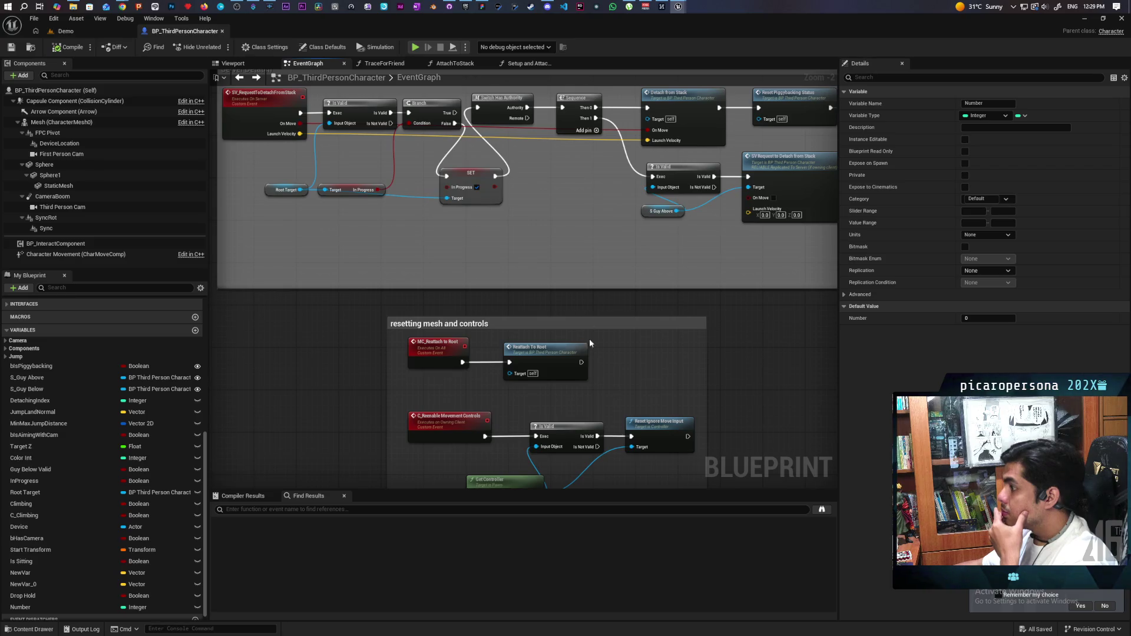
scroll(587, 354, "down", 1)
left_click_drag(506, 225, 506, 372)
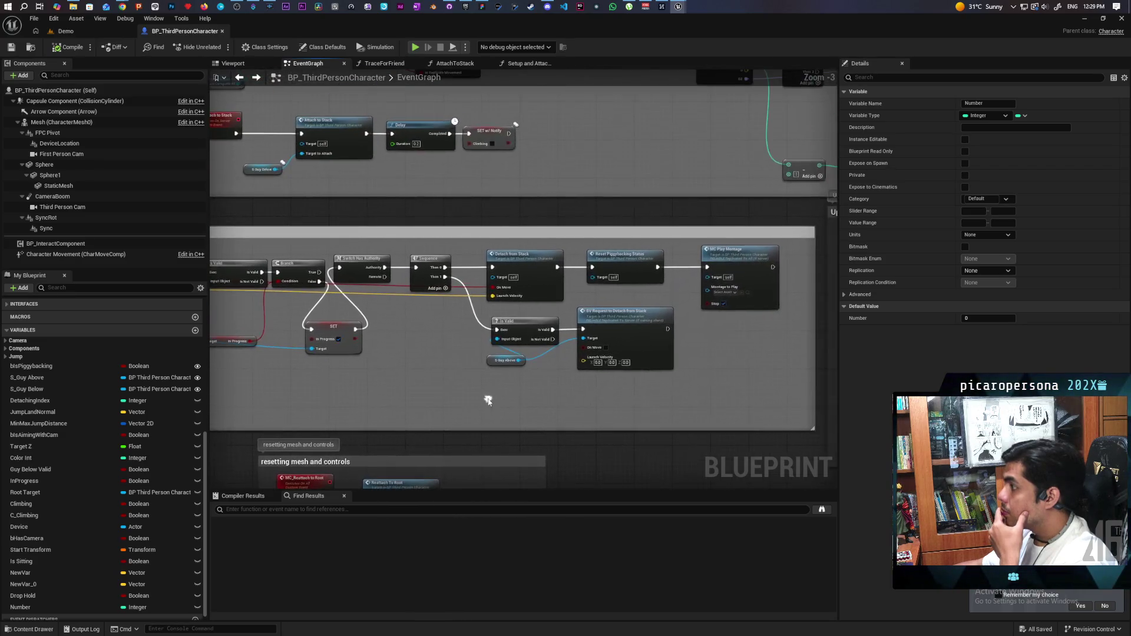
scroll(506, 371, "up", 3)
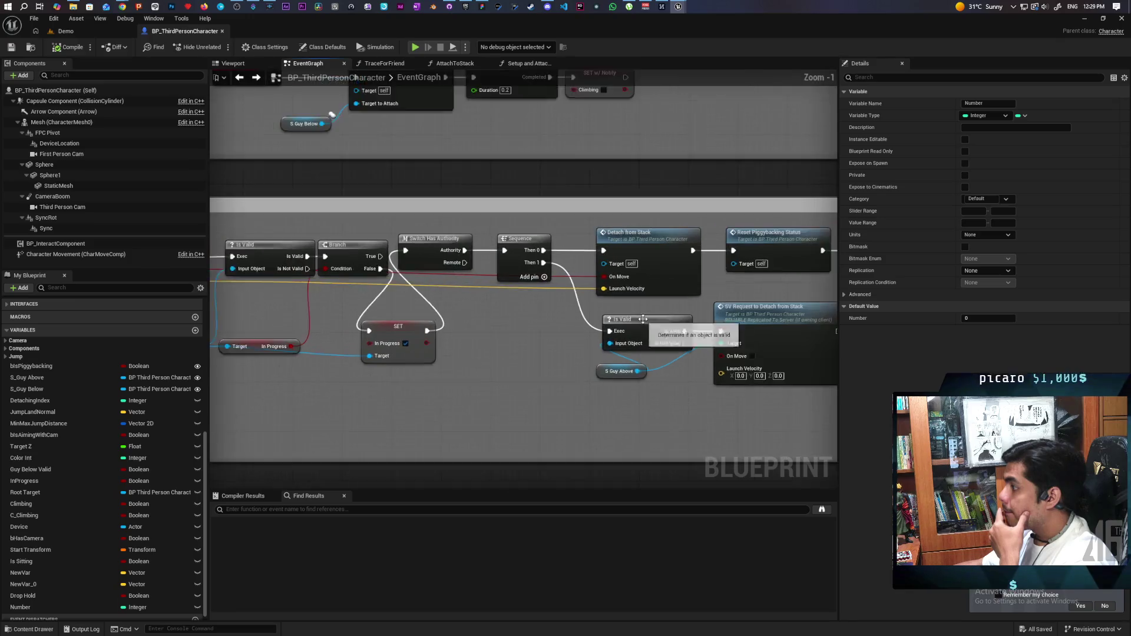
scroll(661, 263, "down", 4)
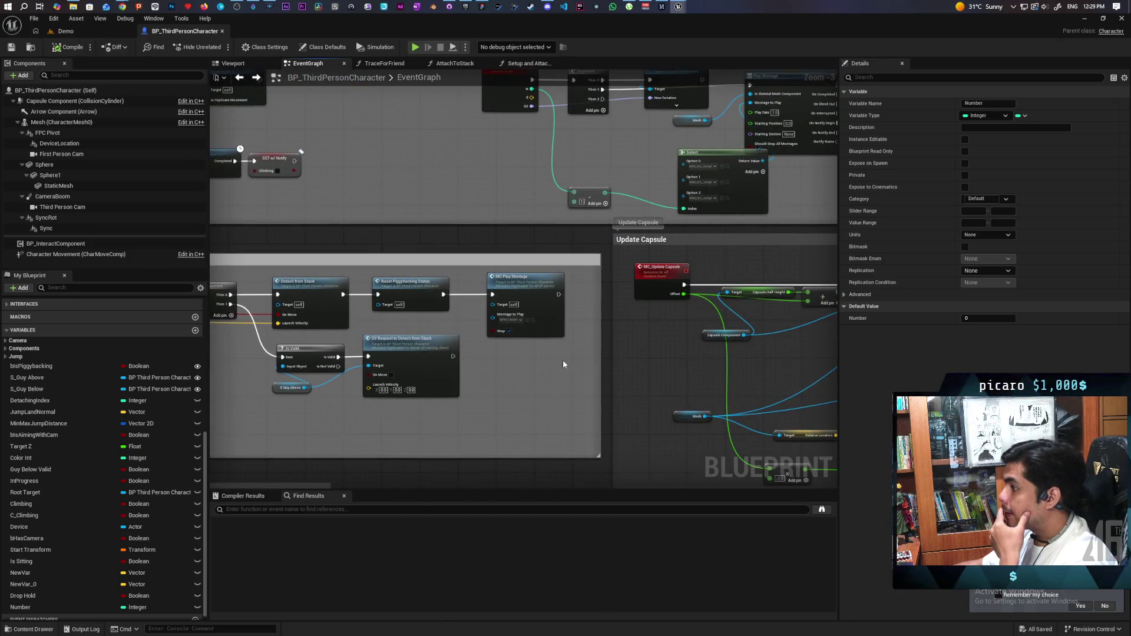
scroll(563, 364, "down", 2)
scroll(456, 337, "up", 6)
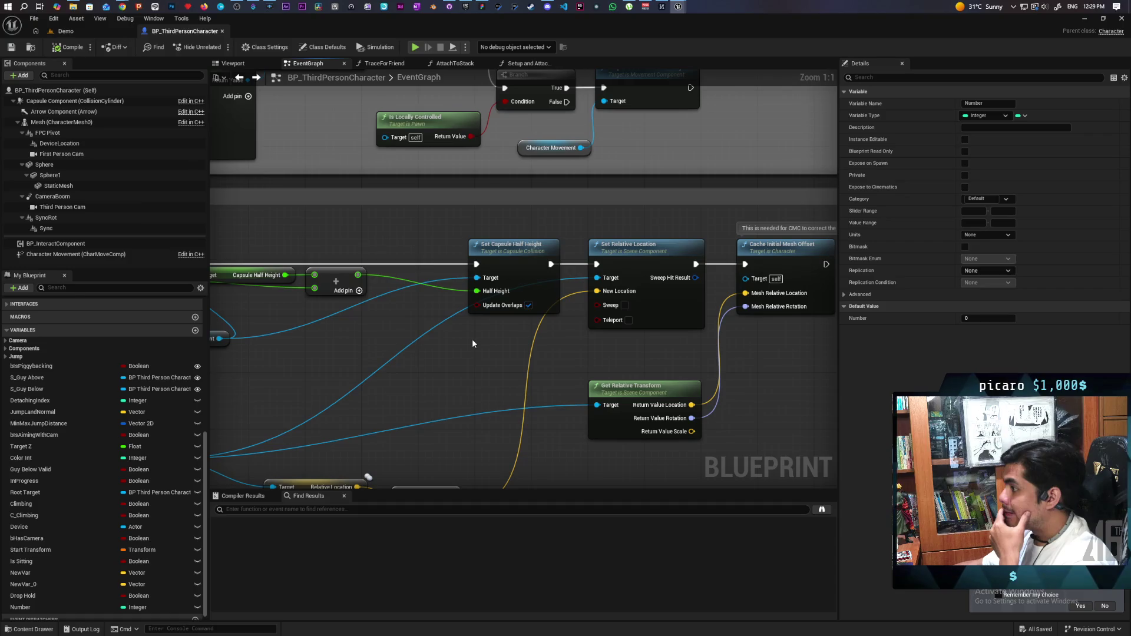
scroll(475, 340, "down", 4)
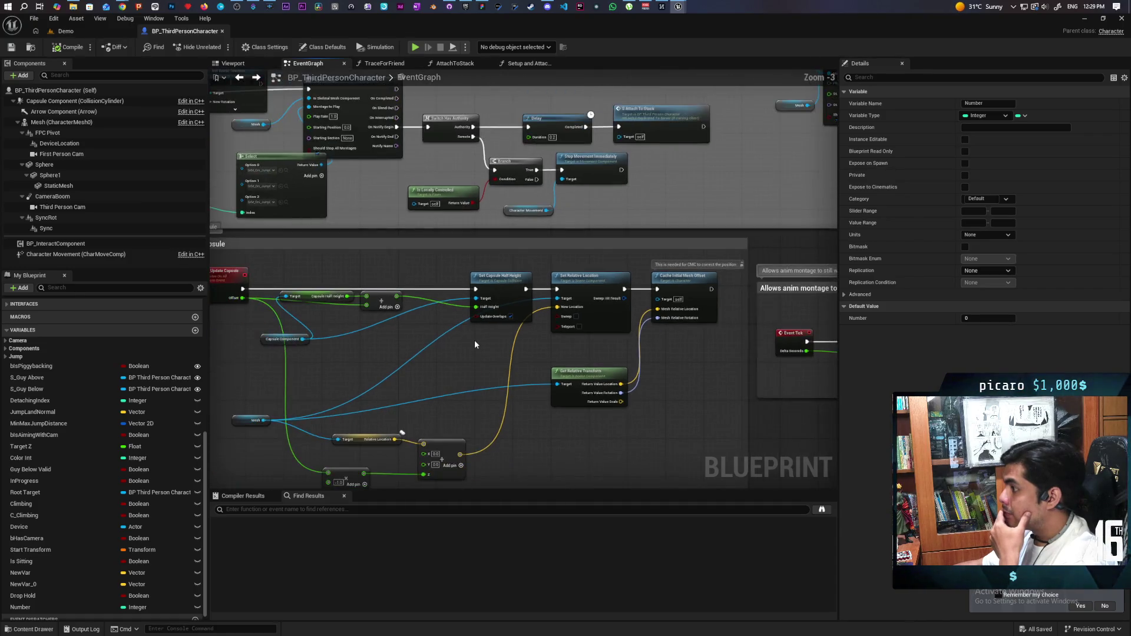
left_click_drag(471, 341, 531, 330)
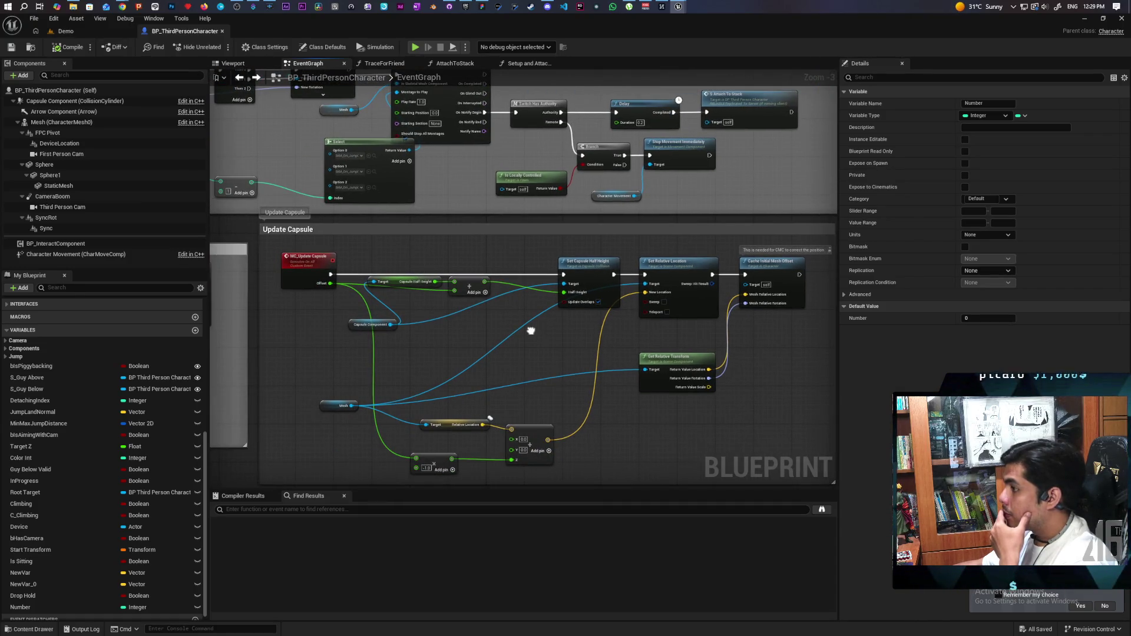
Open the AttachToStack function graph from the S_Attach to Stack event.
double_click(731, 94)
key("alt+Left")
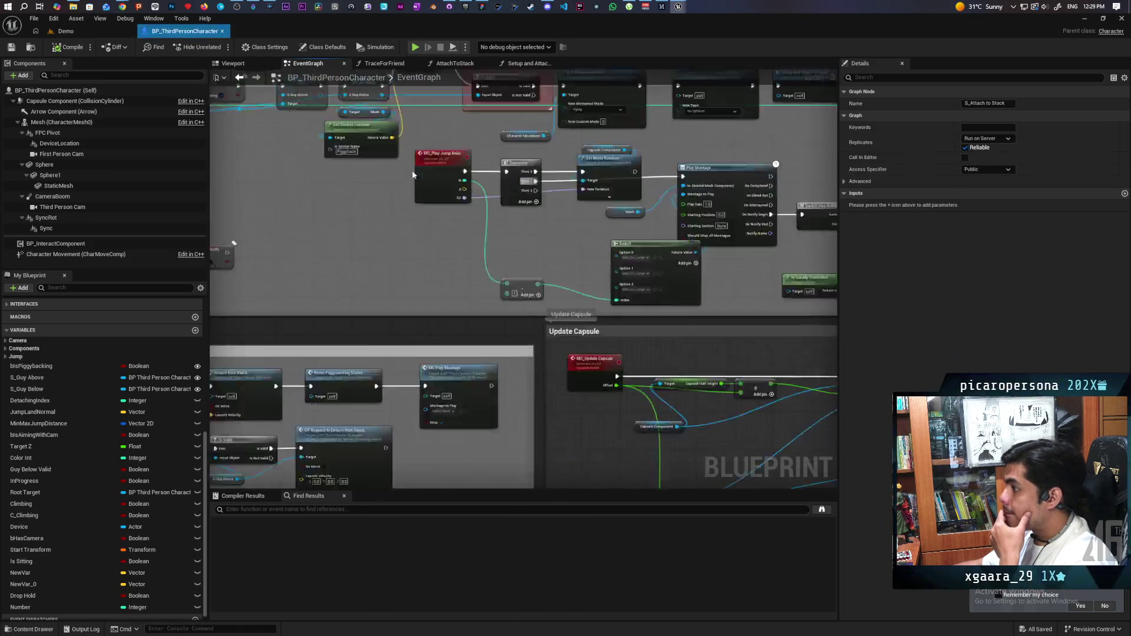
double_click(711, 290)
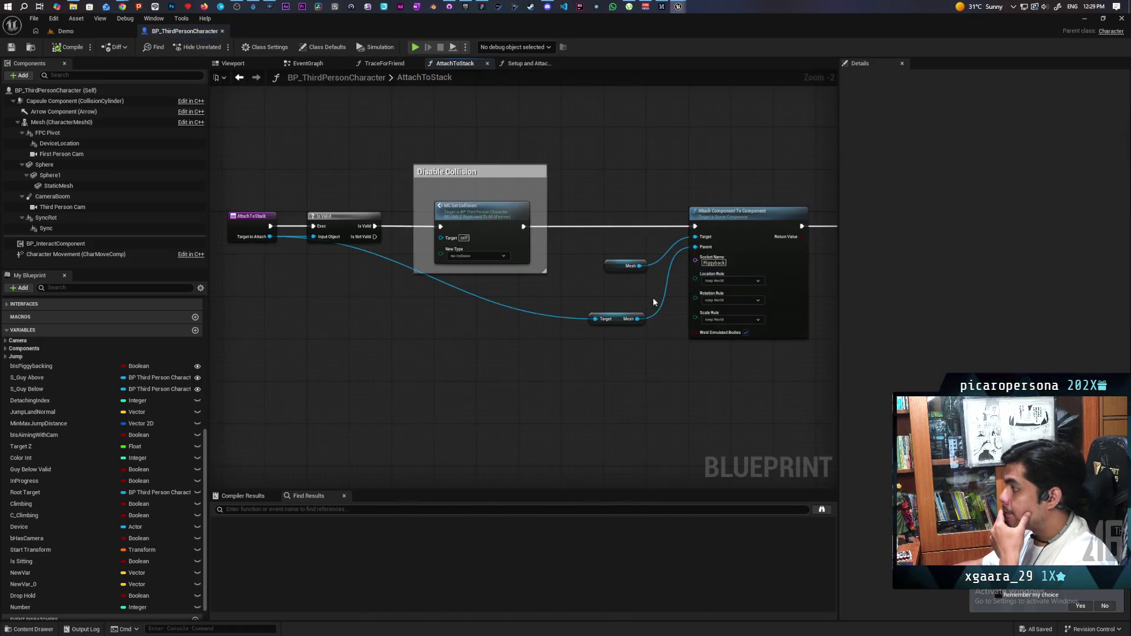
Move the Target Mesh node and Mesh getter higher in the graph.
left_click_drag(546, 321, 543, 281)
left_click_drag(564, 235, 550, 214)
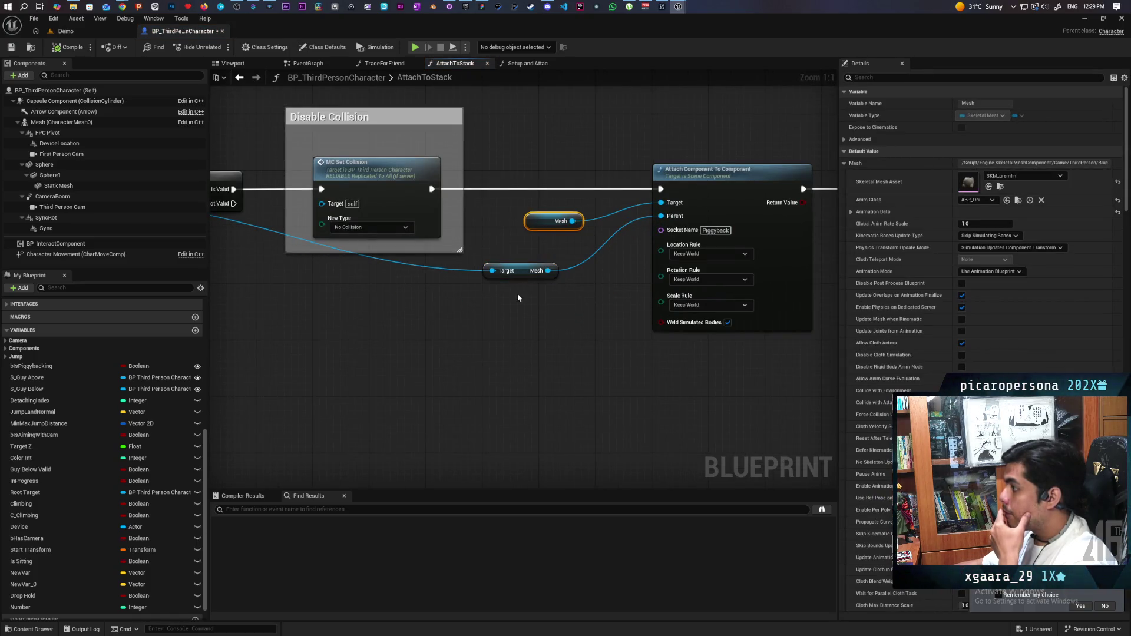
right_click(518, 324)
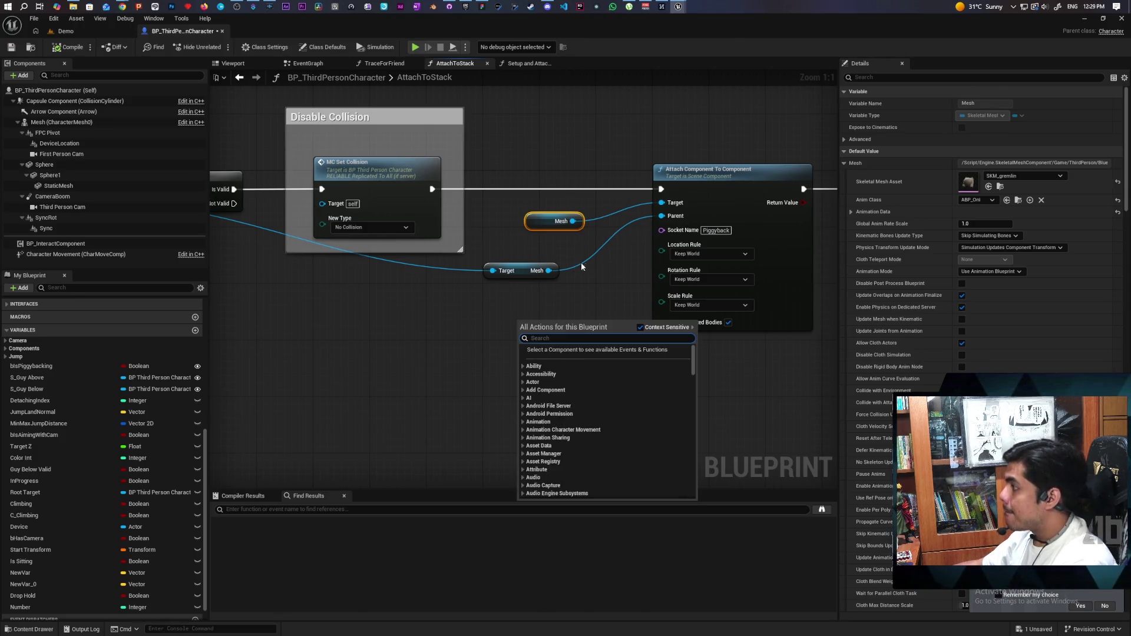
left_click(645, 239)
Try a Make Literal Name node on Socket Name, delete it, and search other conversions.
left_click_drag(660, 231, 592, 328)
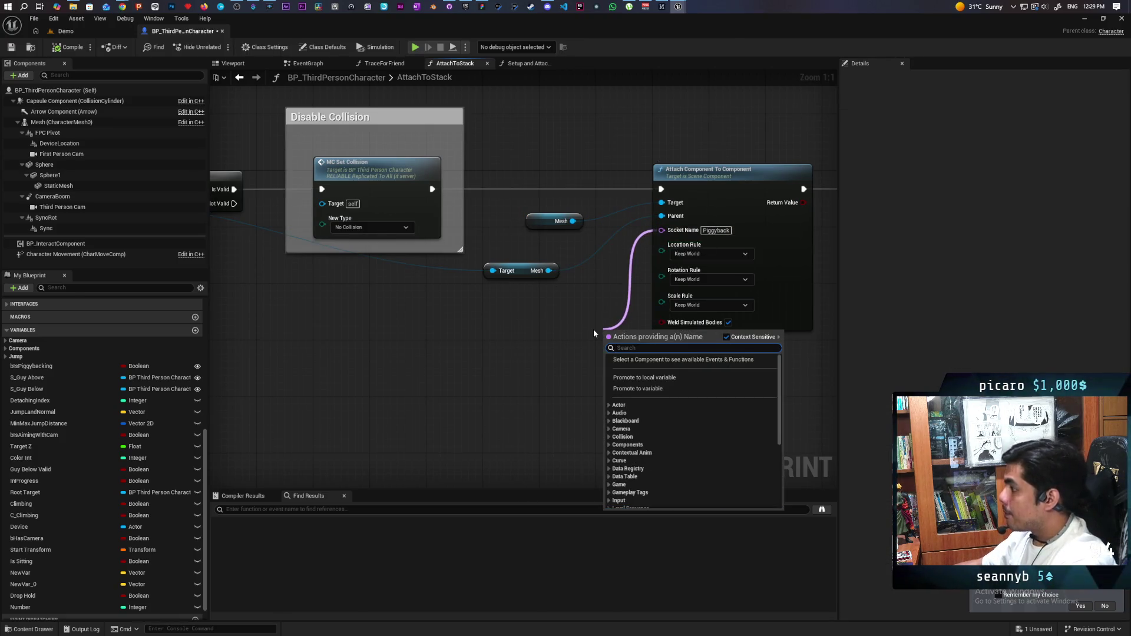
type("make")
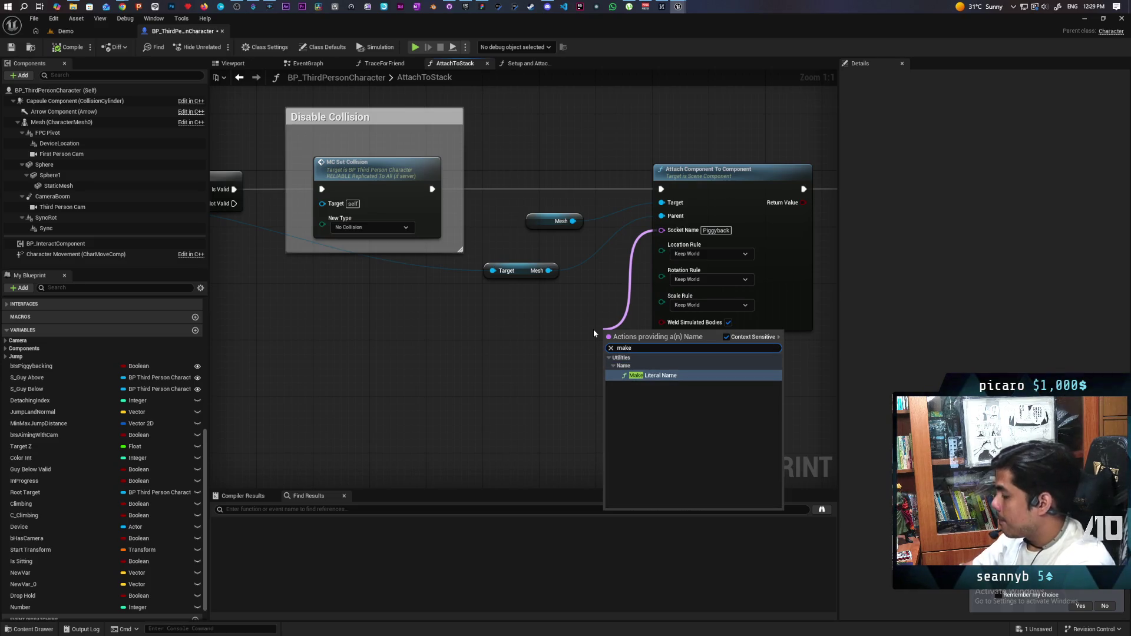
key("Return")
key("Delete")
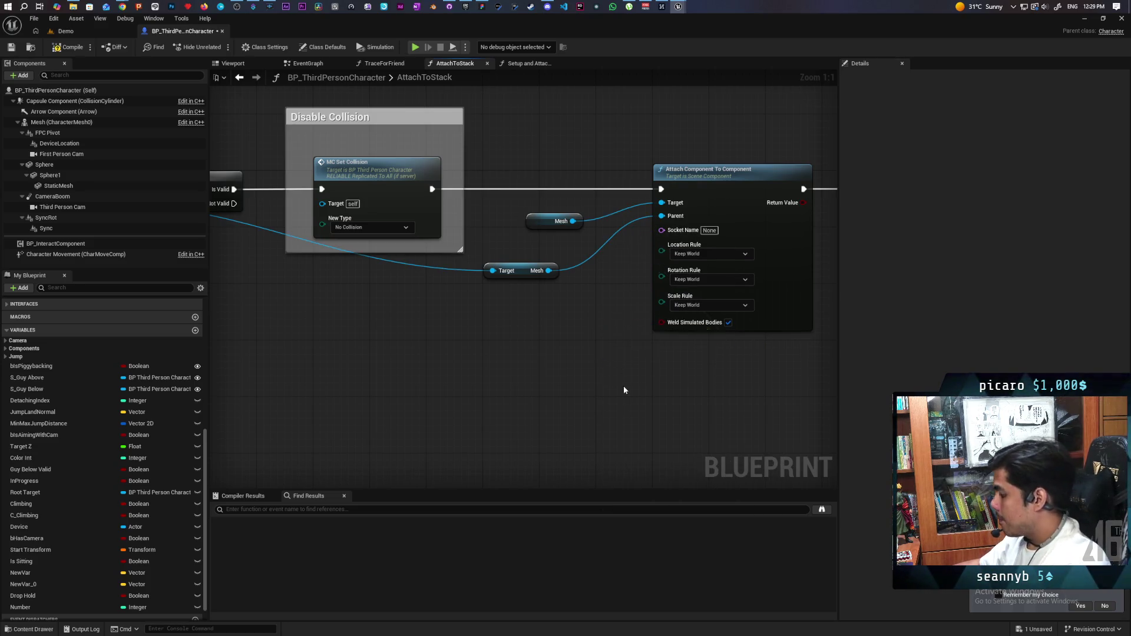
left_click_drag(661, 230, 606, 315)
type("froma")
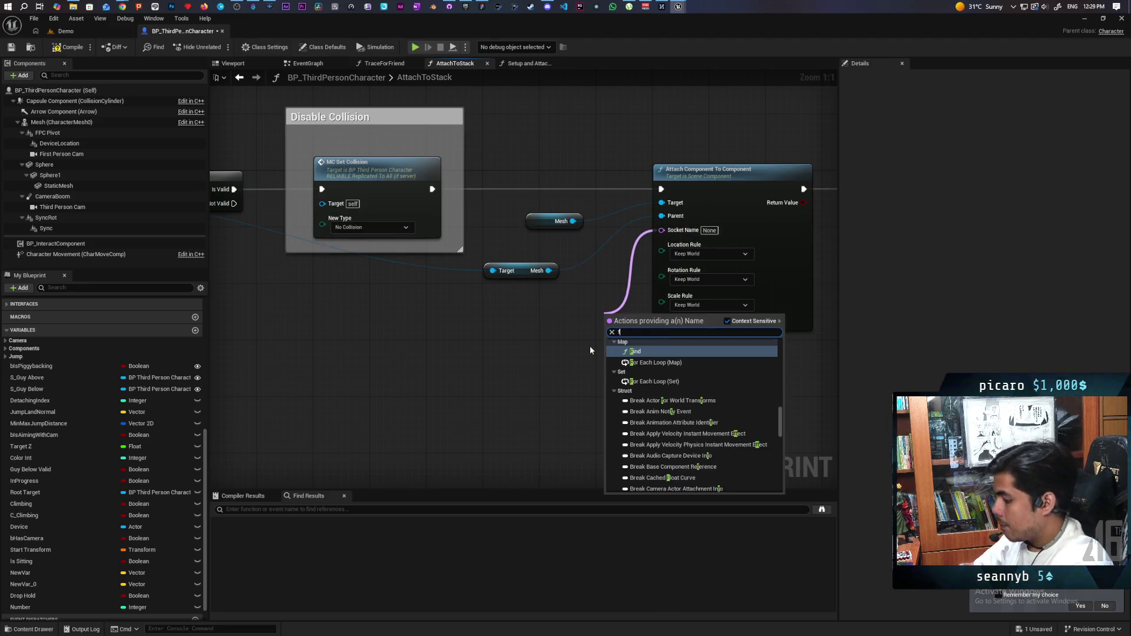
key("BackSpace")
key("BackSpace")
key("BackSpace")
type("ormat")
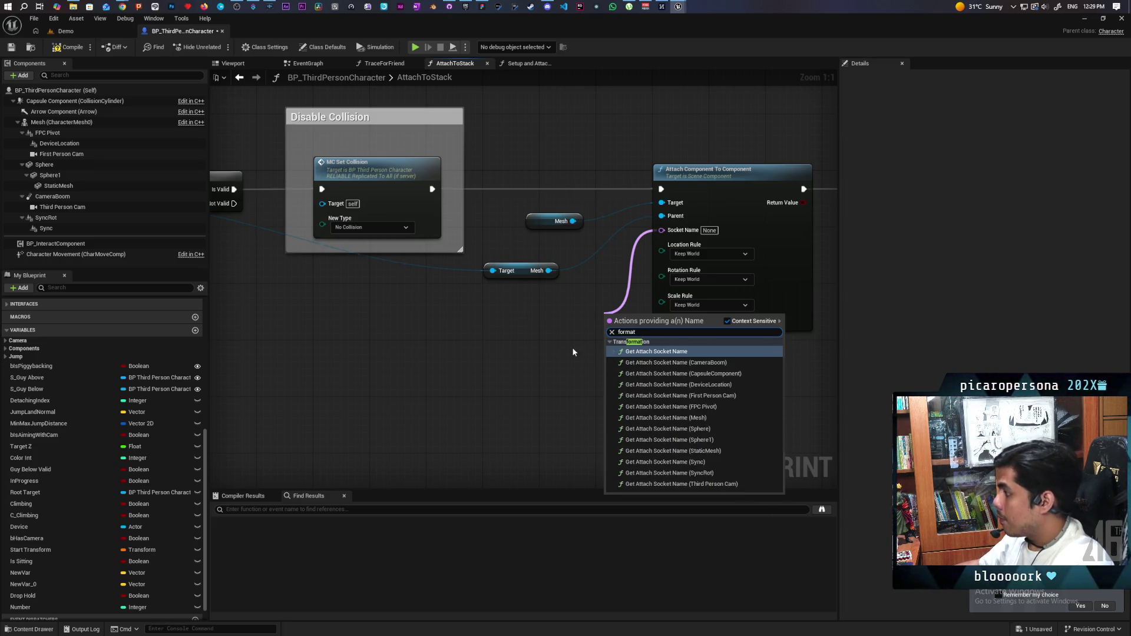
left_click(571, 348)
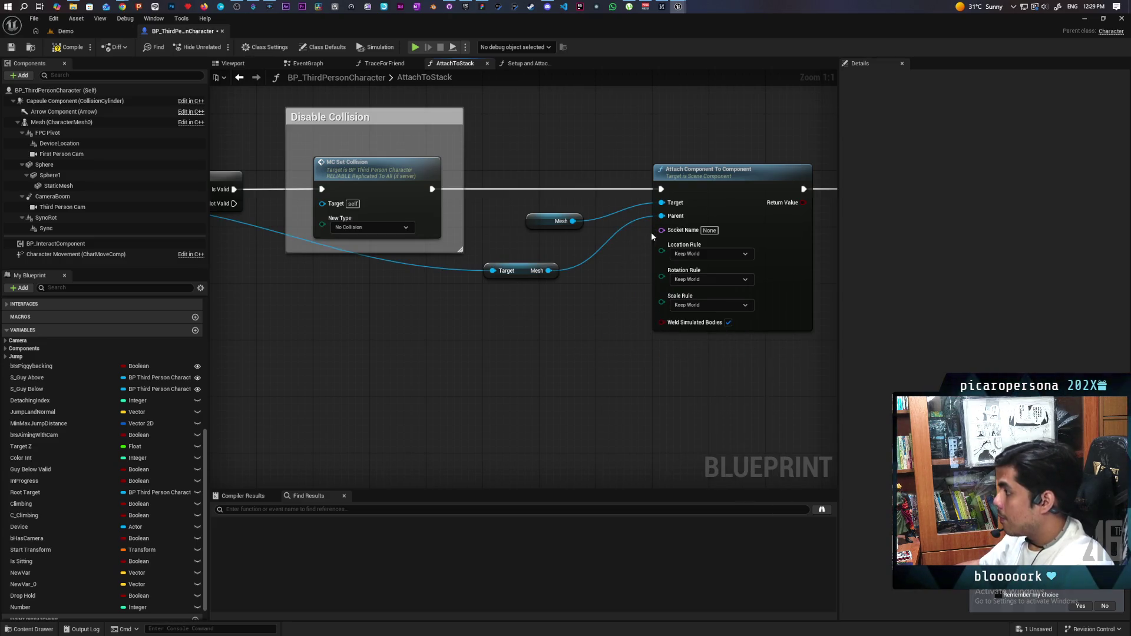
Connect a String To Name conversion into the Socket Name input.
left_click_drag(661, 231, 613, 338)
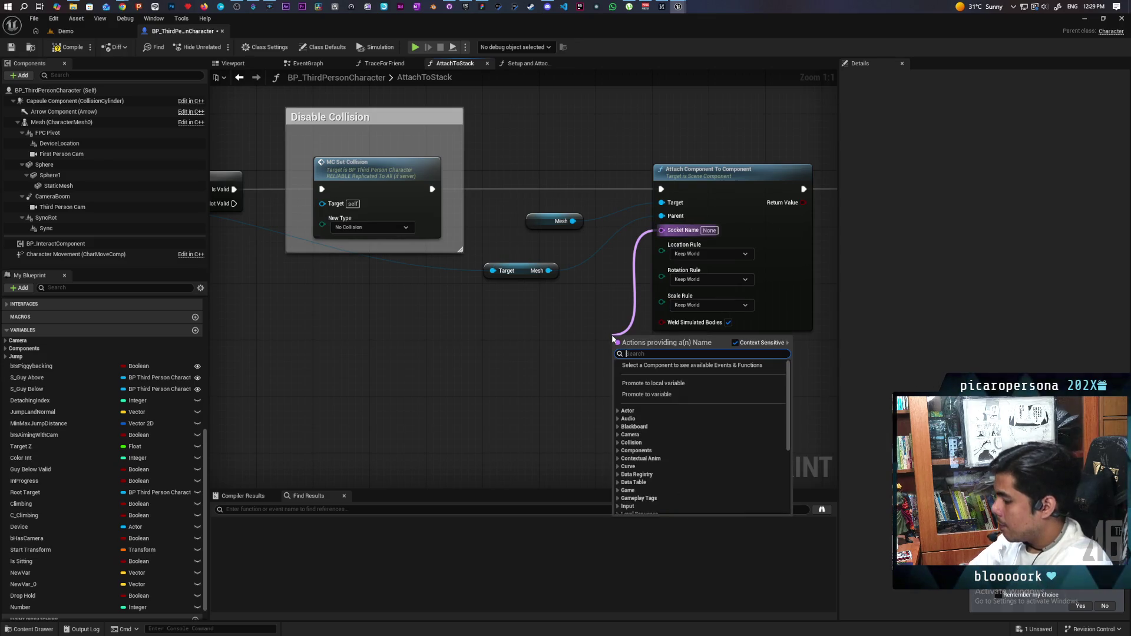
type("from strin")
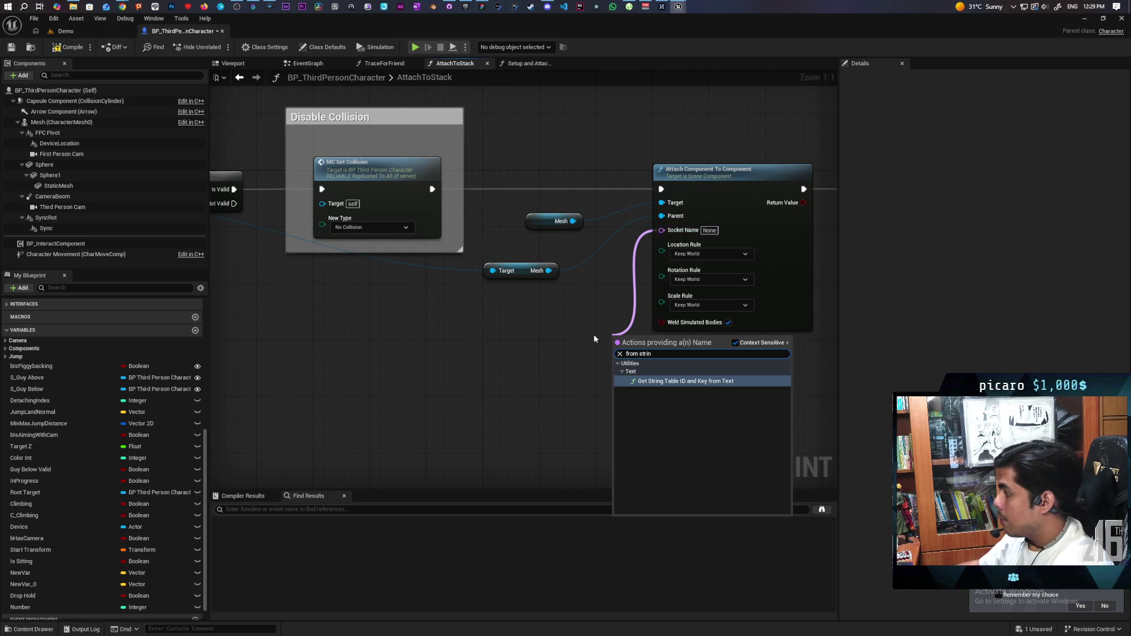
left_click(594, 340)
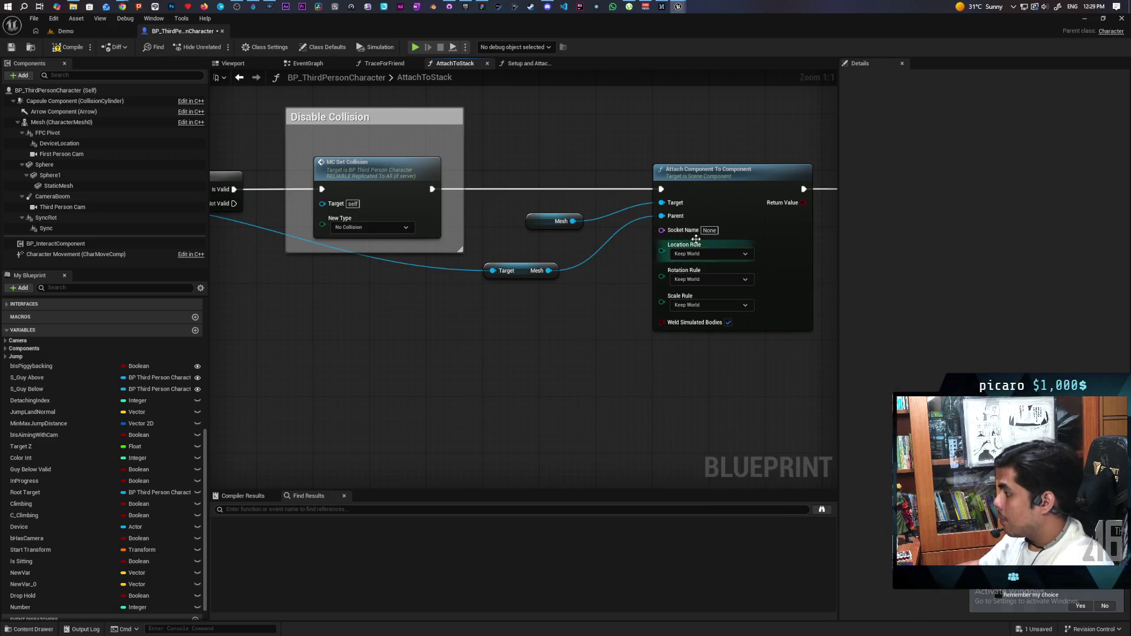
left_click_drag(661, 231, 576, 318)
type("string")
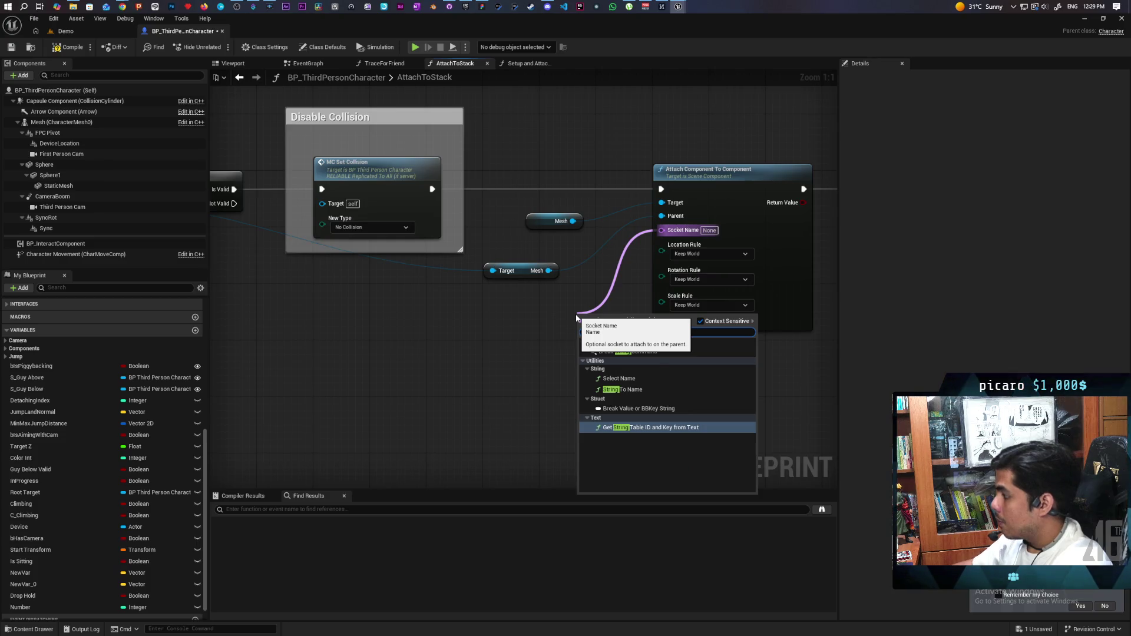
left_click(650, 391)
Move String To Name down-left and feed its input with a new Append node.
mouse_move(612, 326)
left_mouse_down()
mouse_move(605, 354)
mouse_move(510, 383)
left_mouse_up()
type("append")
key("Return")
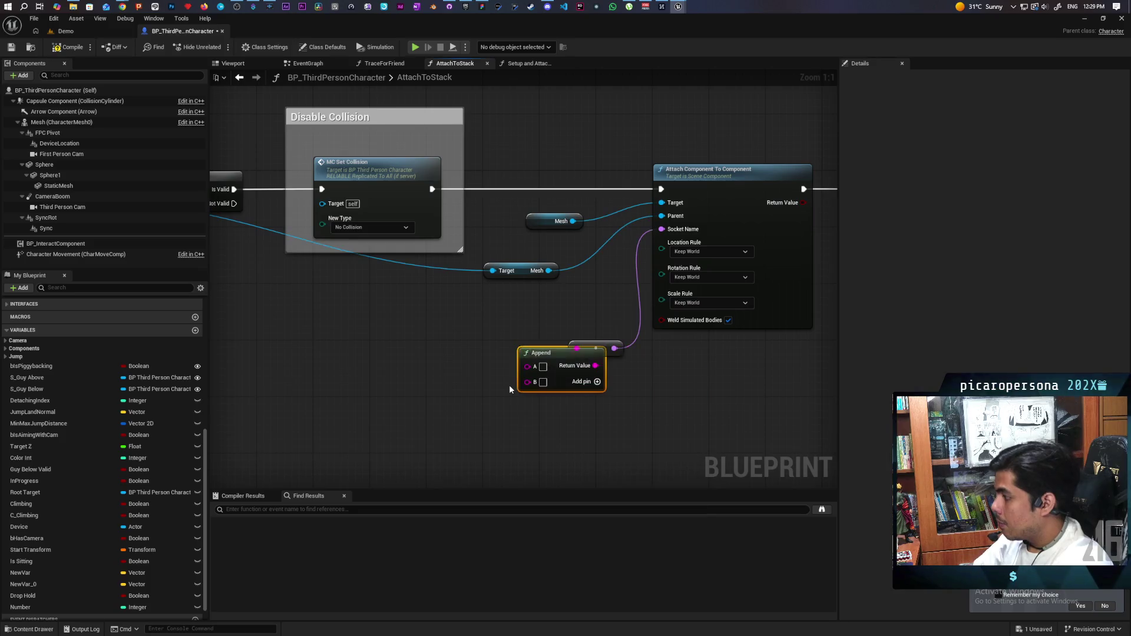